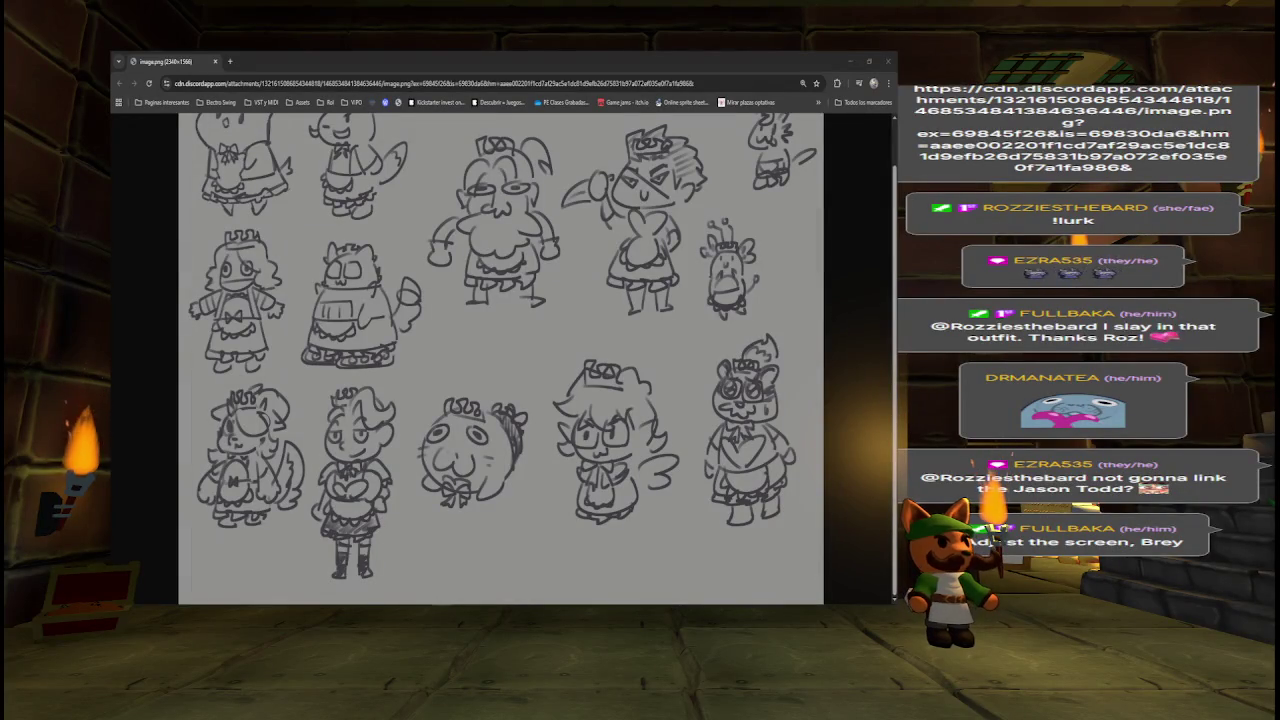
- Scroll up through the sketch sheet image in Chrome
scroll(535, 313, up, 1)
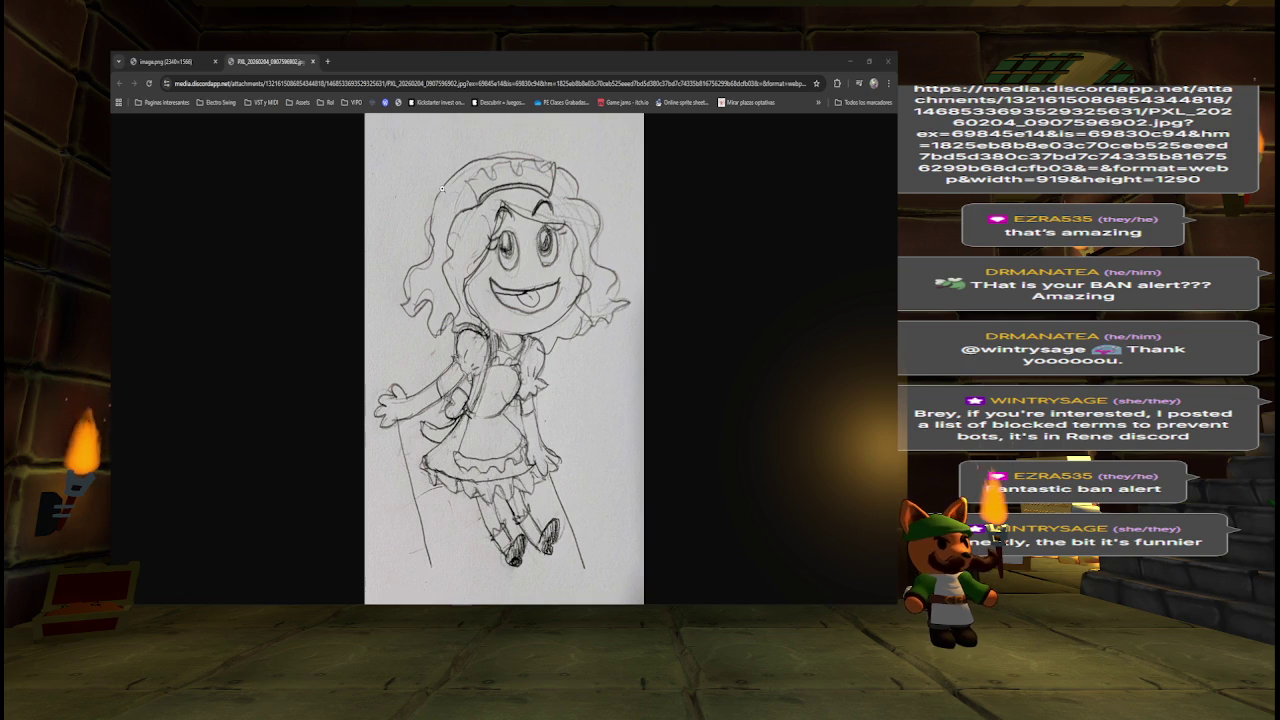
- Compare the maid sketch sheet and single maid photo tabs, then close the browser window
click(180, 61)
click(235, 60)
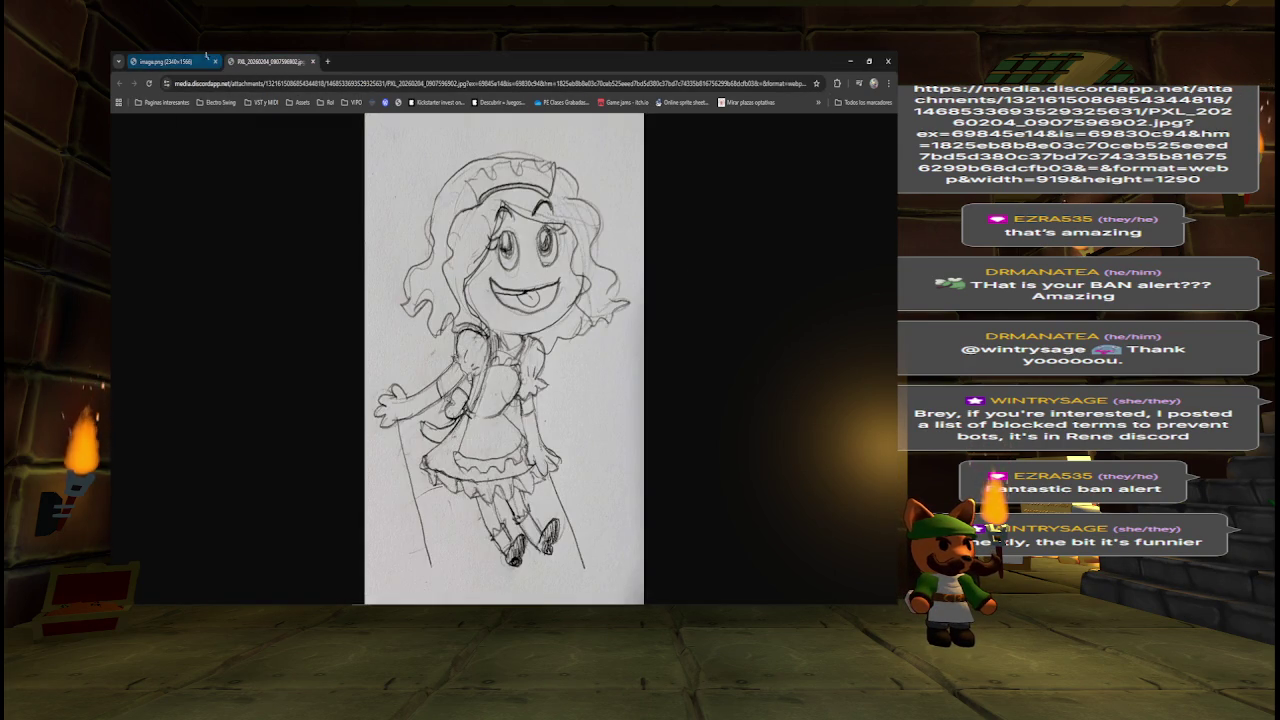
click(170, 61)
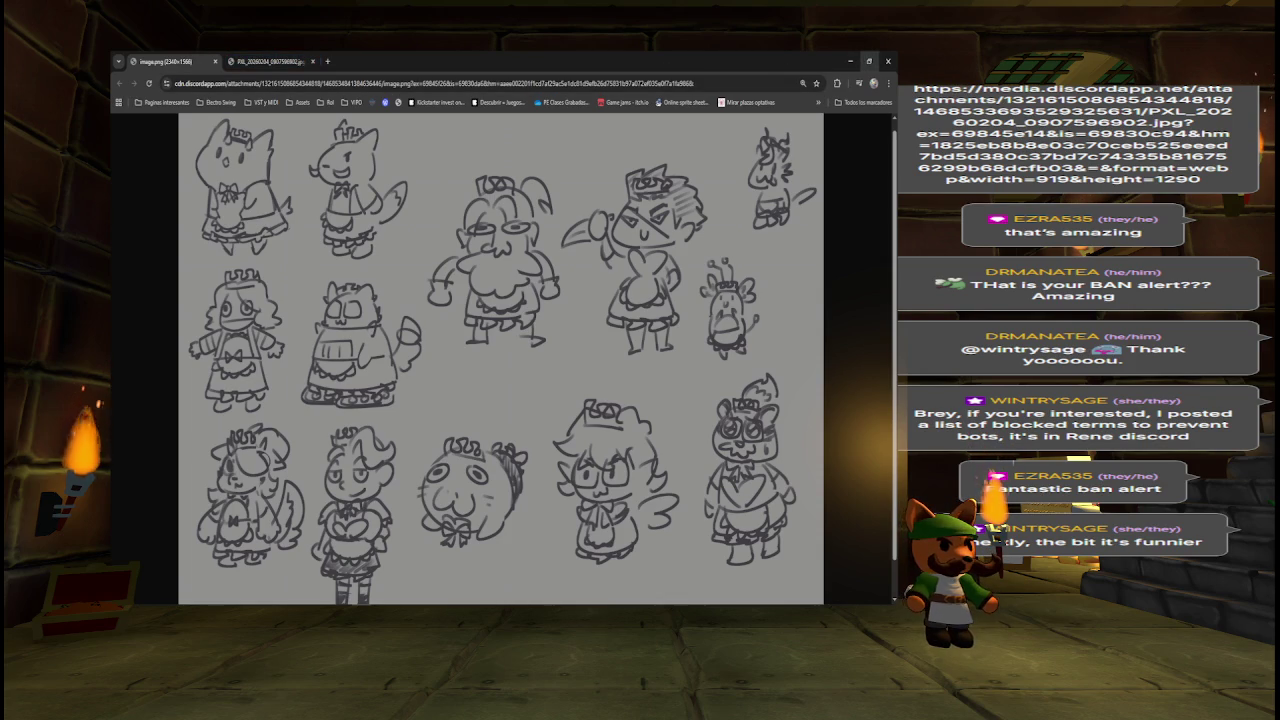
click(887, 61)
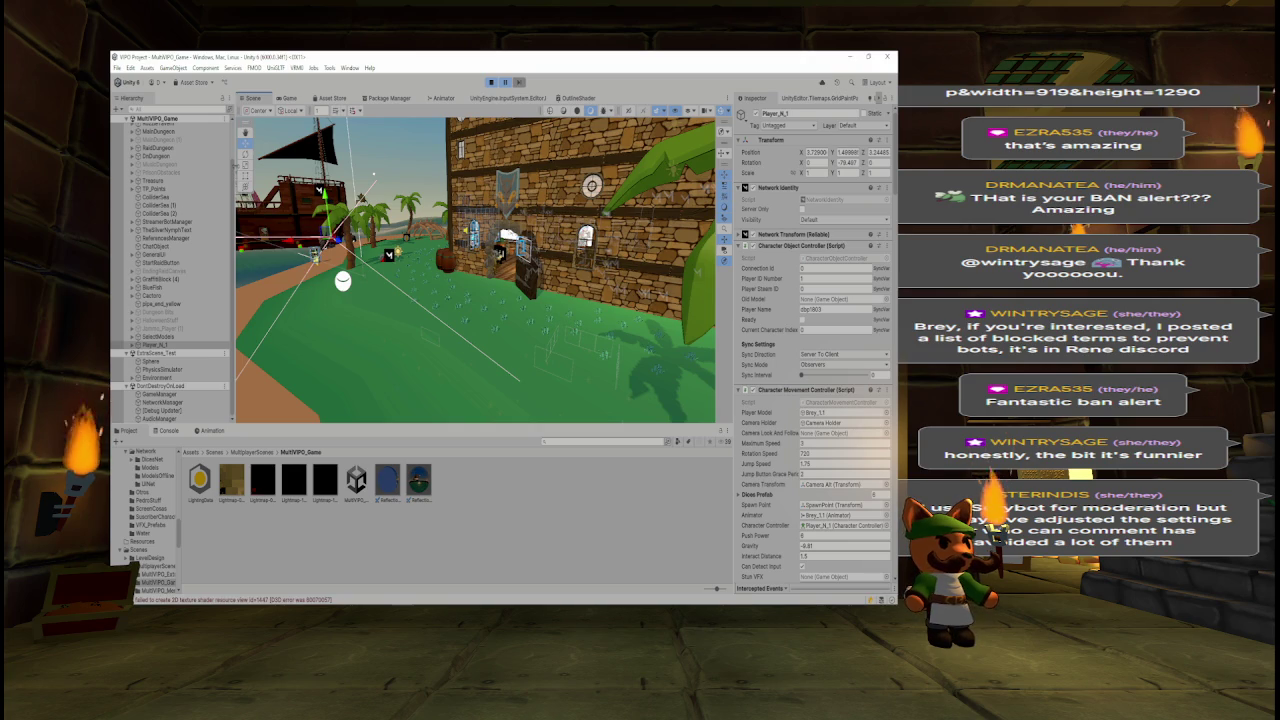
- Select ColliderSea (1), then orbit and fly the Scene view into the tavern toward the sketch posters
click(158, 205)
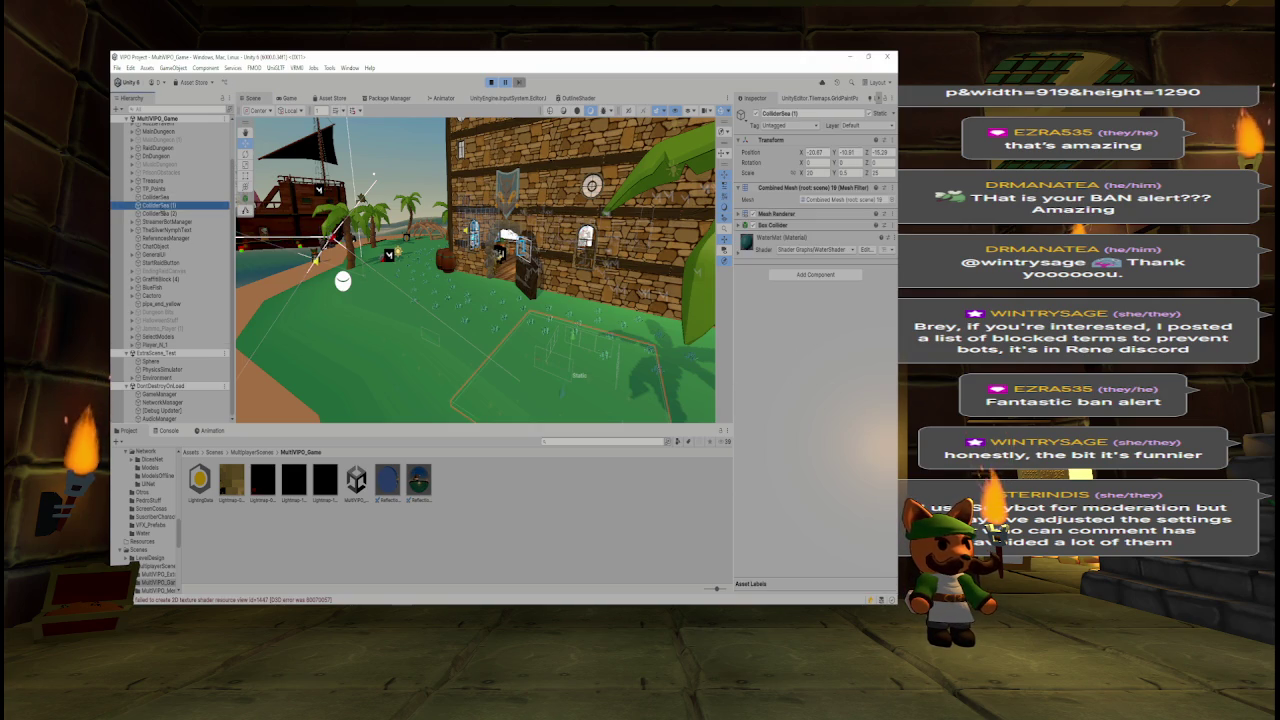
mouse_move(420, 300)
mouse_down()
mouse_move(500, 290)
mouse_move(380, 290)
mouse_up()
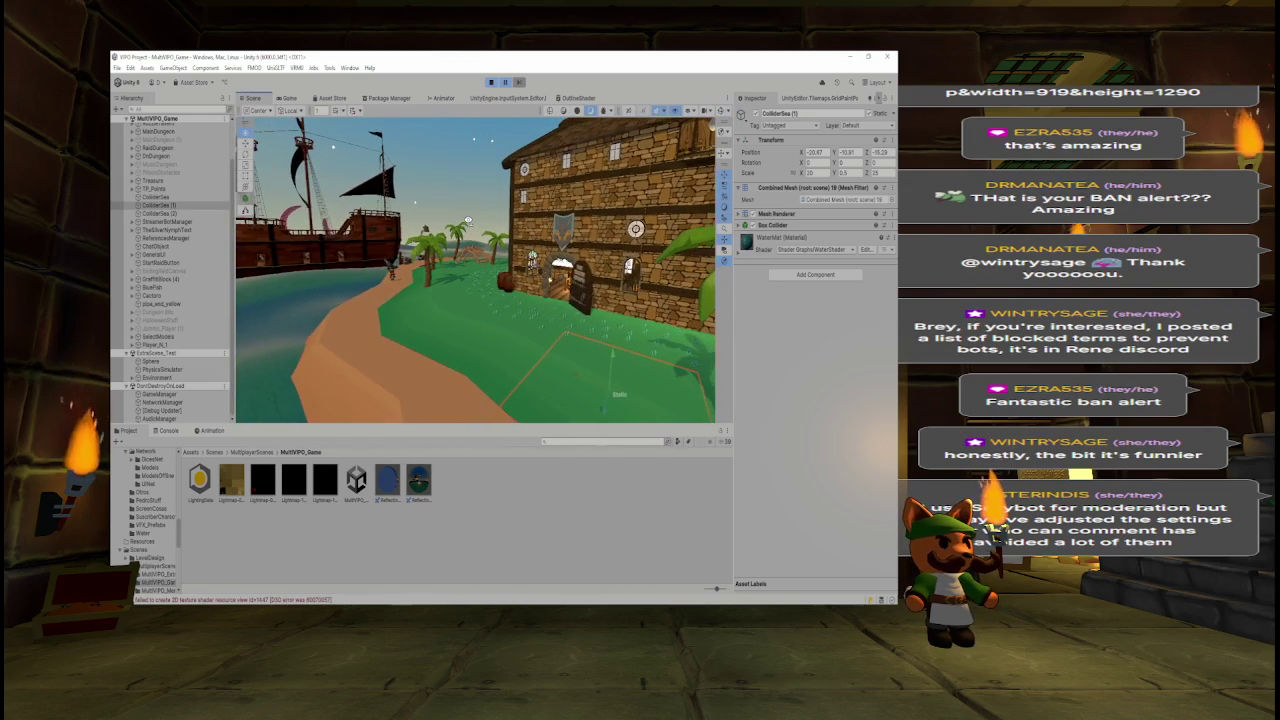
mouse_move(468, 219)
mouse_down()
mouse_move(428, 224)
mouse_move(559, 205)
mouse_up()
scroll(559, 205, up, 10)
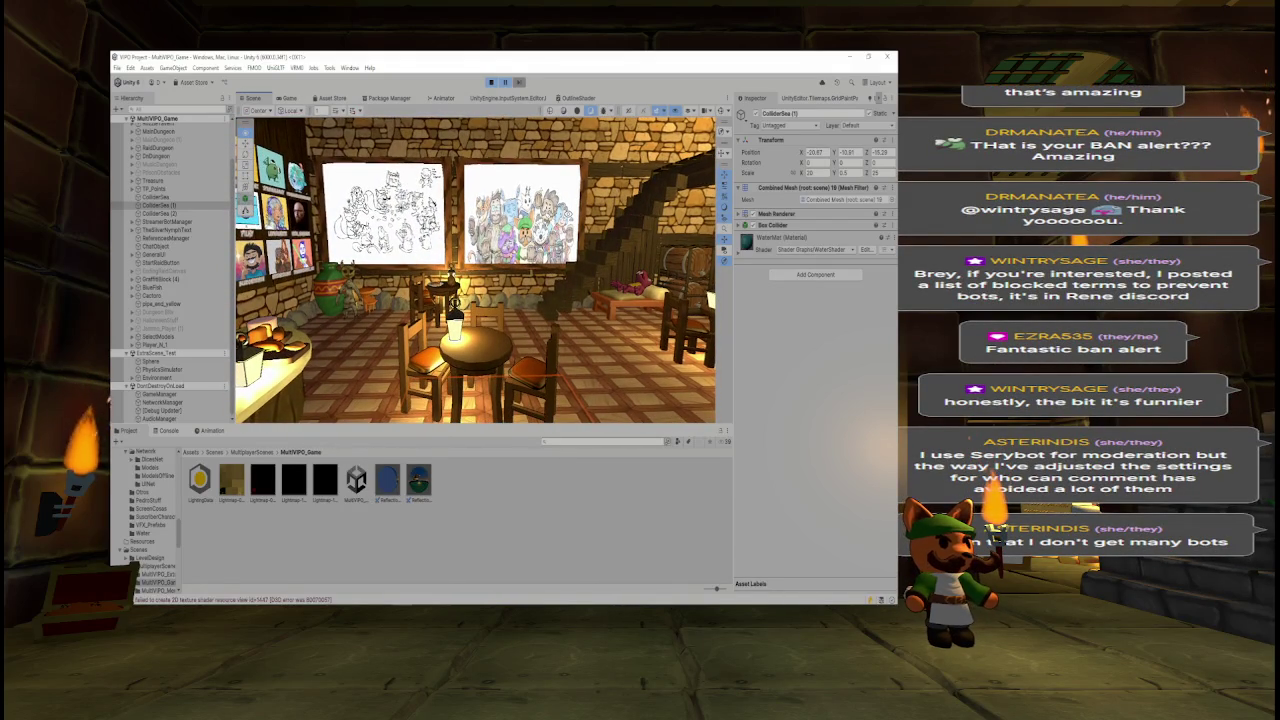
- Fly the Scene view around the island, back into the tavern, and select the LightTavern (2) light
mouse_move(560, 216)
mouse_down()
mouse_move(578, 216)
mouse_move(563, 217)
mouse_up()
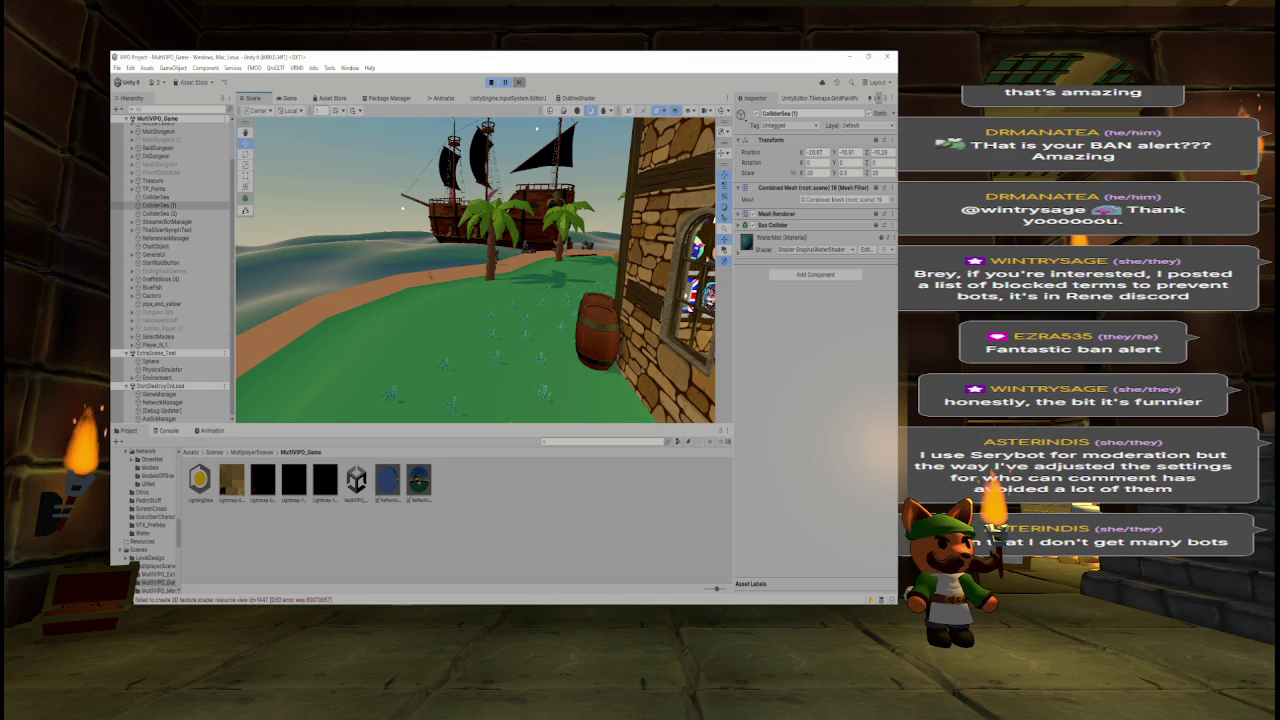
key(Right)
key(Left)
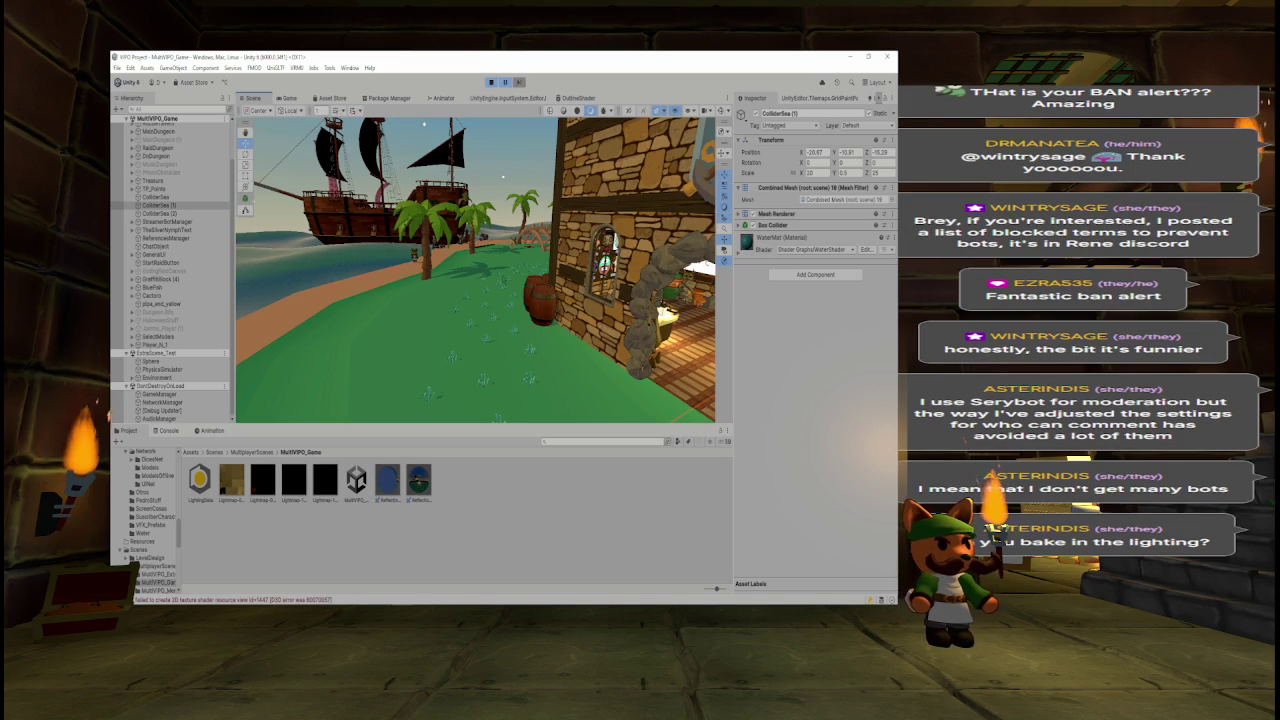
key(Up)
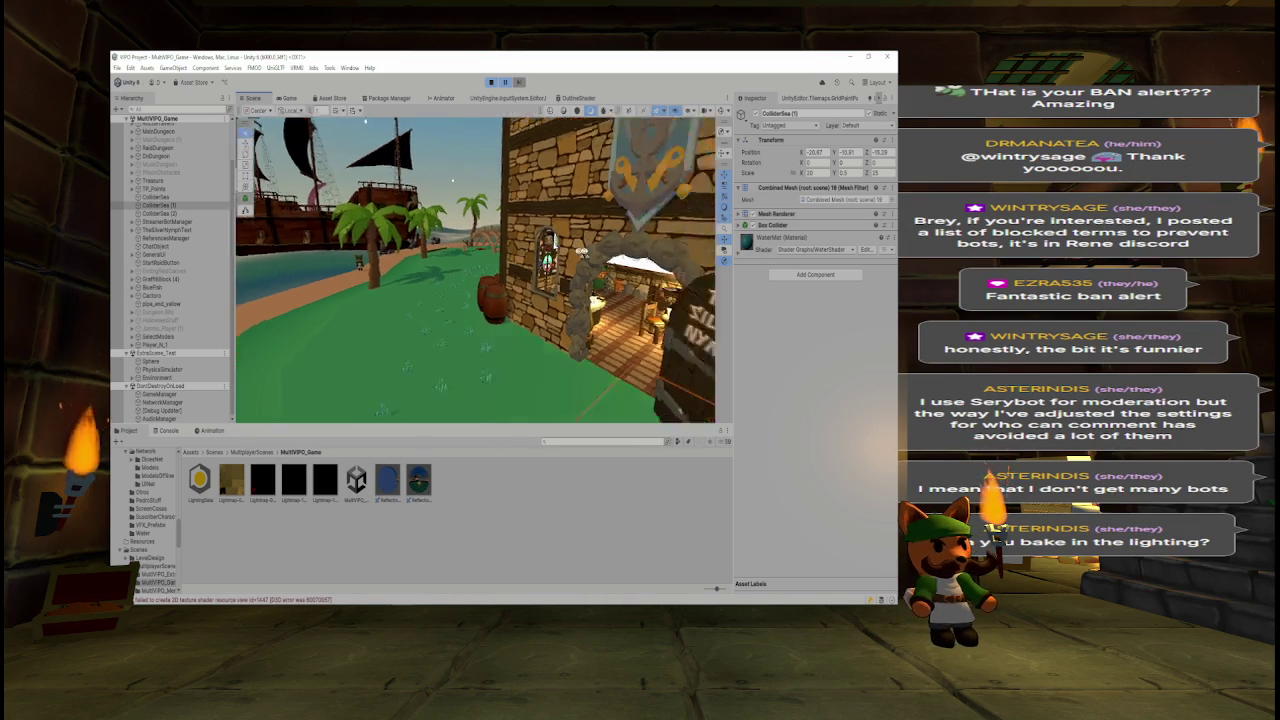
key(Up)
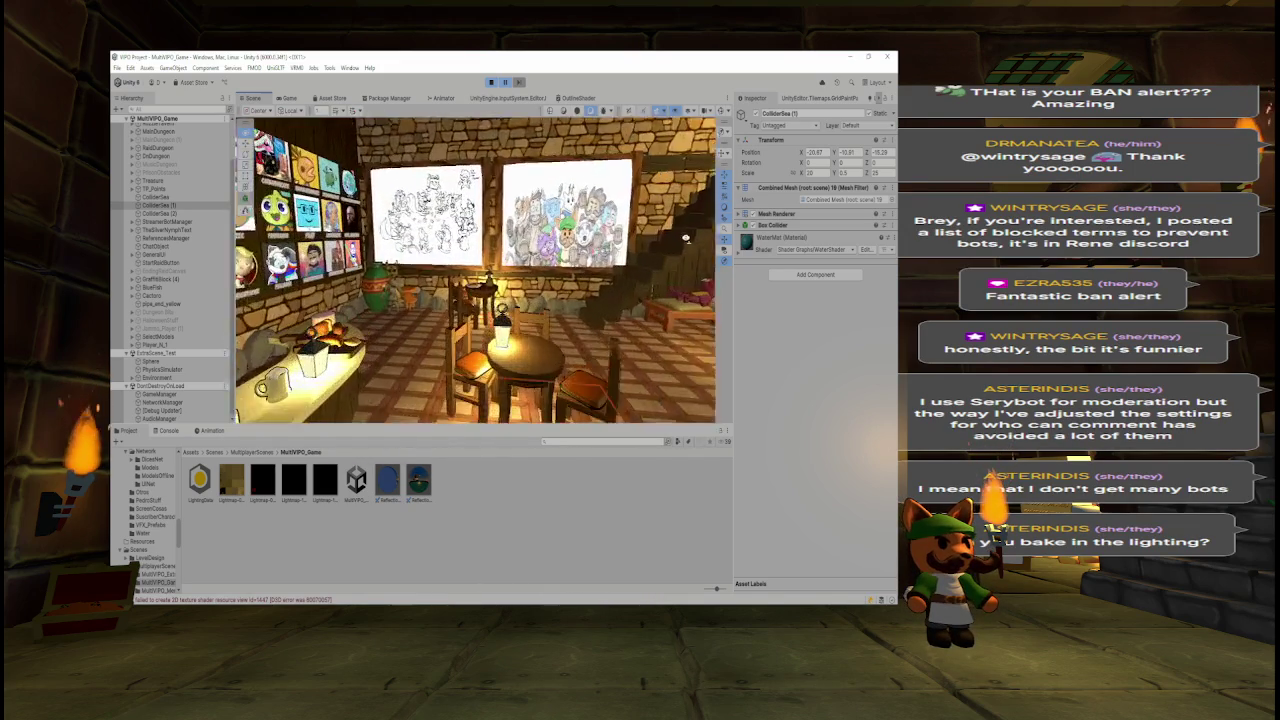
drag(644, 273, 536, 293)
key(Down)
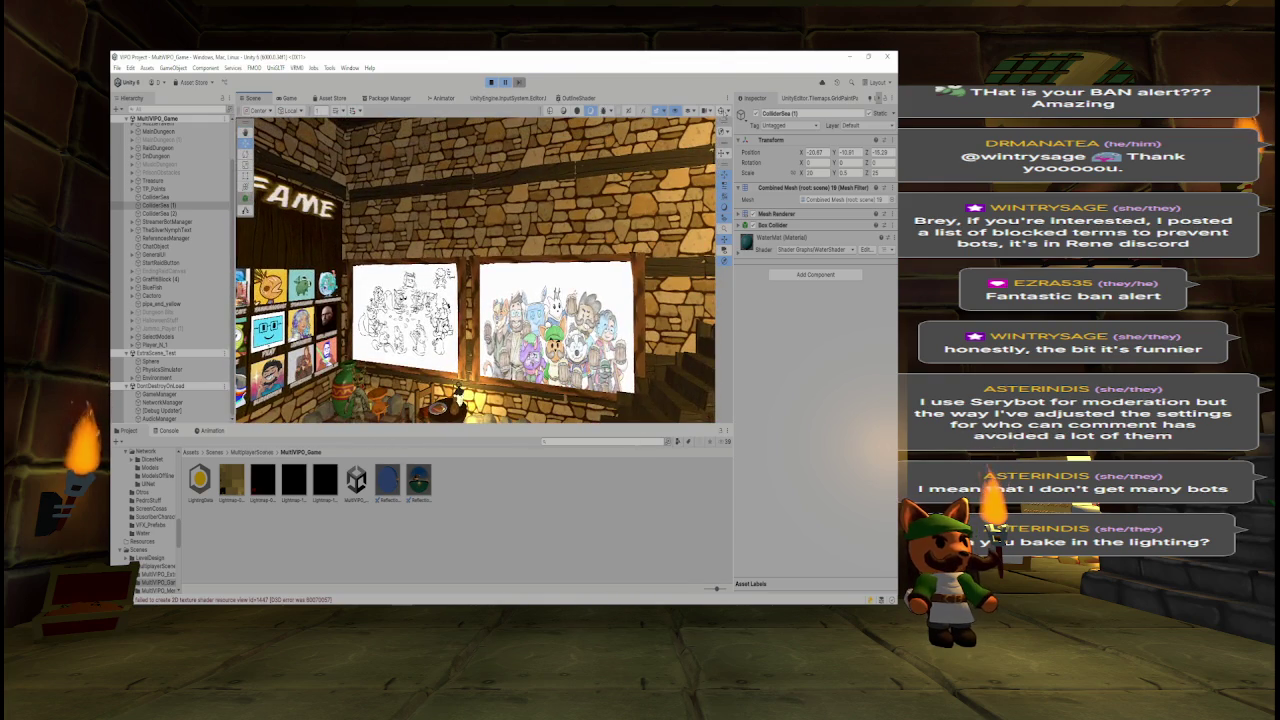
click(463, 318)
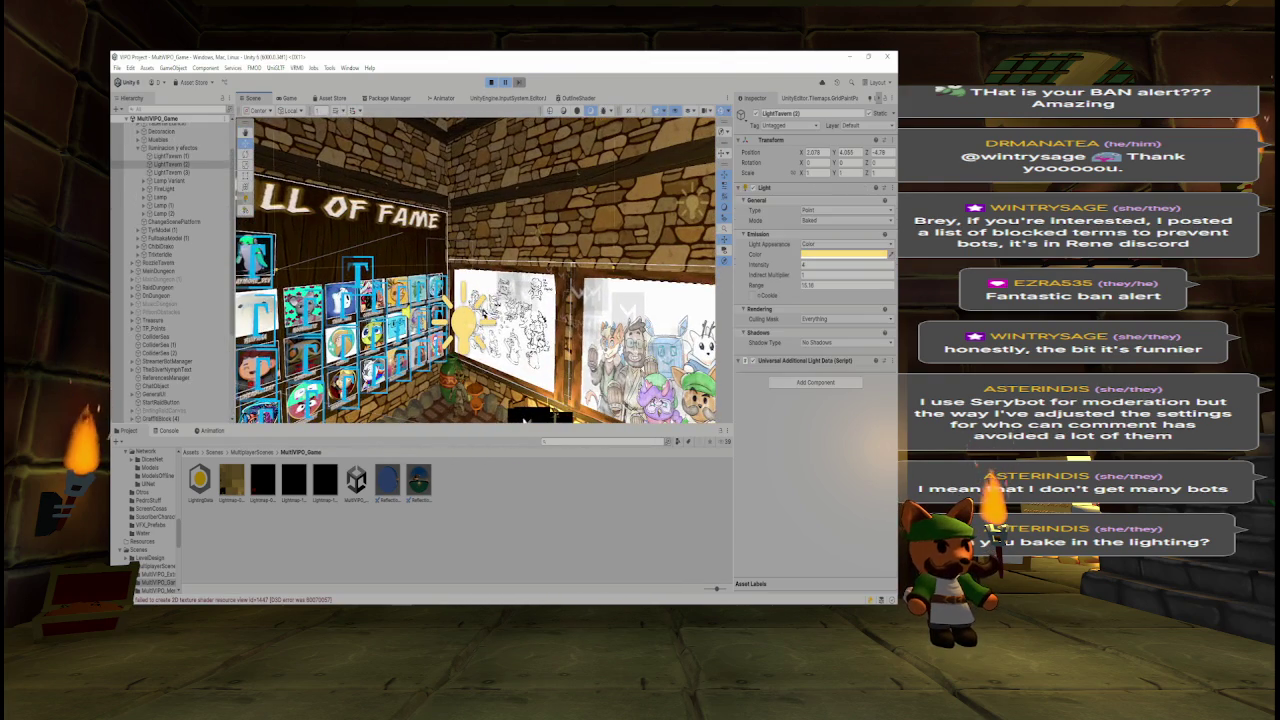
key(f)
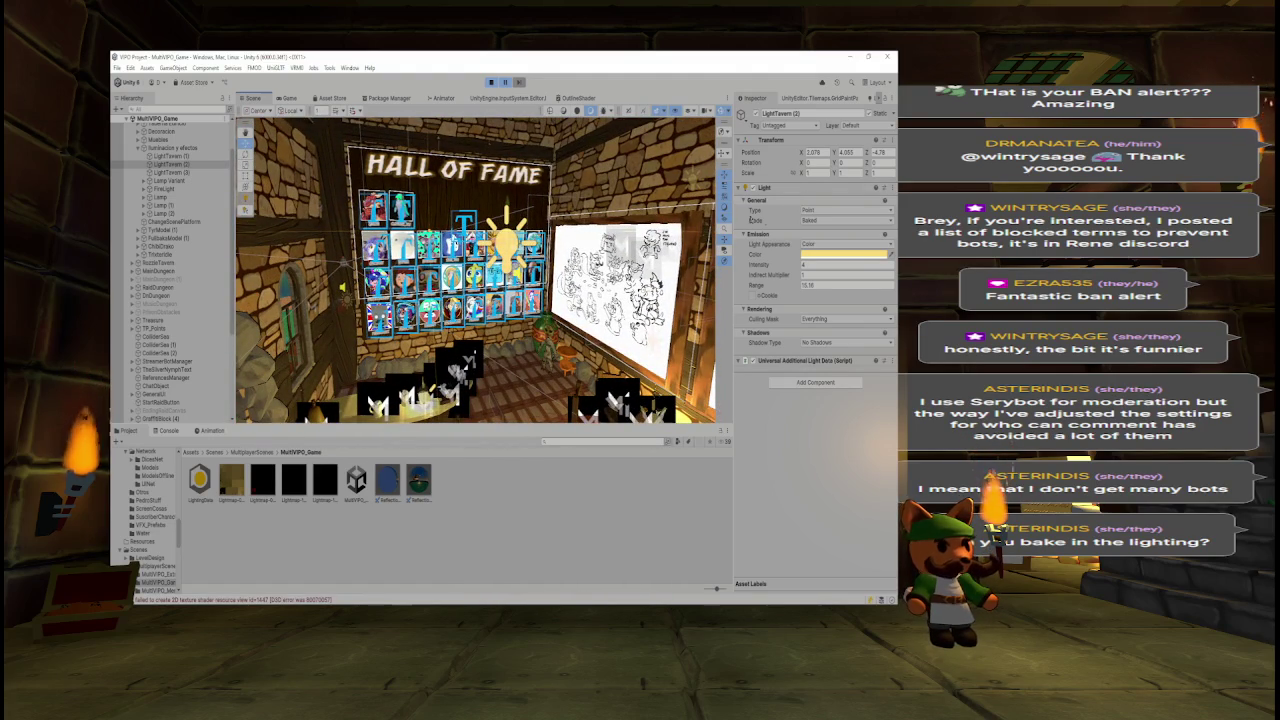
click(812, 221)
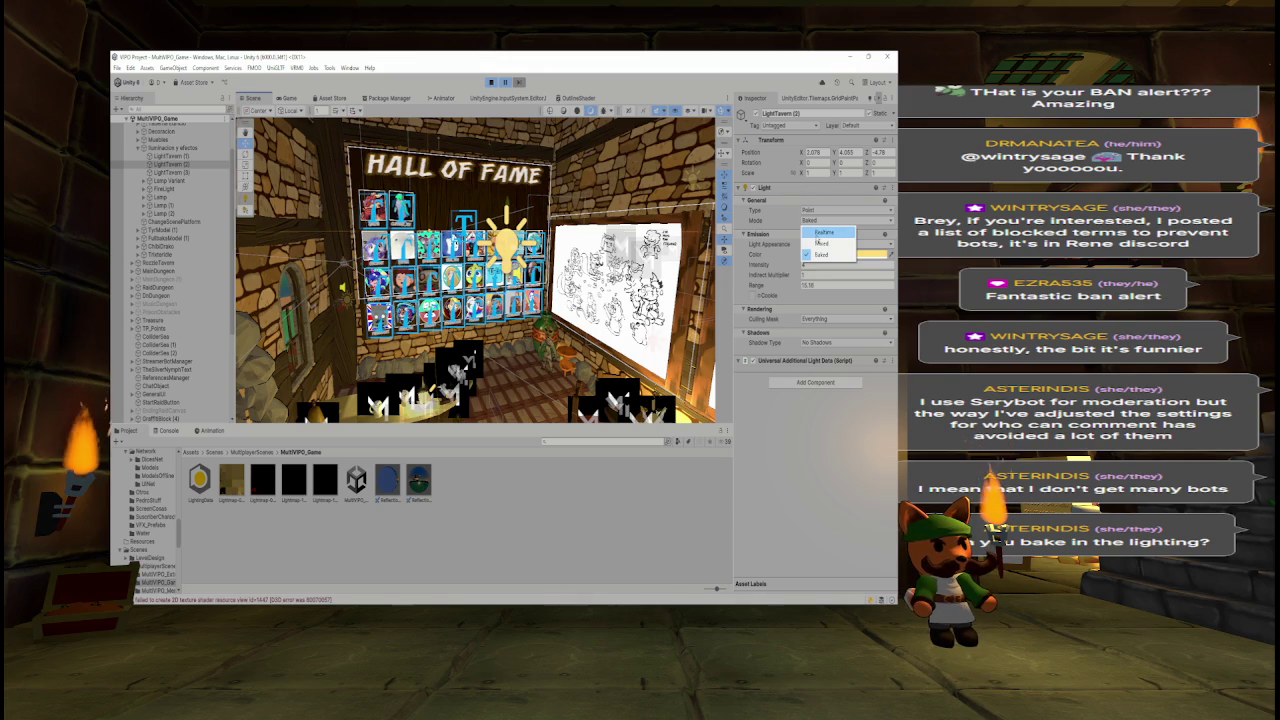
click(780, 236)
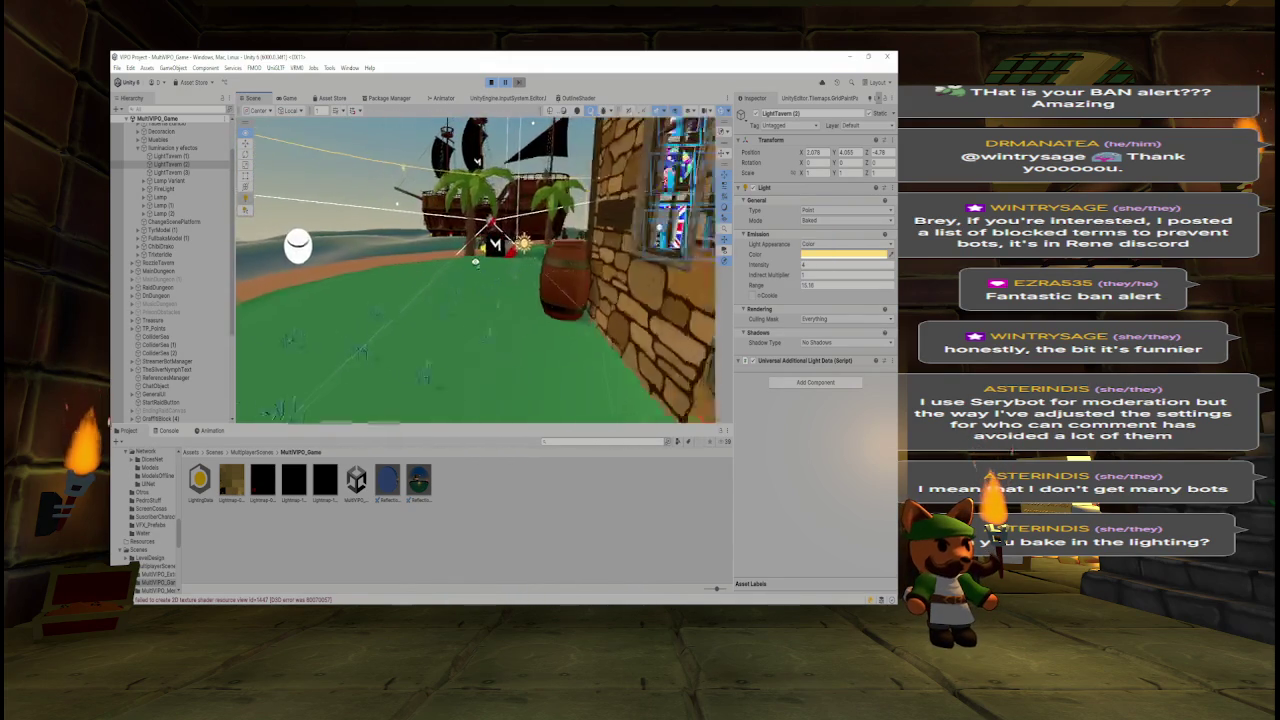
- Select LightTavern (2) in the Hierarchy, then fold up Iluminacion y efectos and Taberna
scroll(172, 270, up, 2)
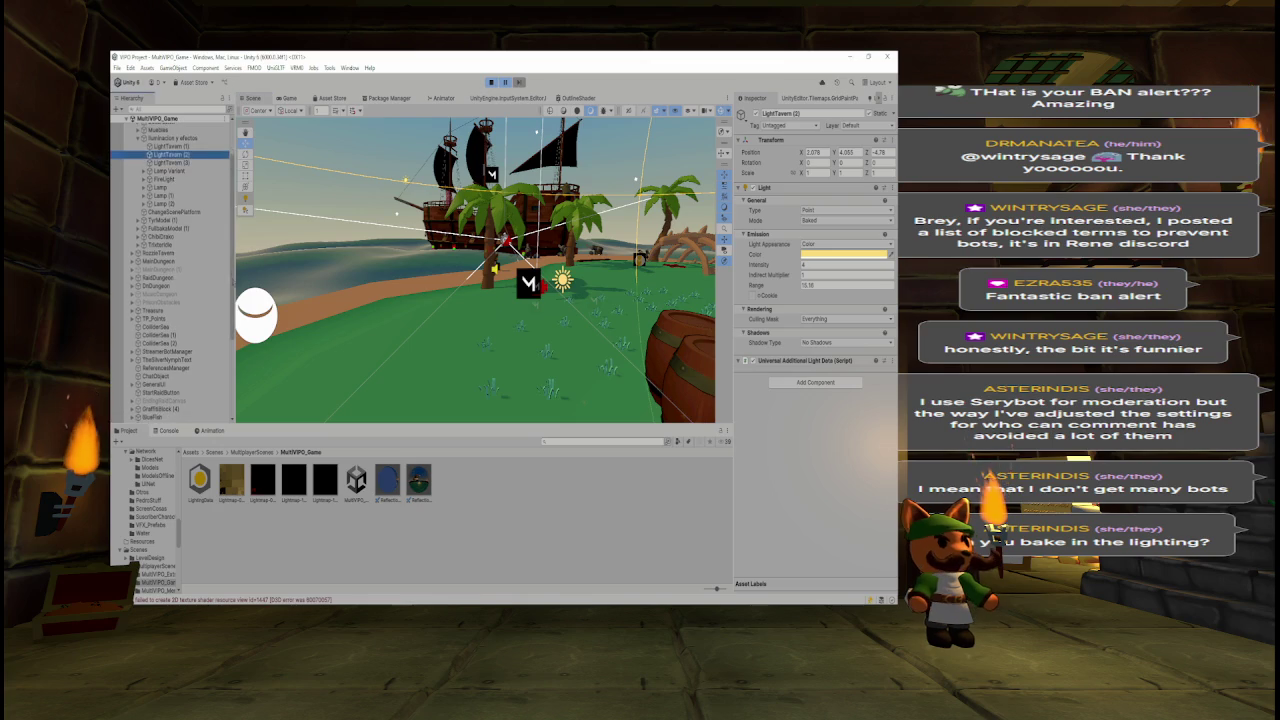
click(172, 207)
click(142, 190)
click(133, 158)
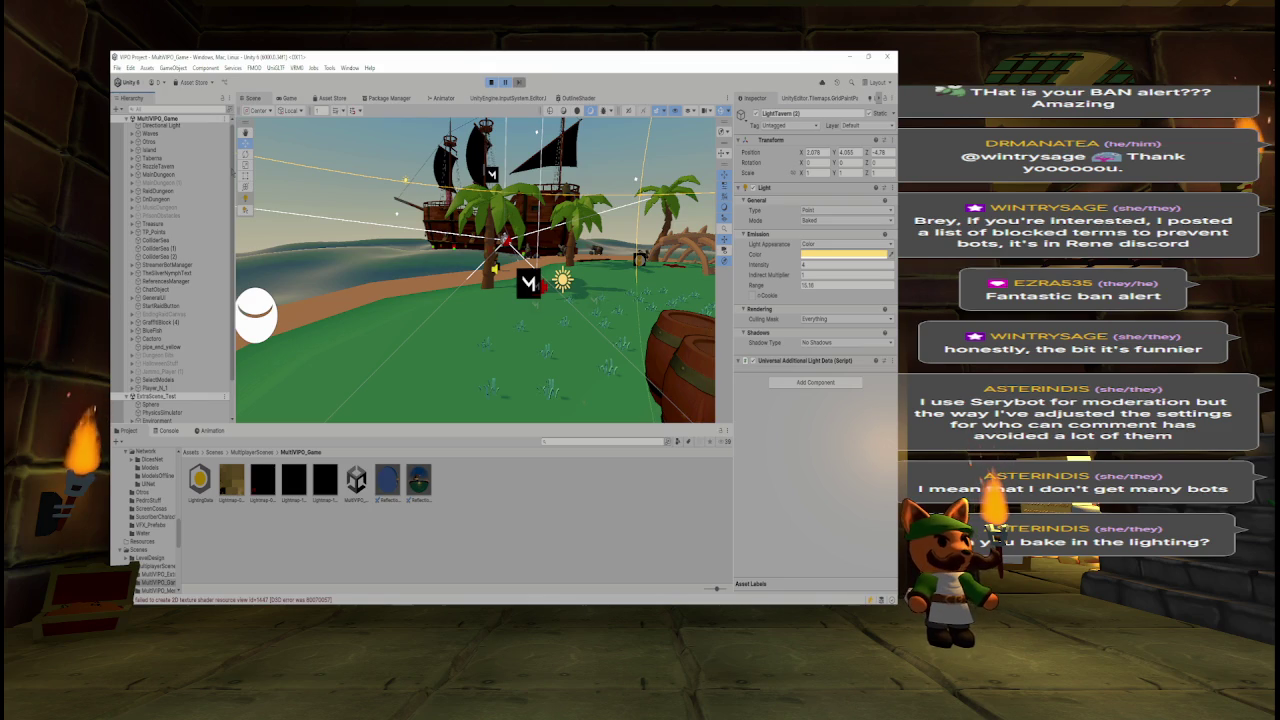
scroll(170, 260, down, 3)
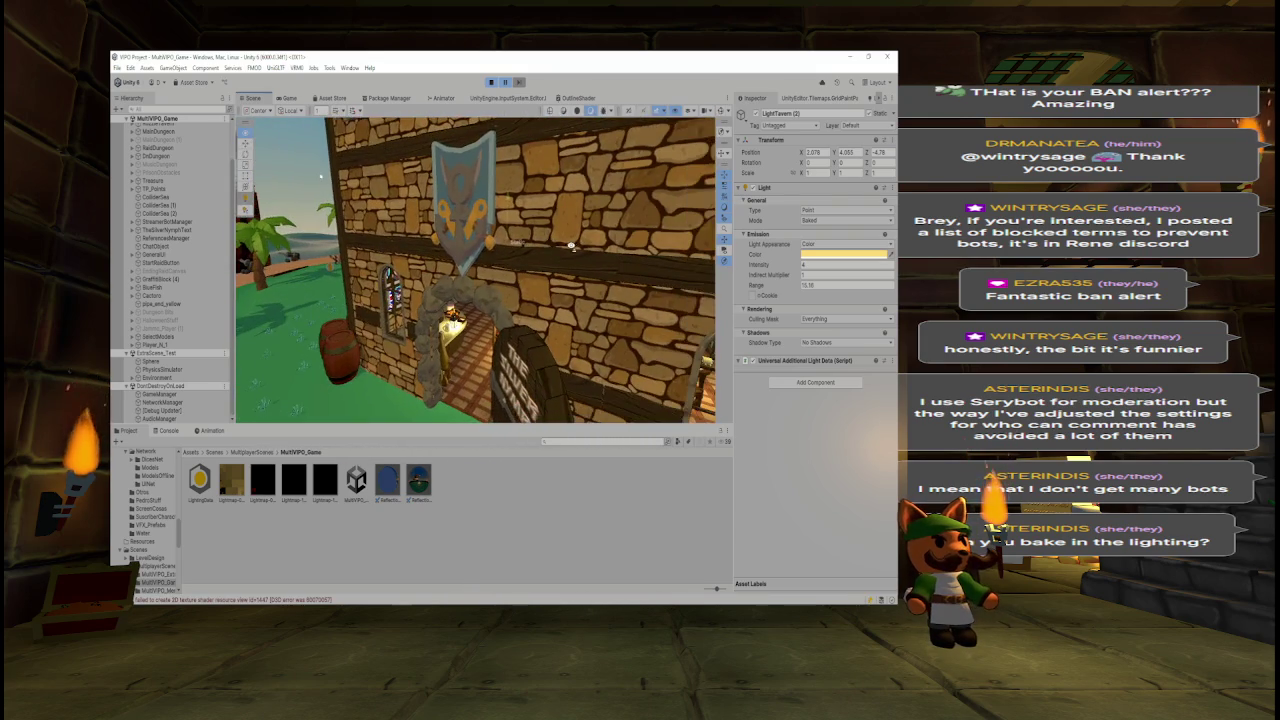
- Select the patch-sand piece in the Scene view and fold up the Island group
click(520, 338)
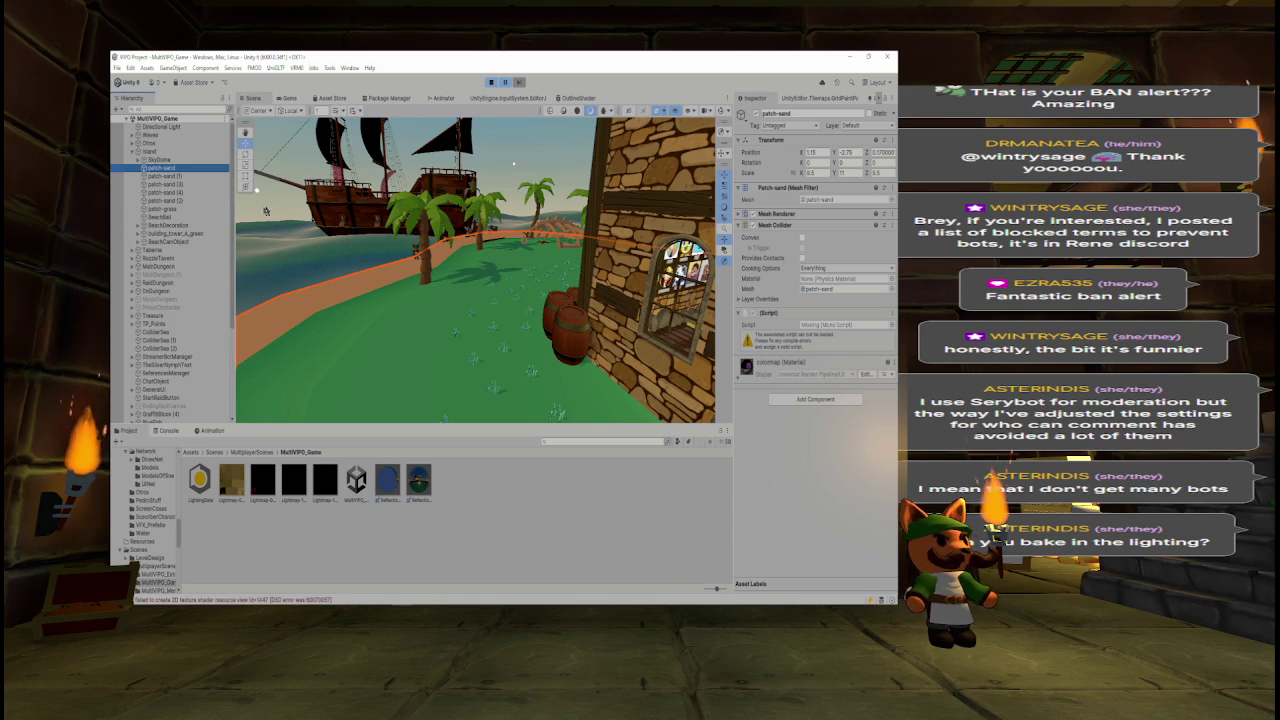
click(131, 151)
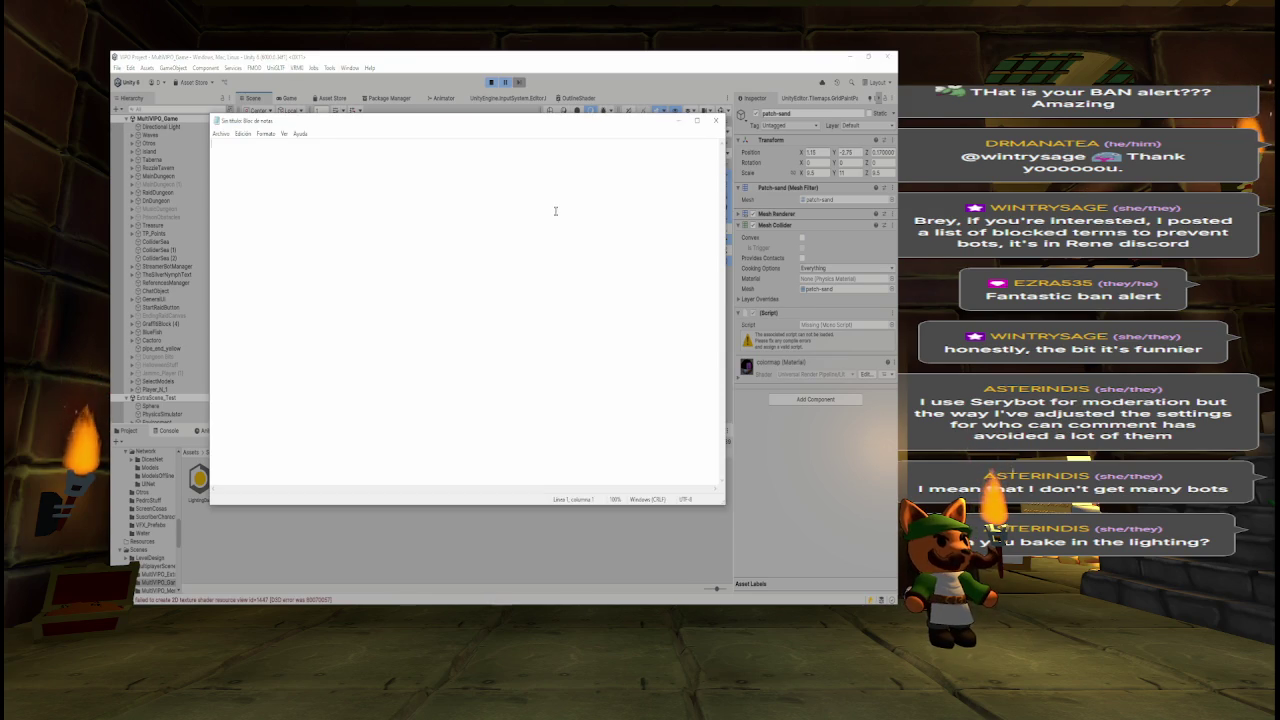
- Write a WHAT TO DO list on scene switching and organizing MultiVIPO Game objects, then return to Unity
text(WHAT TO DO)
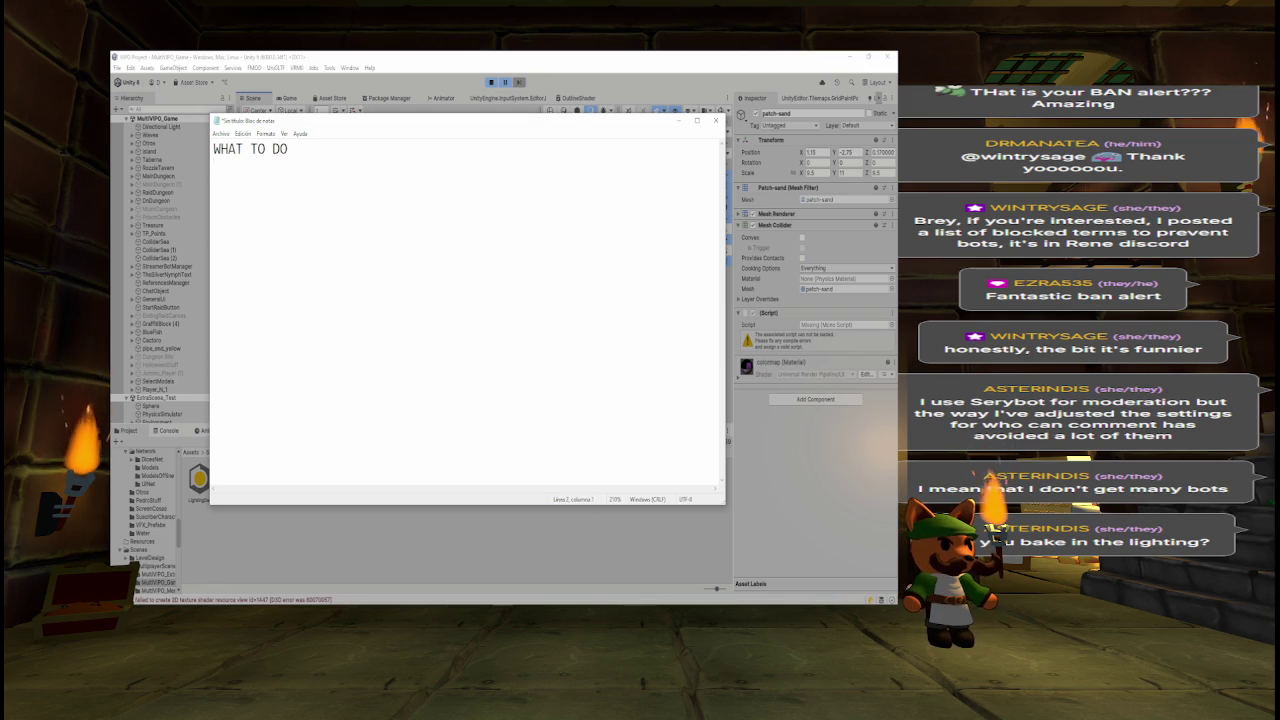
text(iscover how to go from one scene to the other )
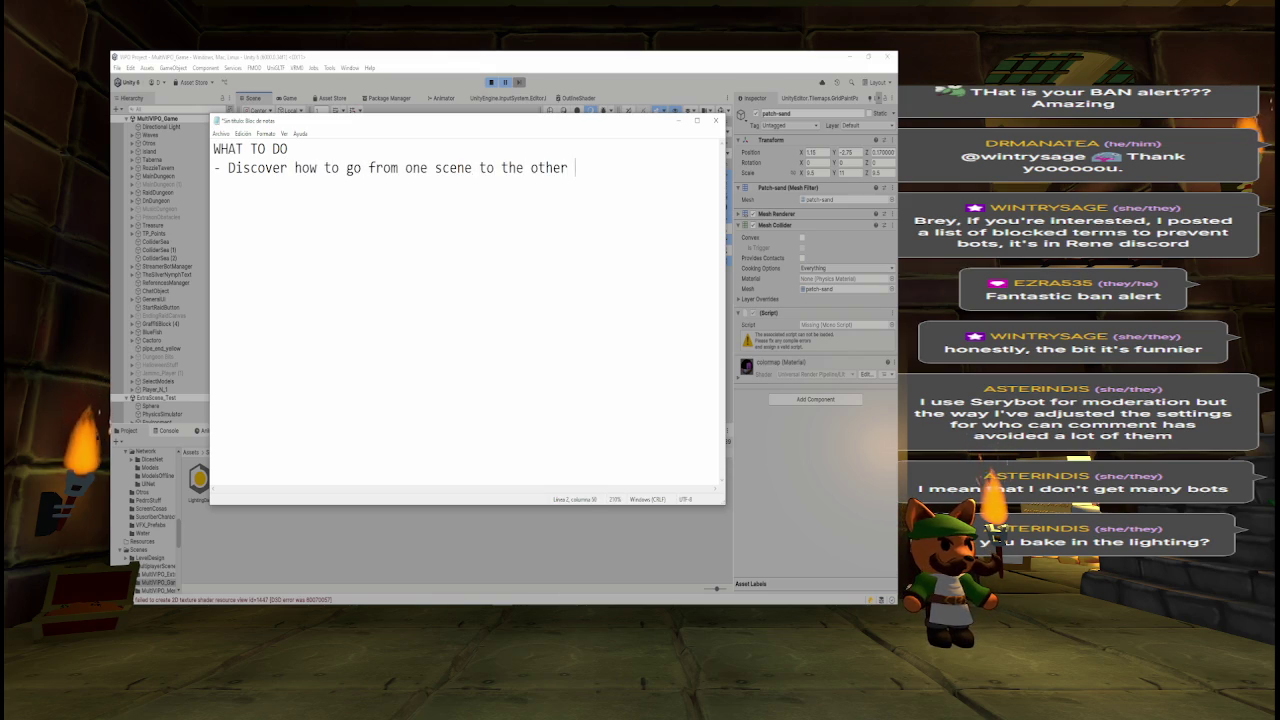
text(one)
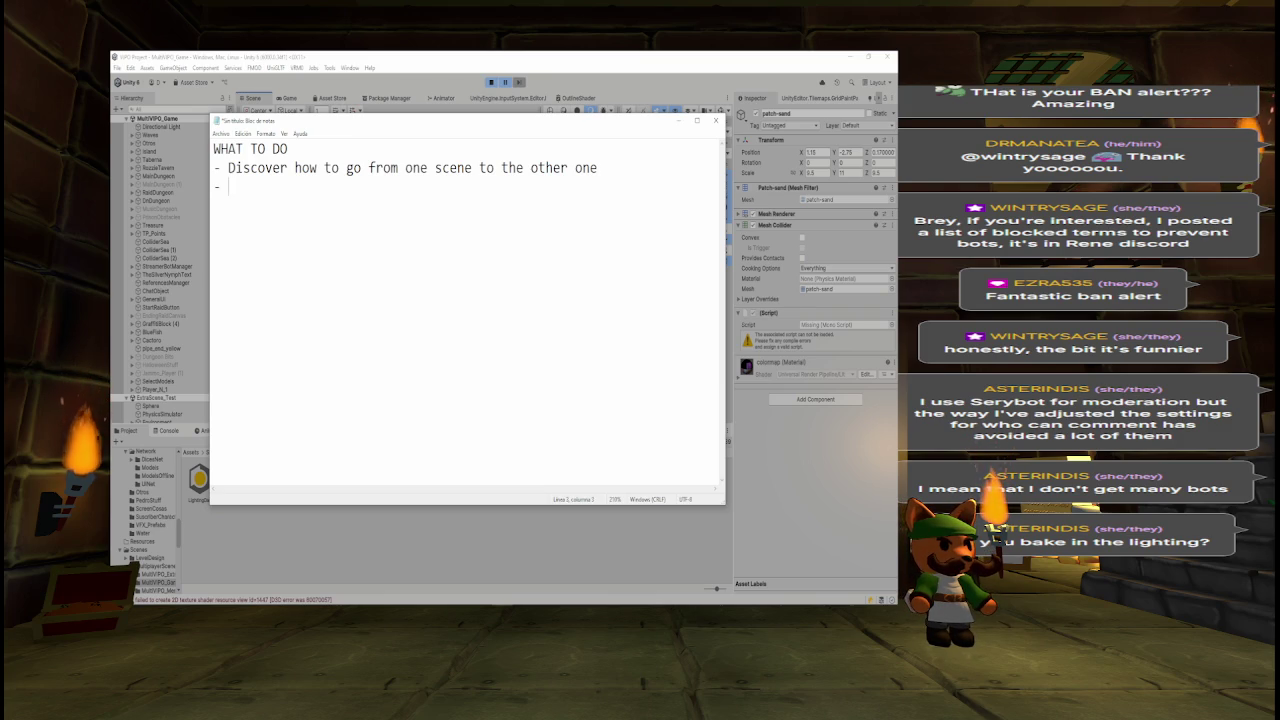
text(rga)
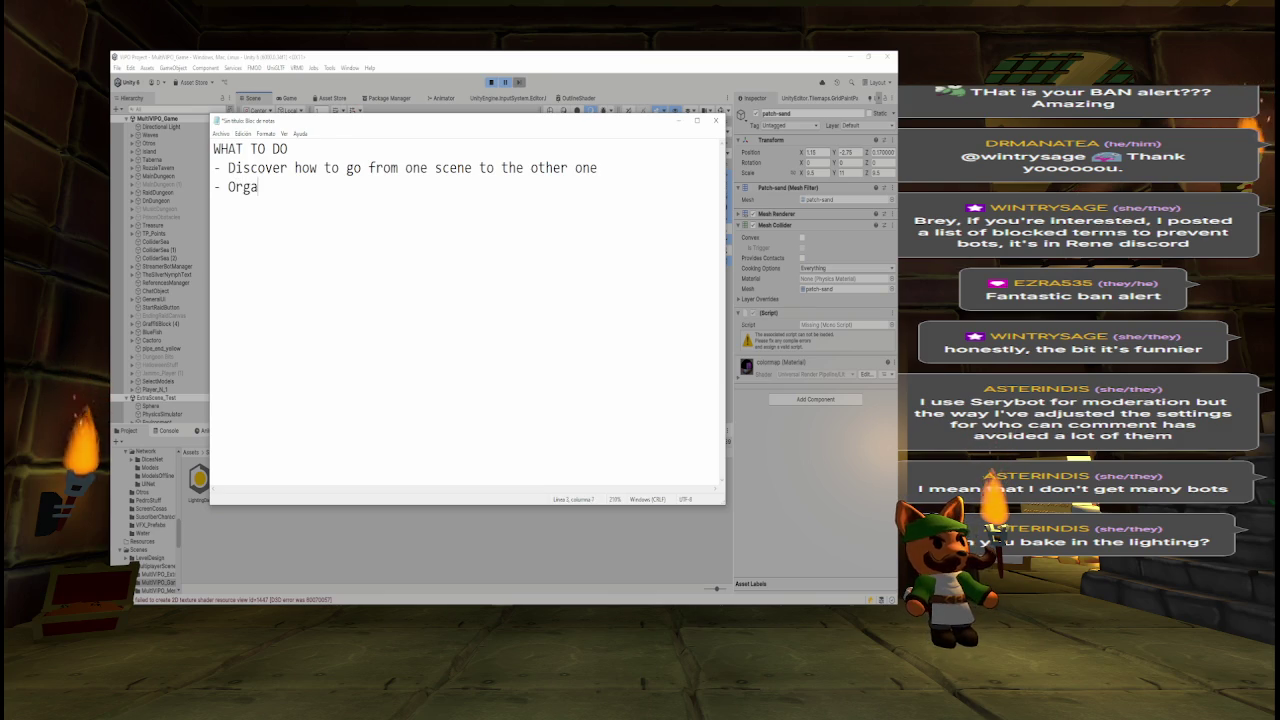
text(nizall )
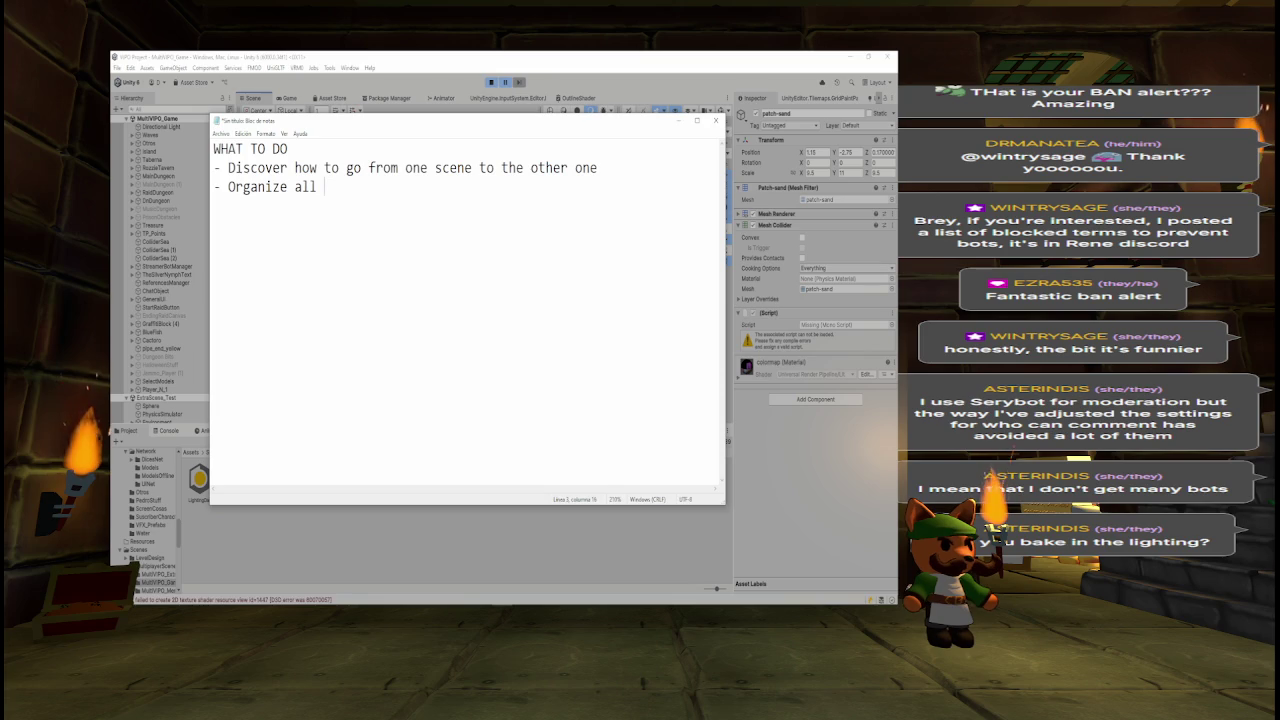
text(object)
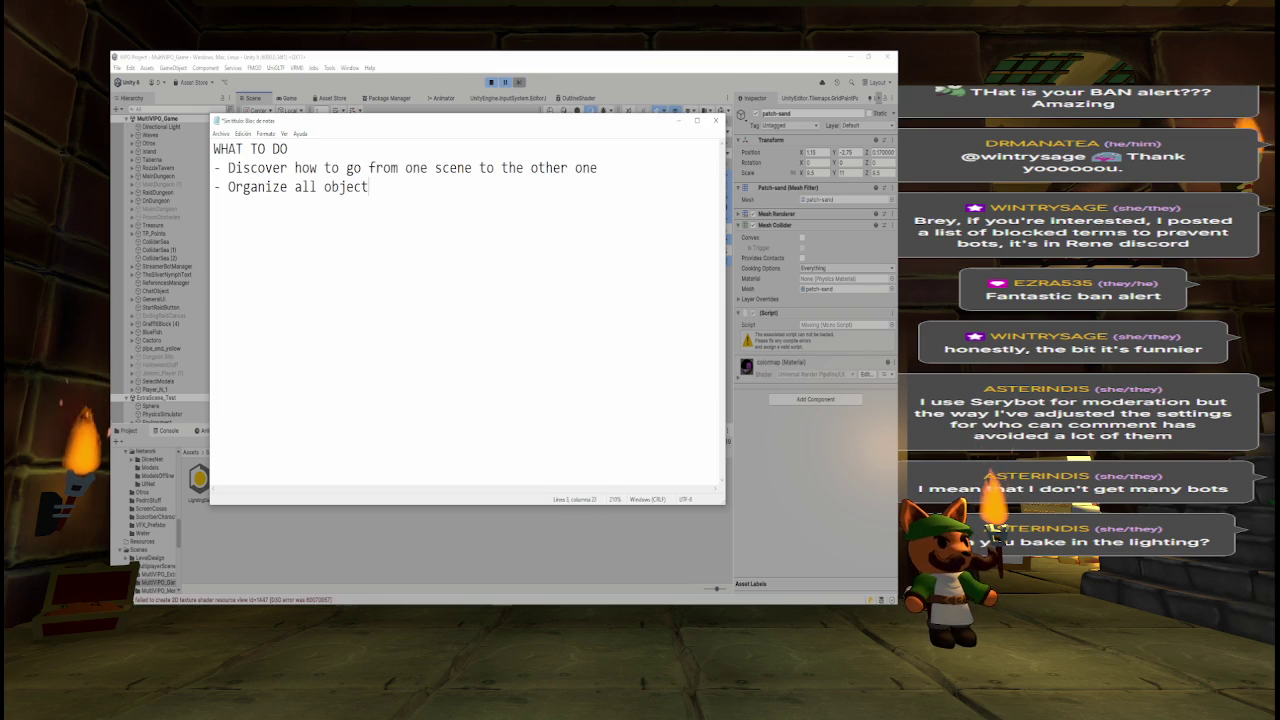
text(s inMult)
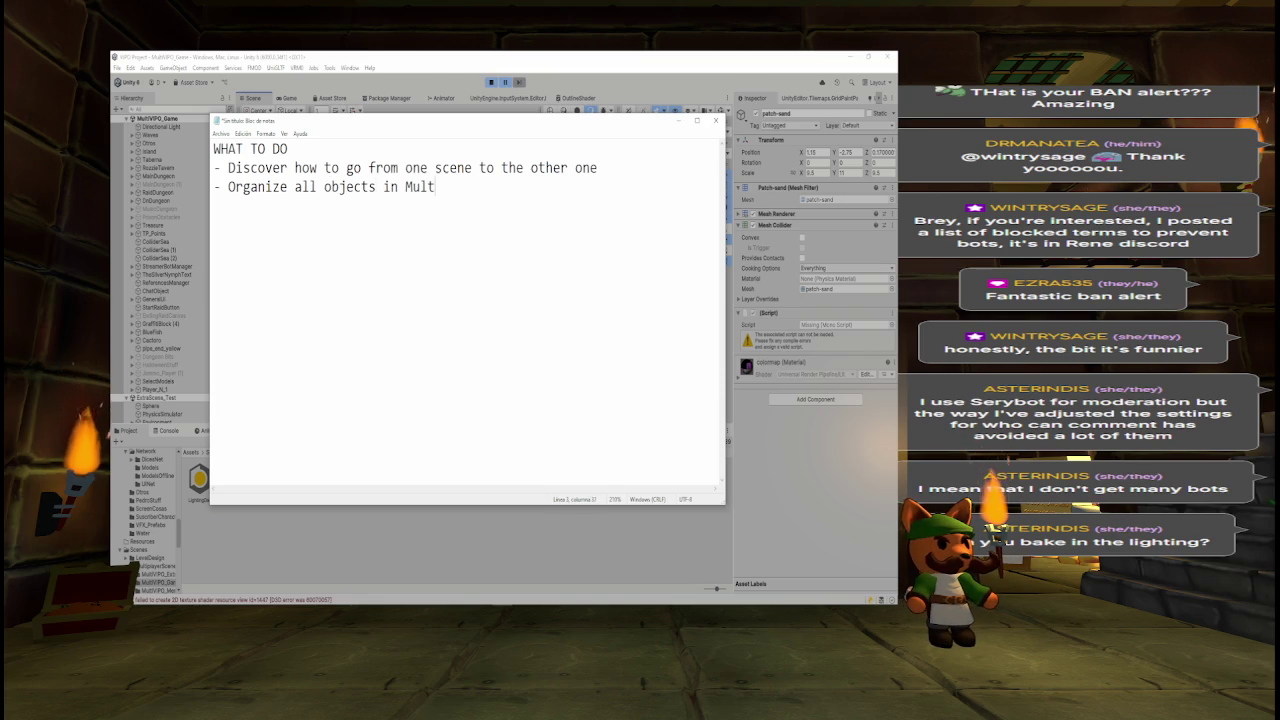
text(iVIPO Game scene)
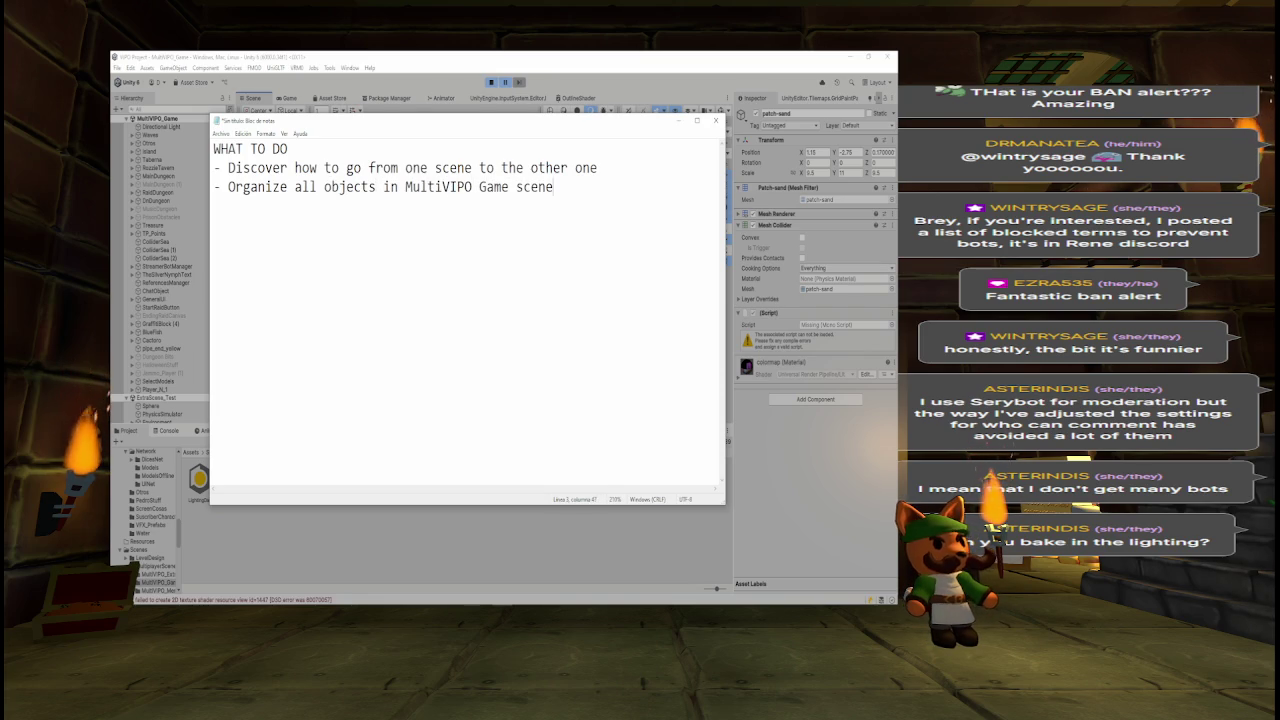
text( tosafely activa)
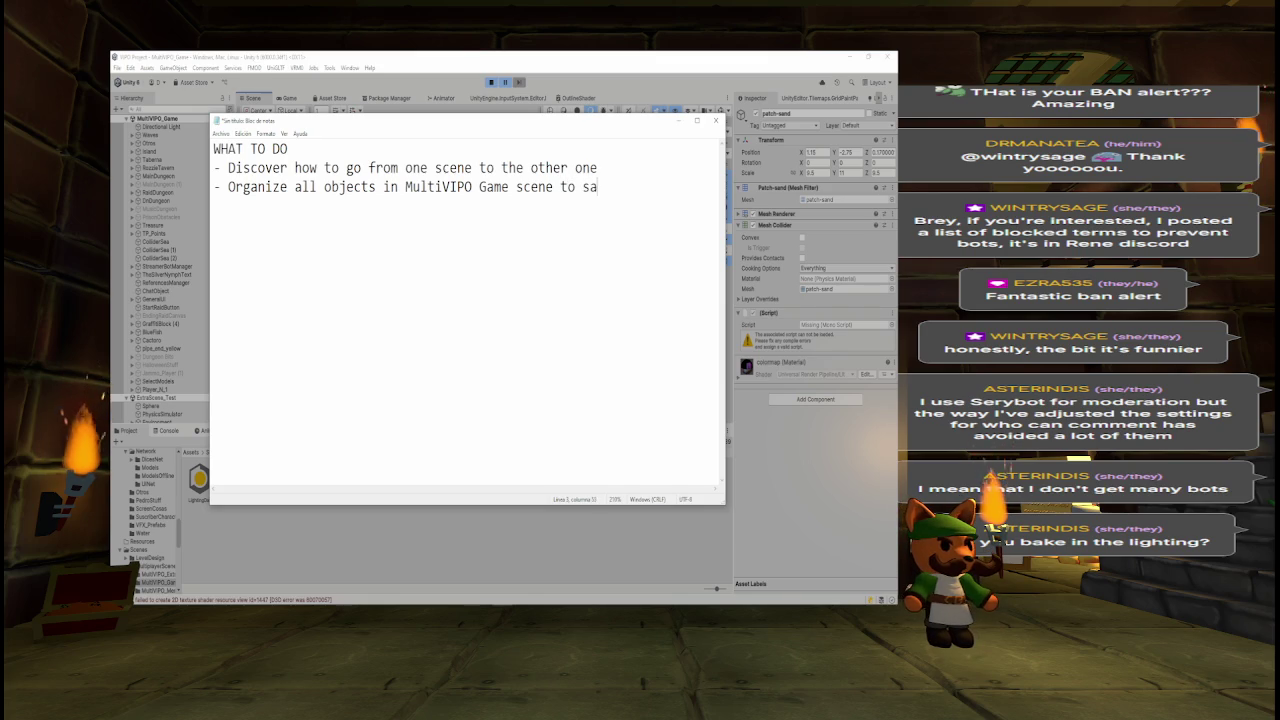
text(te )
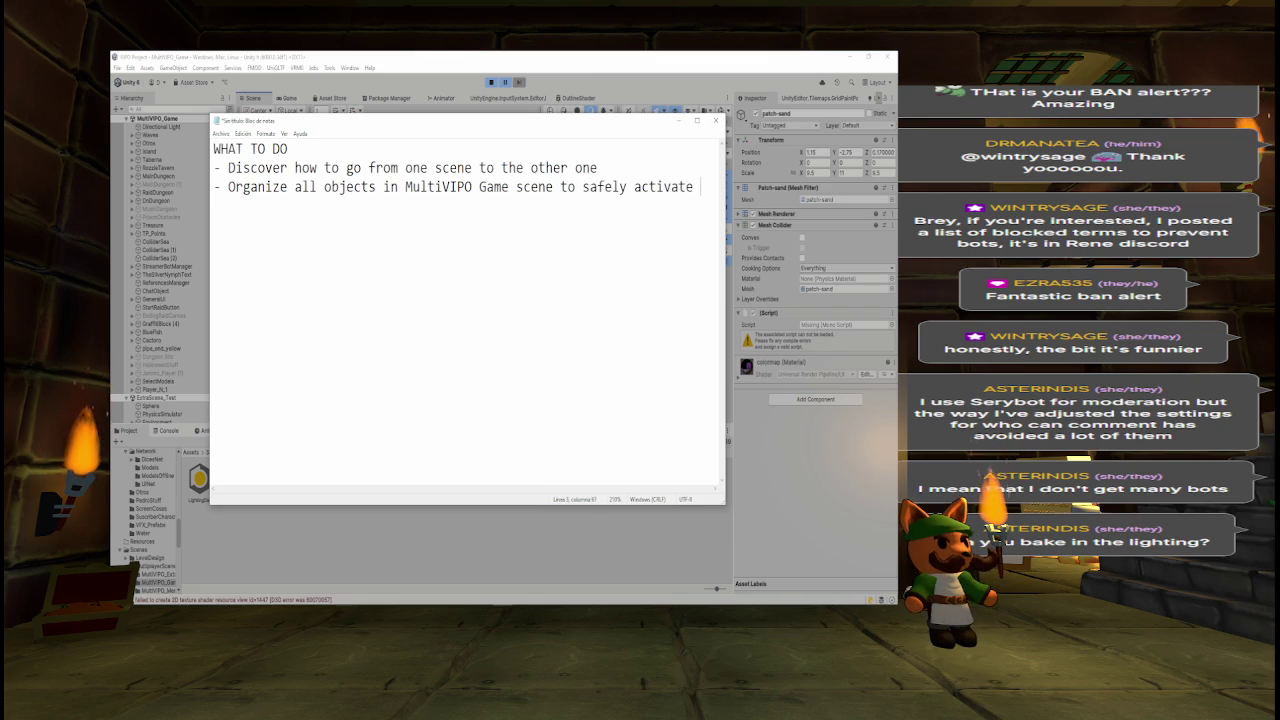
text(and deactivate)
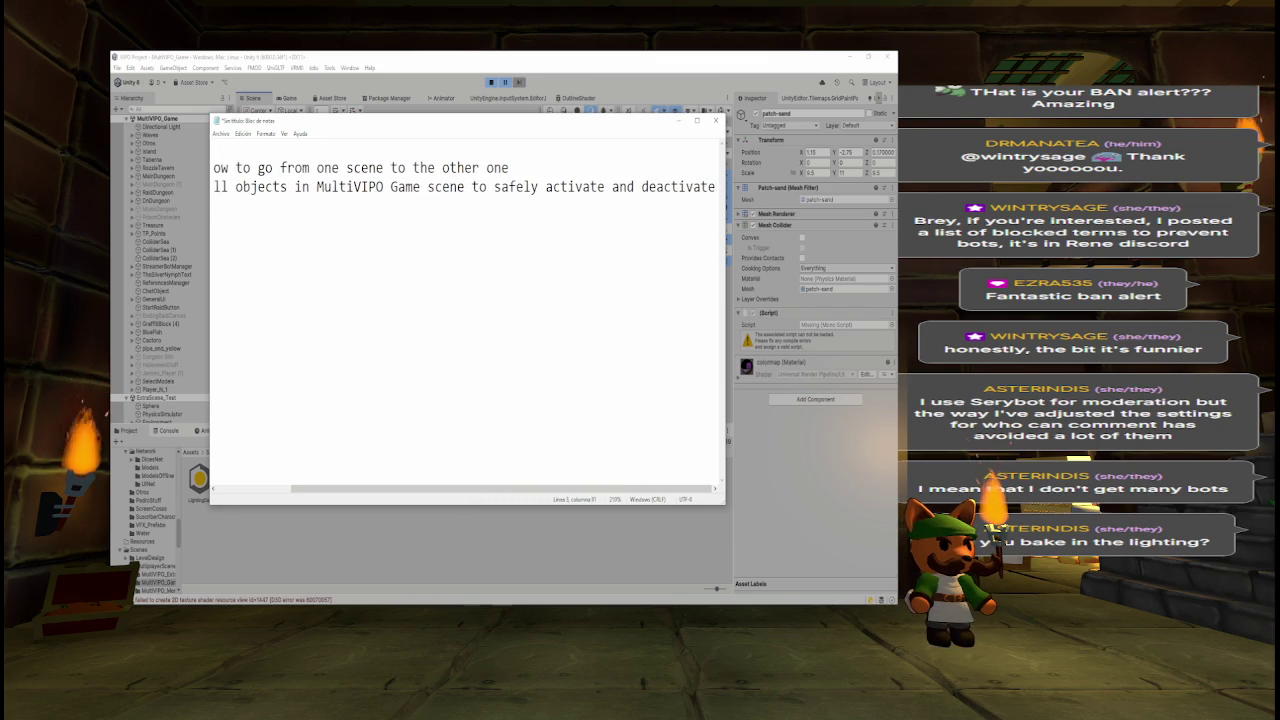
click(262, 57)
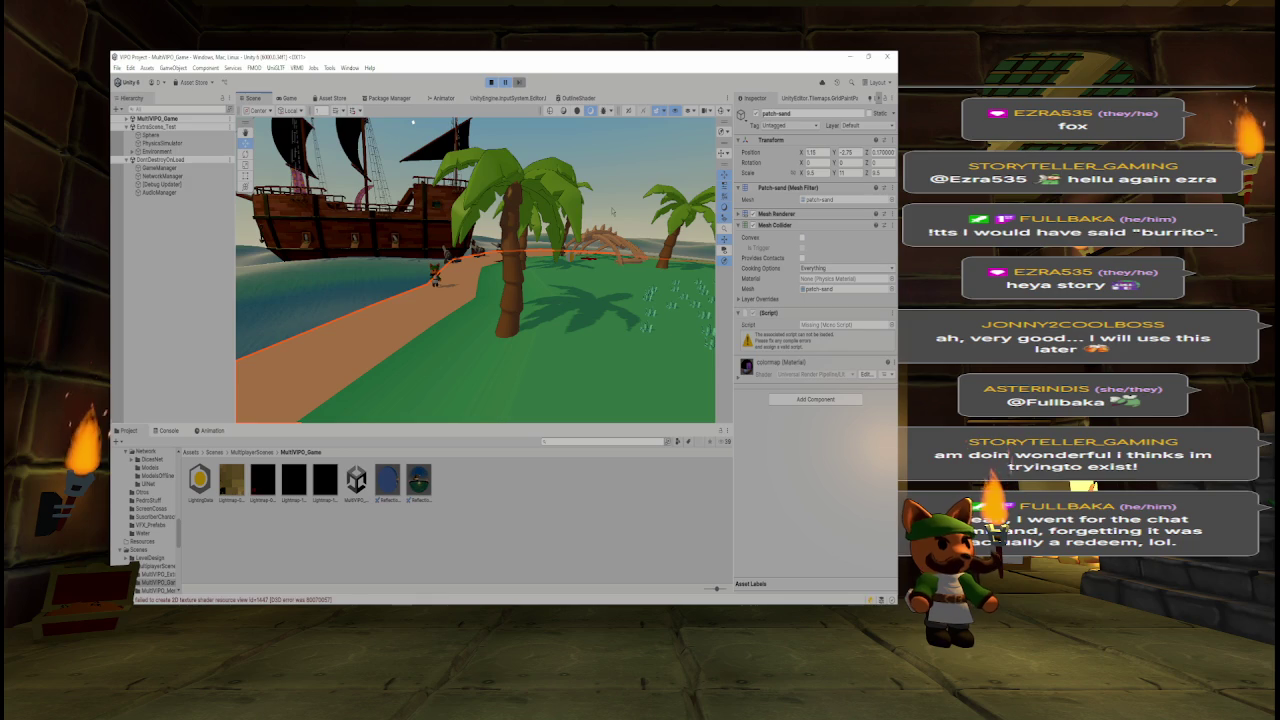
- Glance at the notes, then inspect Sphere, Environment and its Cube child in the test scene
key(alt+Tab)
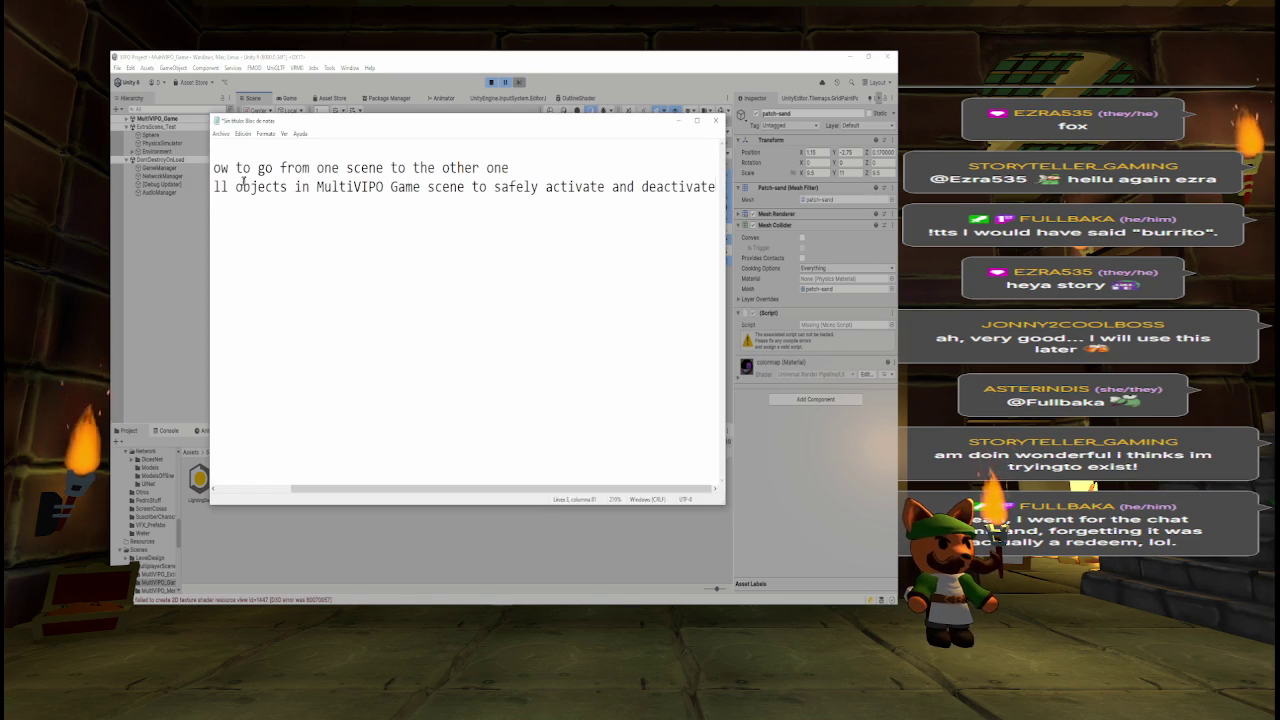
click(170, 200)
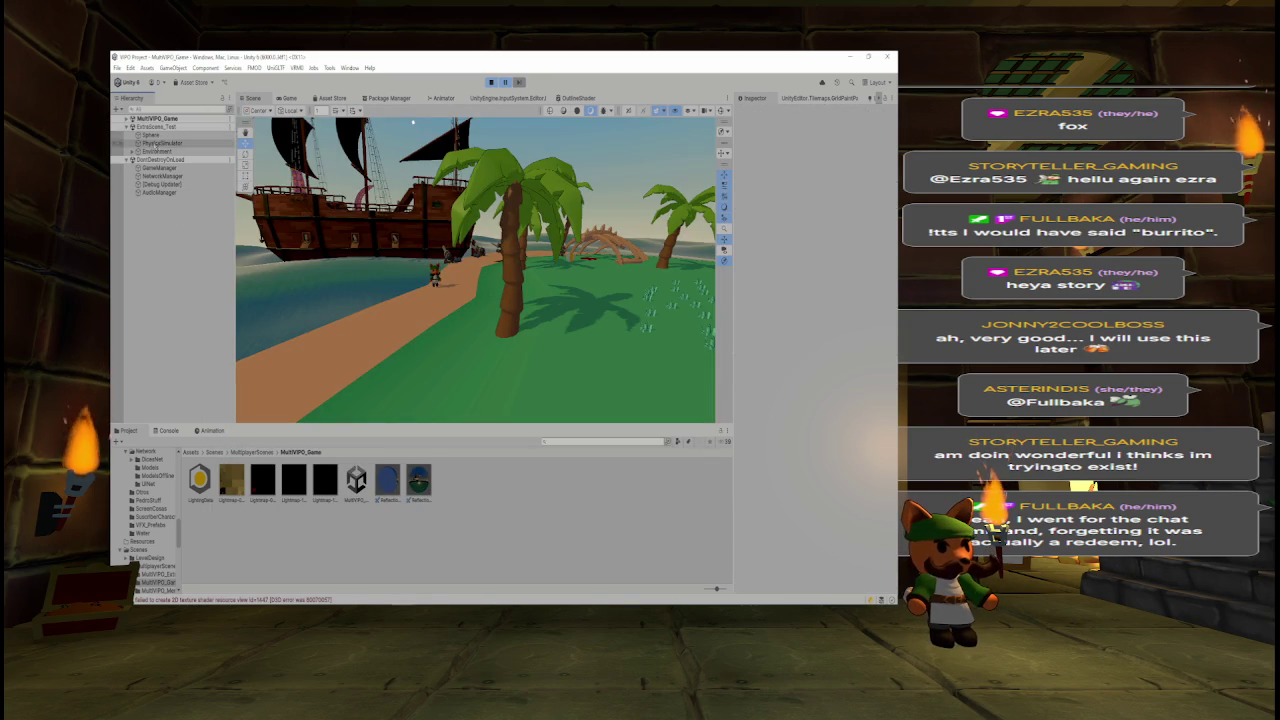
click(150, 135)
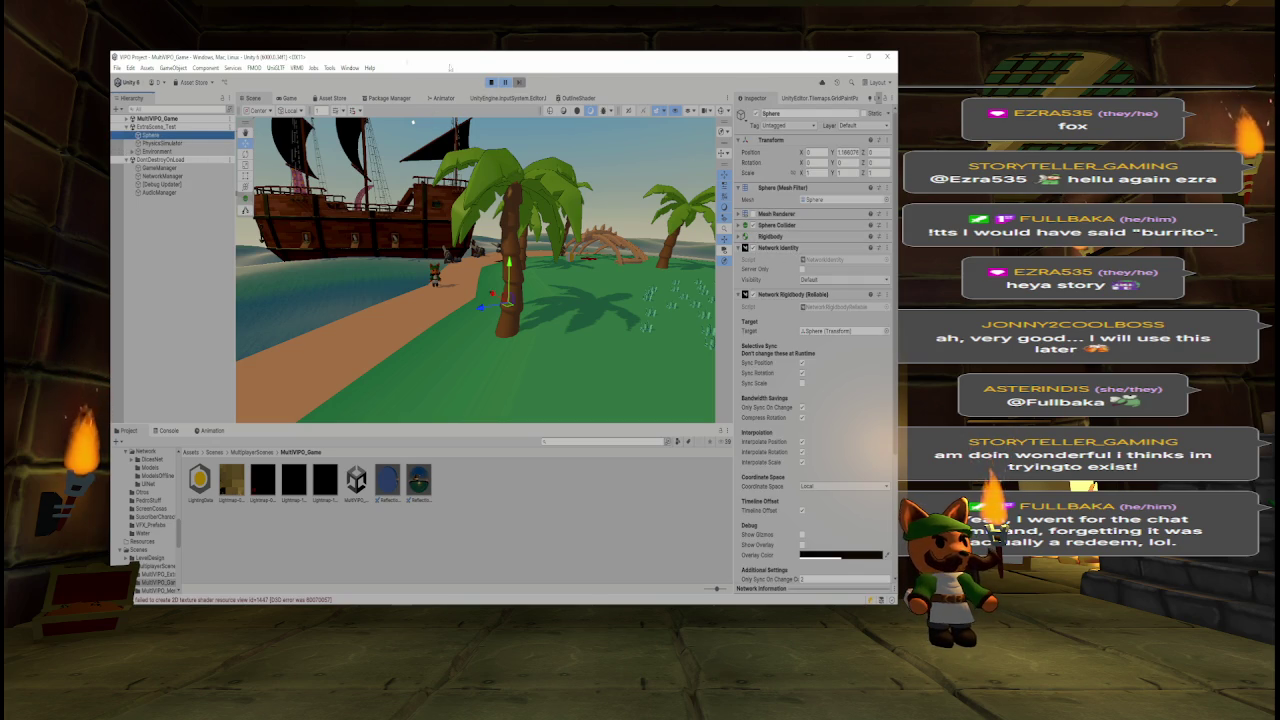
click(205, 151)
click(131, 151)
click(152, 159)
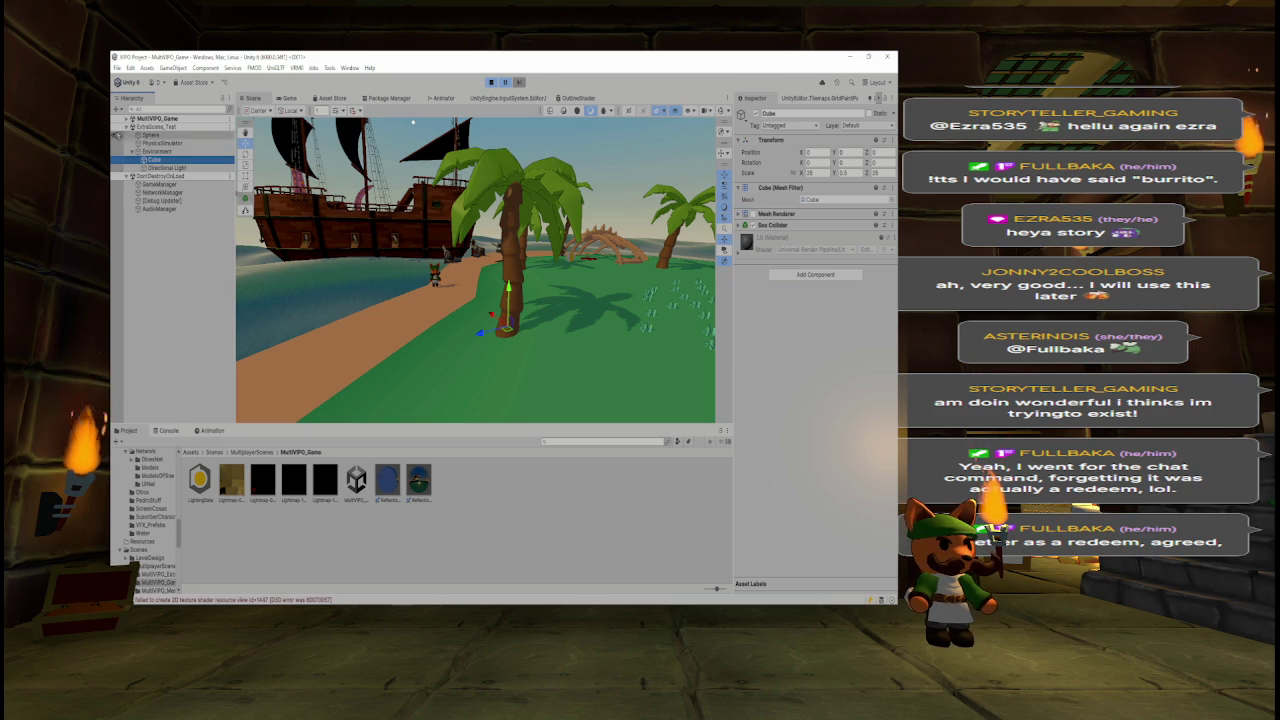
- Check Environment and its Cube, then expand the MultiVIPO_Game scene's object list
click(195, 151)
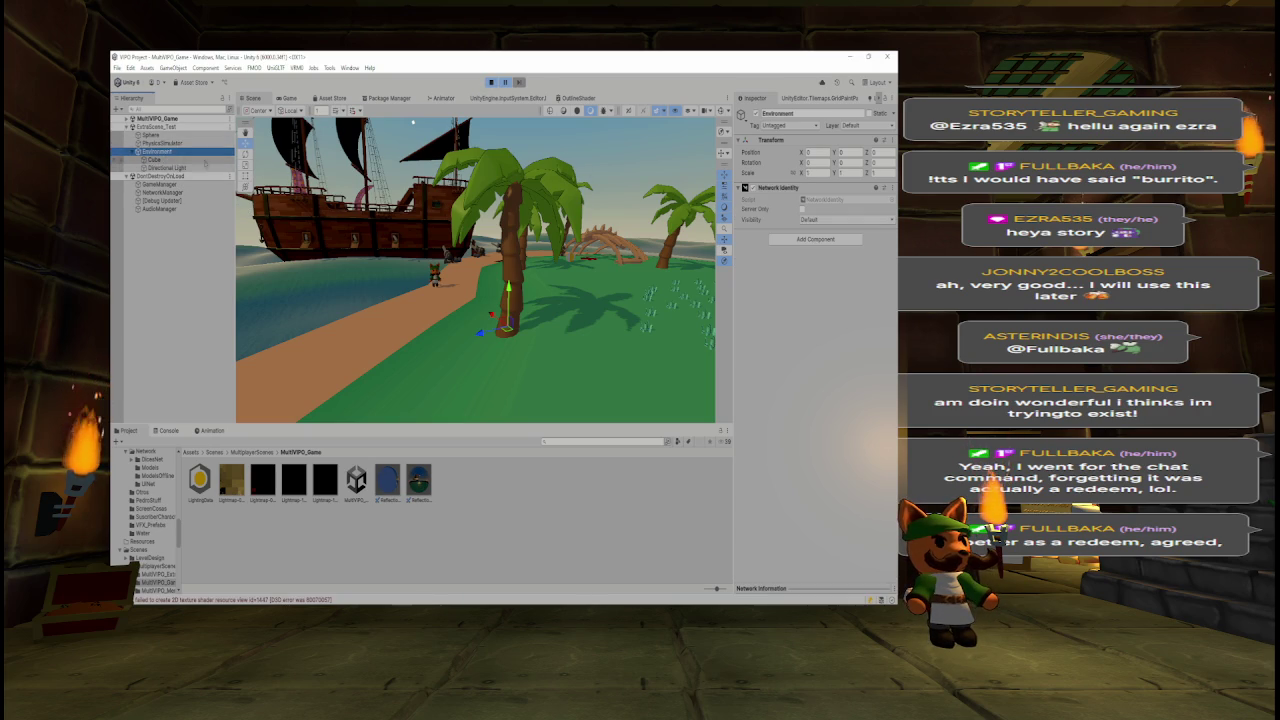
click(160, 159)
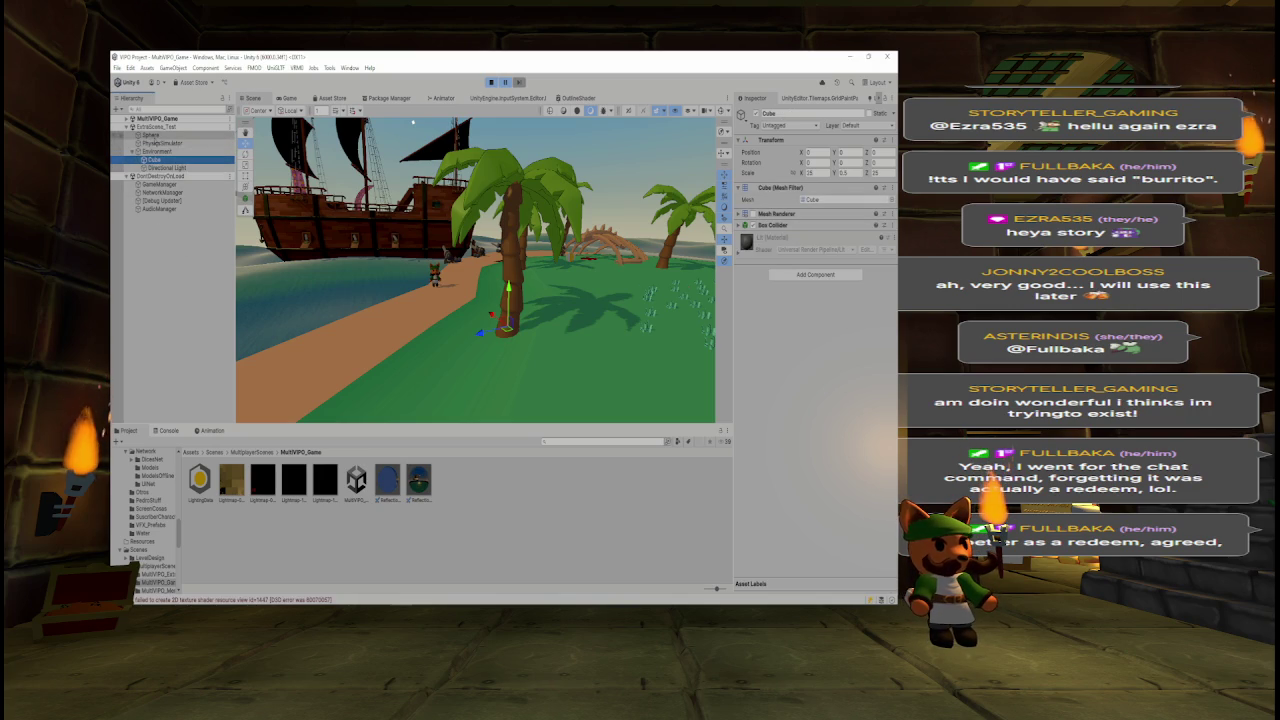
click(132, 151)
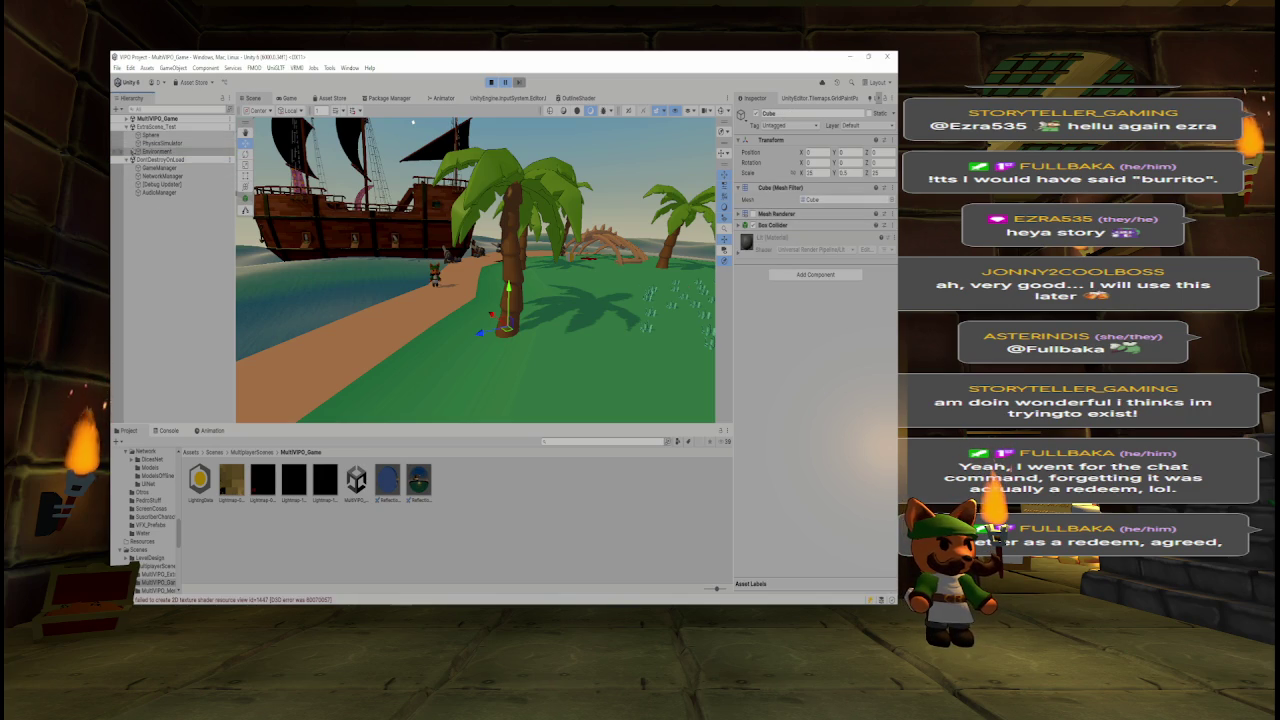
click(126, 118)
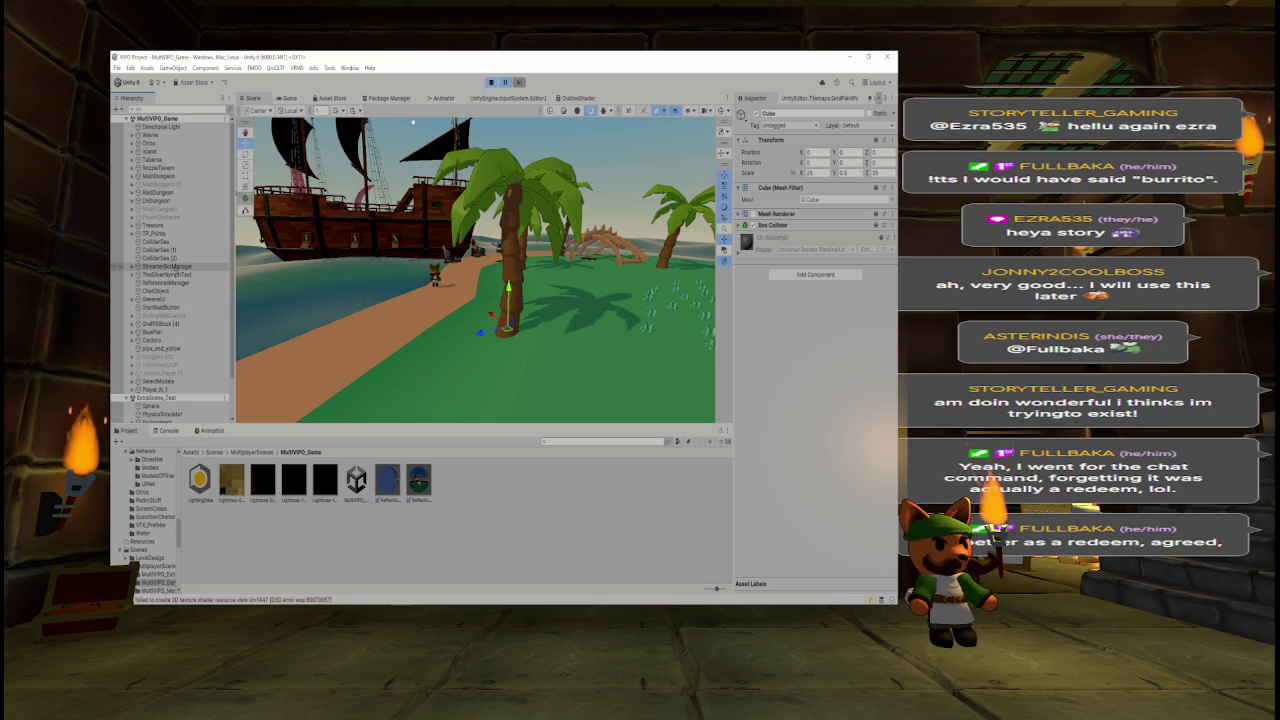
- Inspect StreamerBotManager, frame ColliderSea (1) in the Scene view, and stop Play mode
click(168, 267)
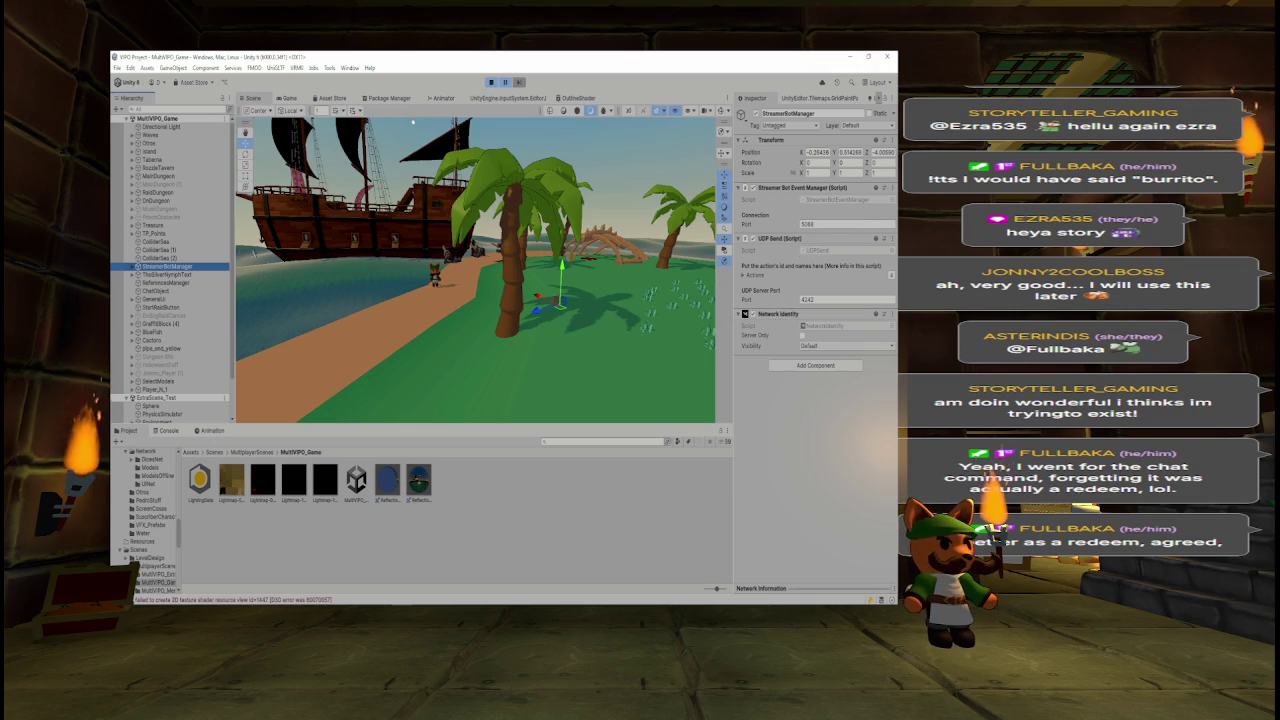
click(205, 251)
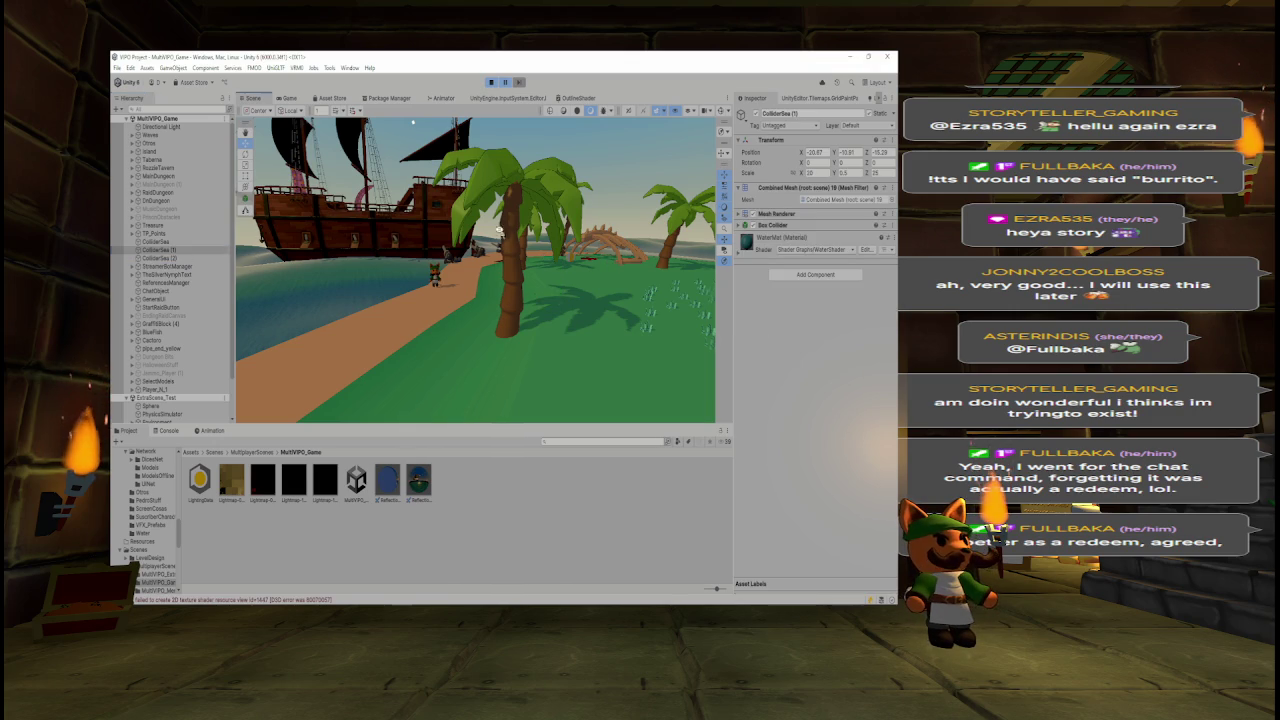
key(f)
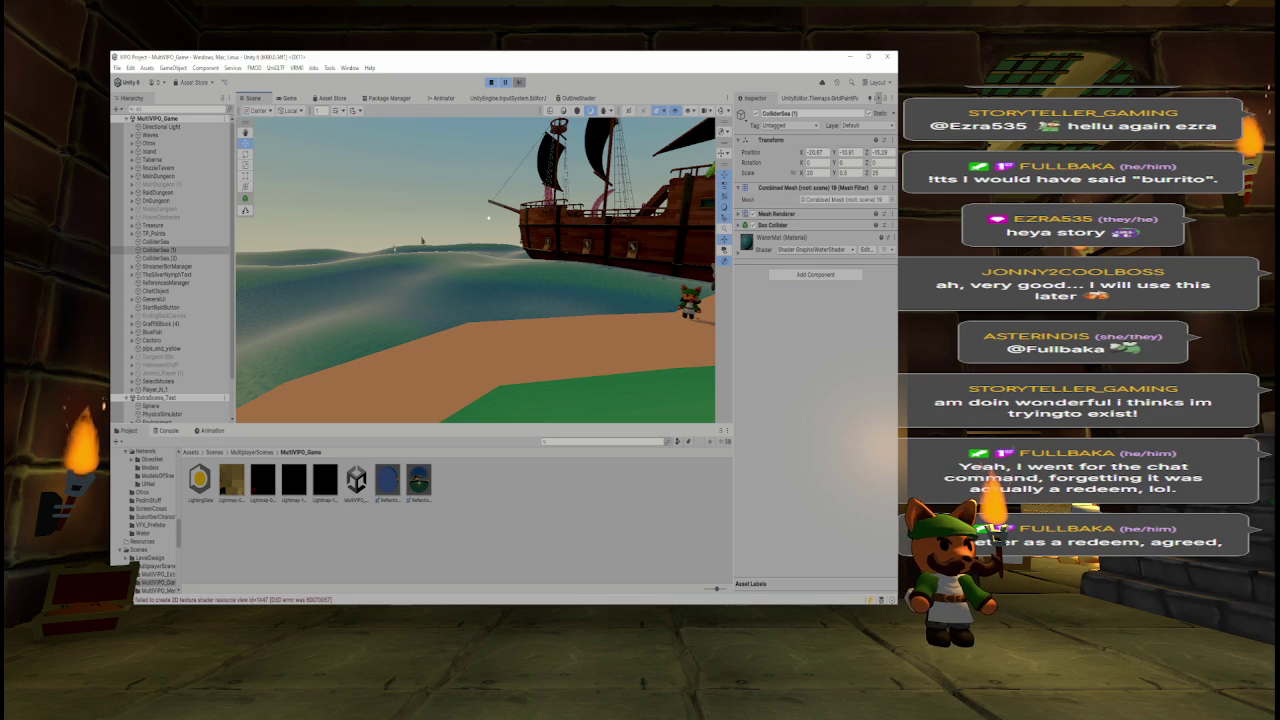
click(491, 82)
text(mult)
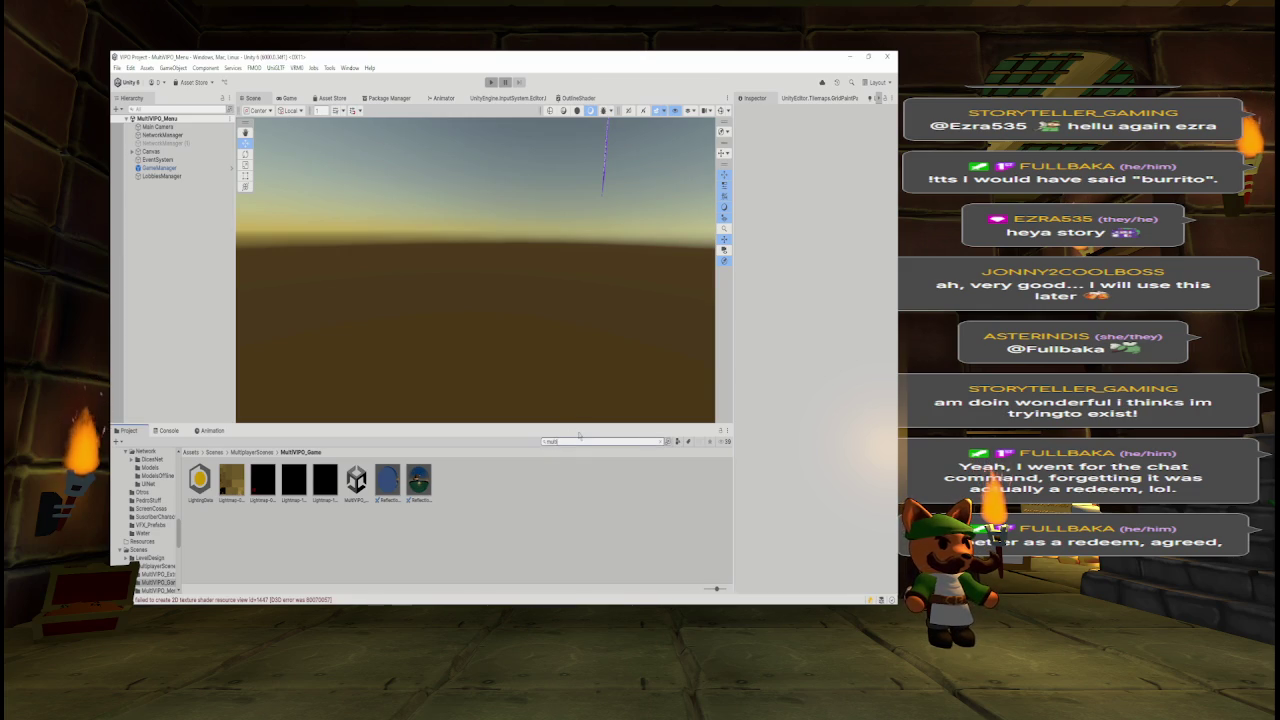
- Search the Project for 'multivi', open the MultiVIPO_Game scene, and swing the view toward the palm trees
text(vi)
click(293, 481)
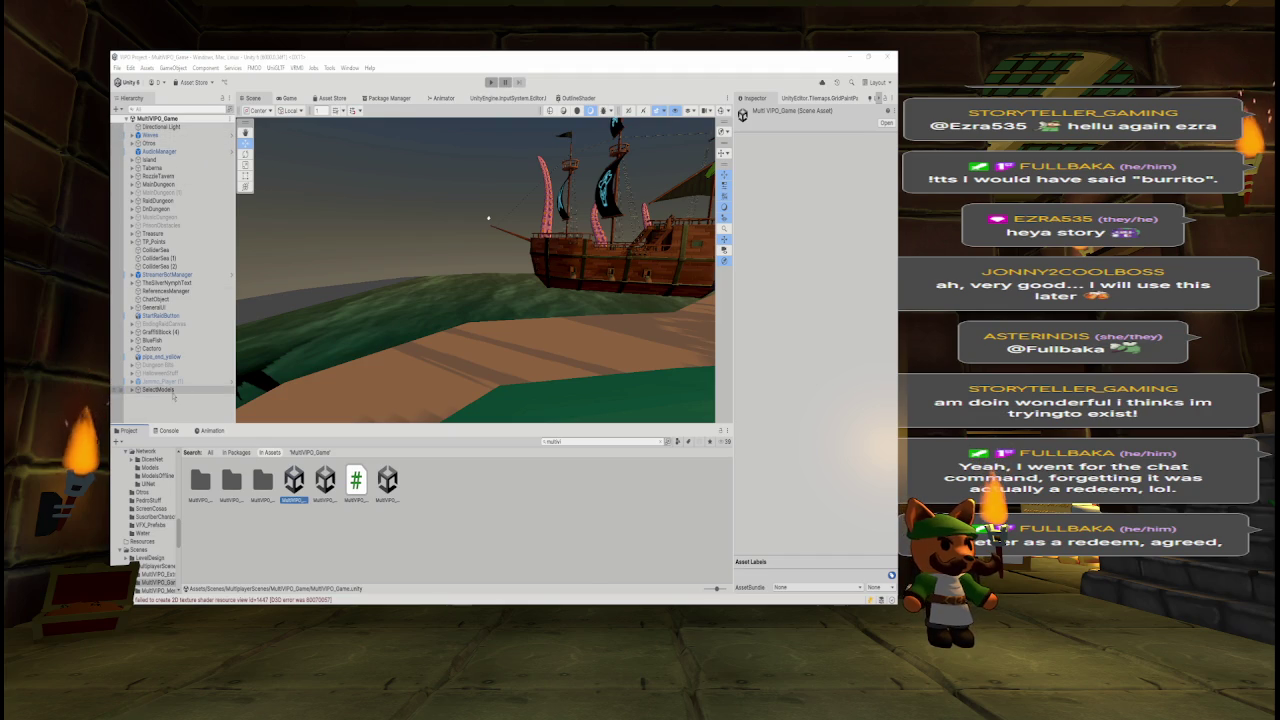
mouse_move(380, 305)
mouse_down()
mouse_move(843, 292)
mouse_move(800, 289)
mouse_up()
- Create an empty object named Environment and set its position to 0, 0, 0
right_click(168, 404)
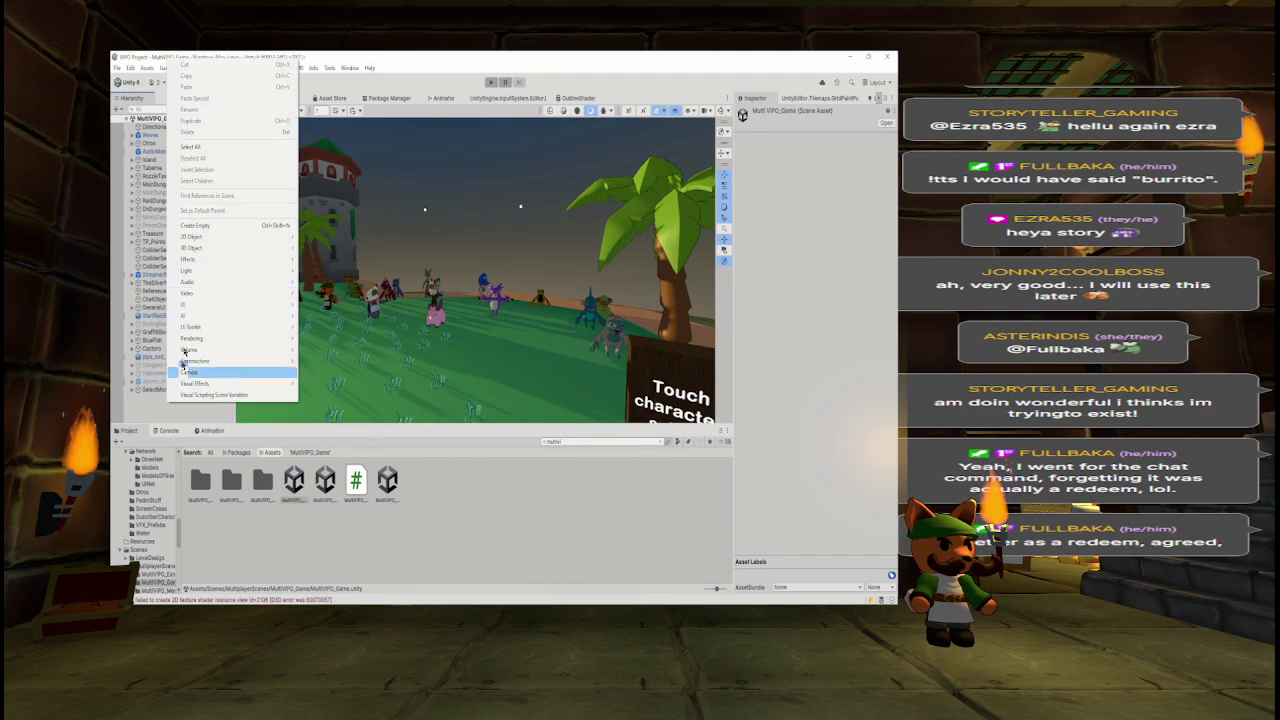
click(210, 228)
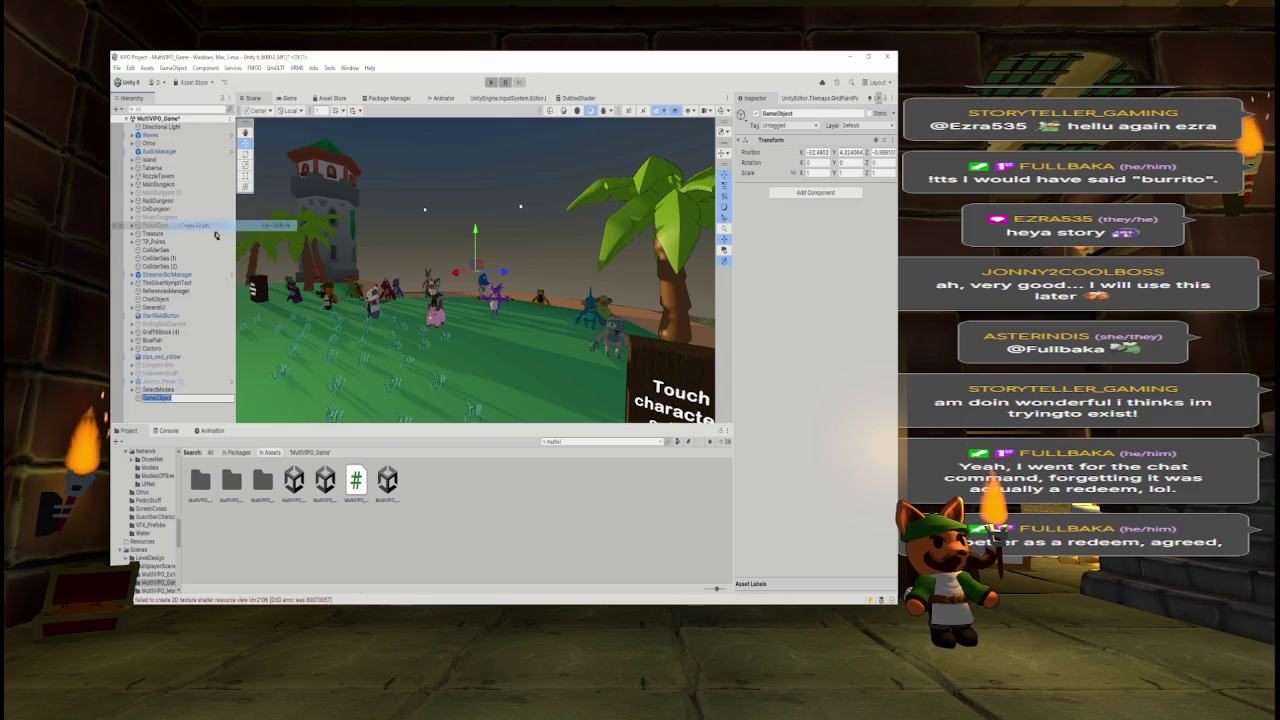
text(Envi)
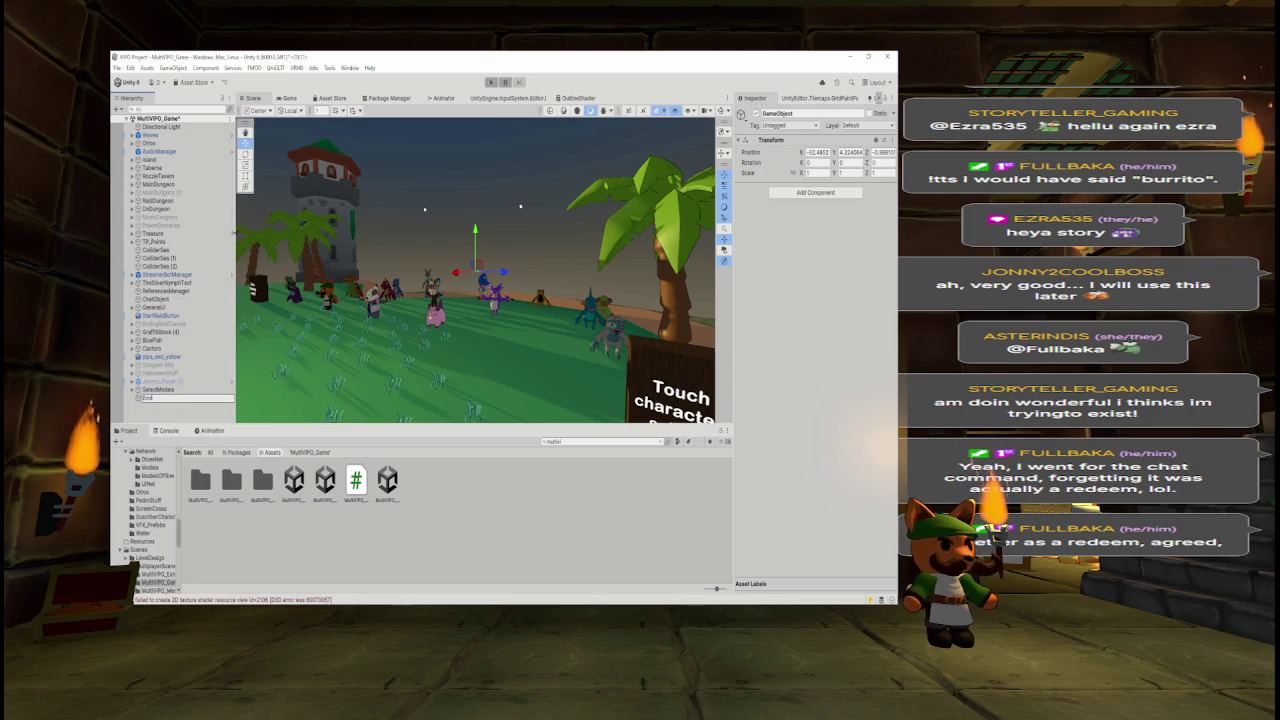
text(ronment)
key(Return)
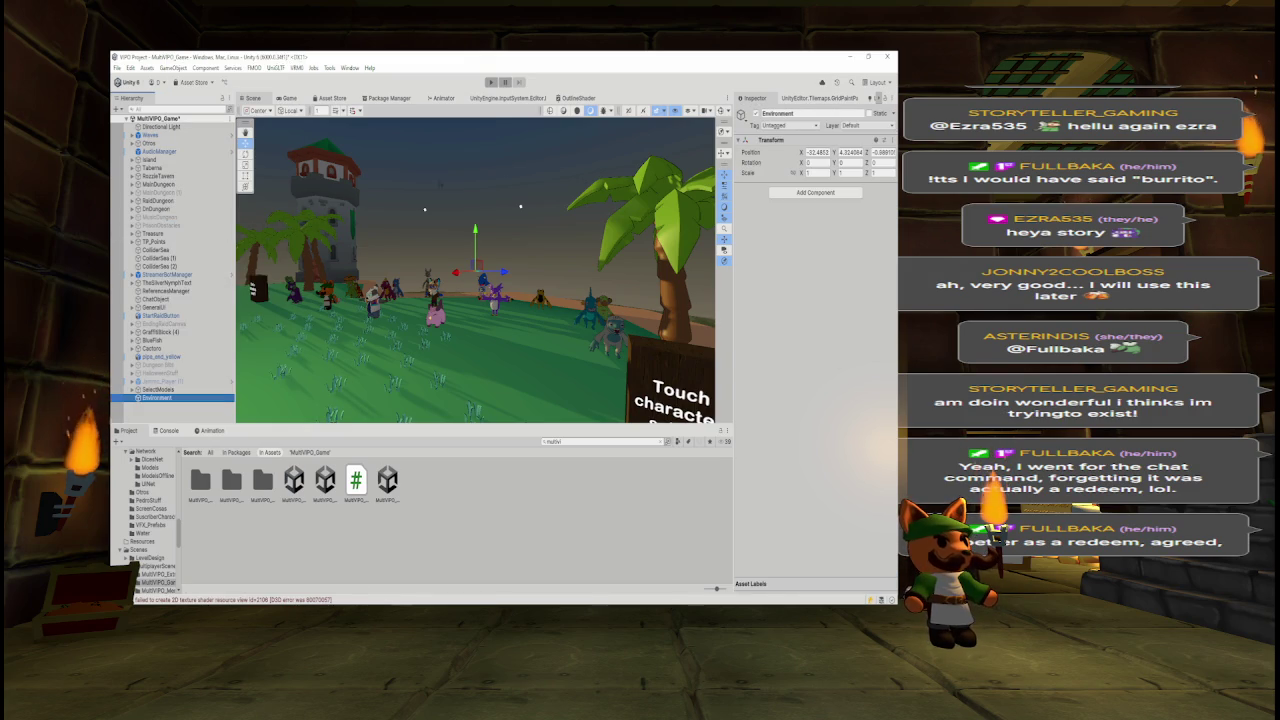
click(818, 151)
text(0)
key(Tab)
text(0)
key(Tab)
text(0)
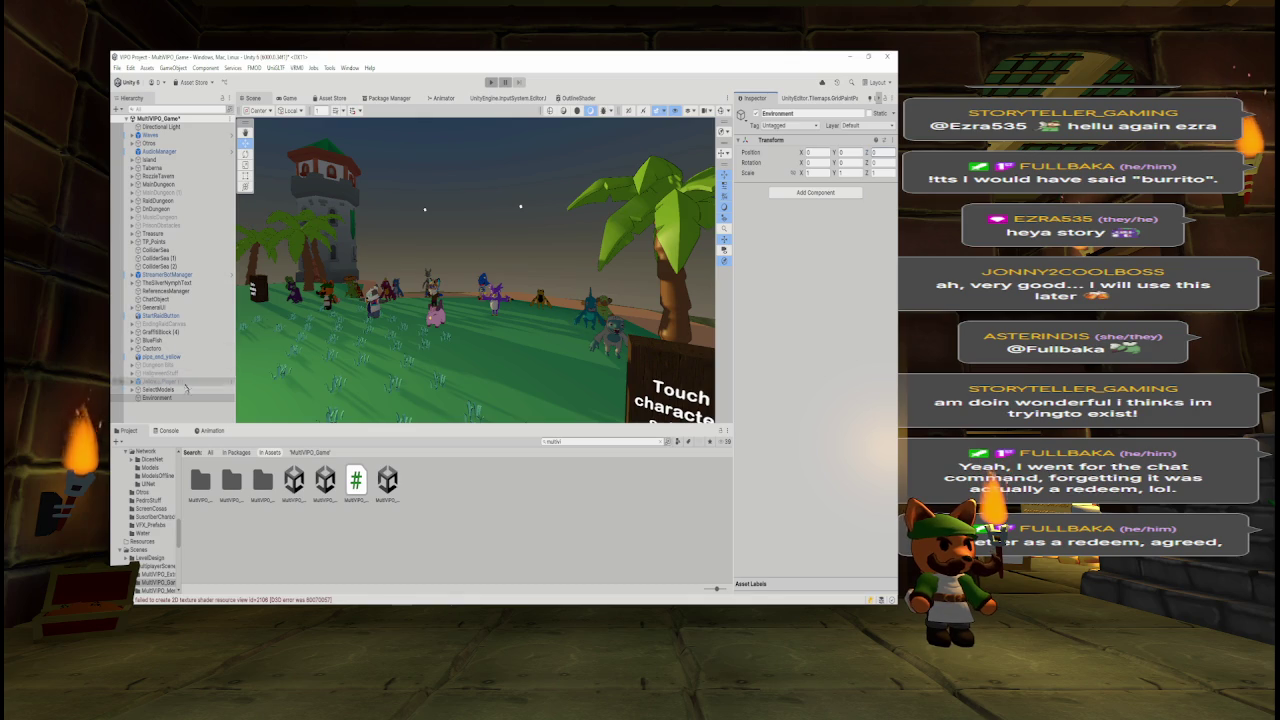
- Add a Network Identity component to Environment, leaving visibility at Default
click(810, 193)
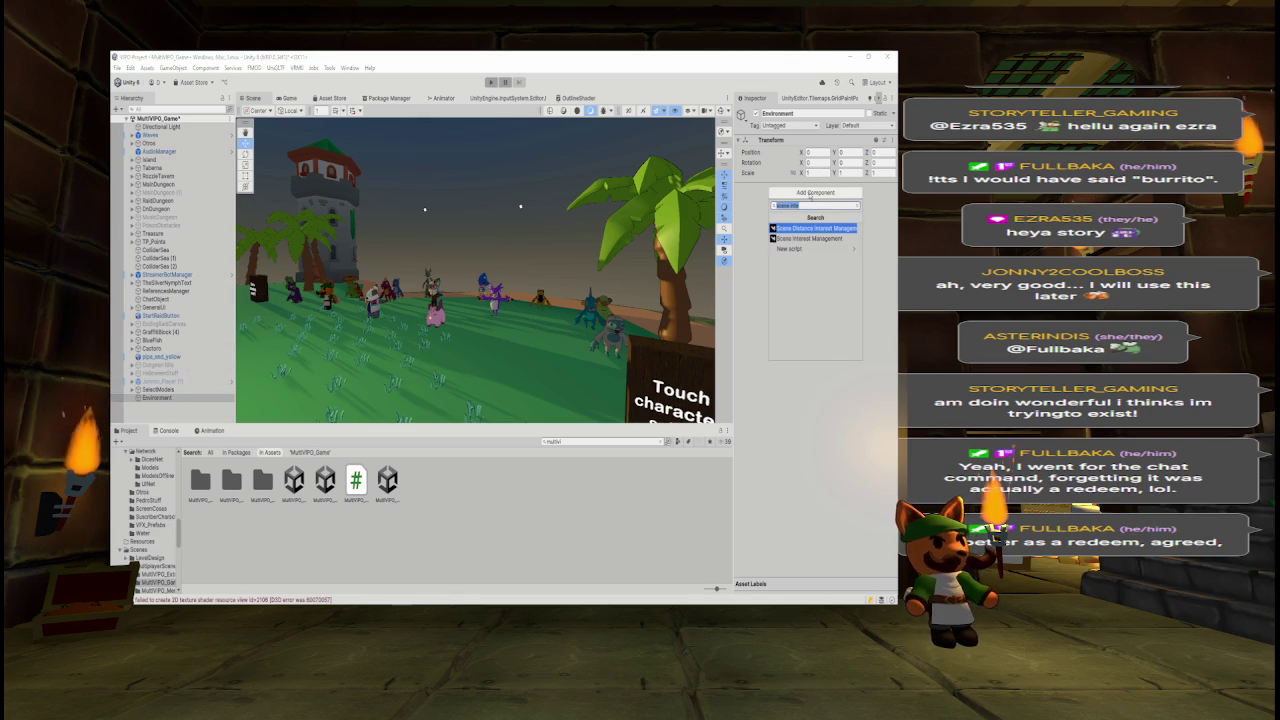
text(network id)
key(Return)
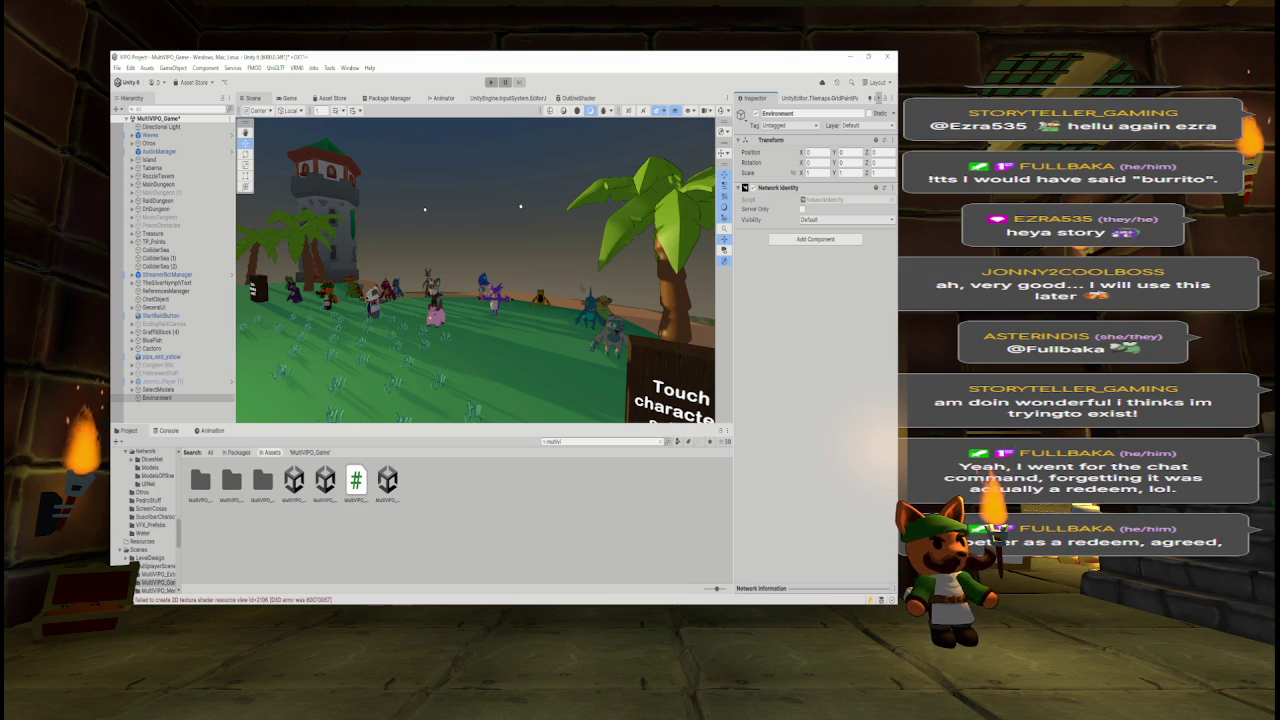
key(a)
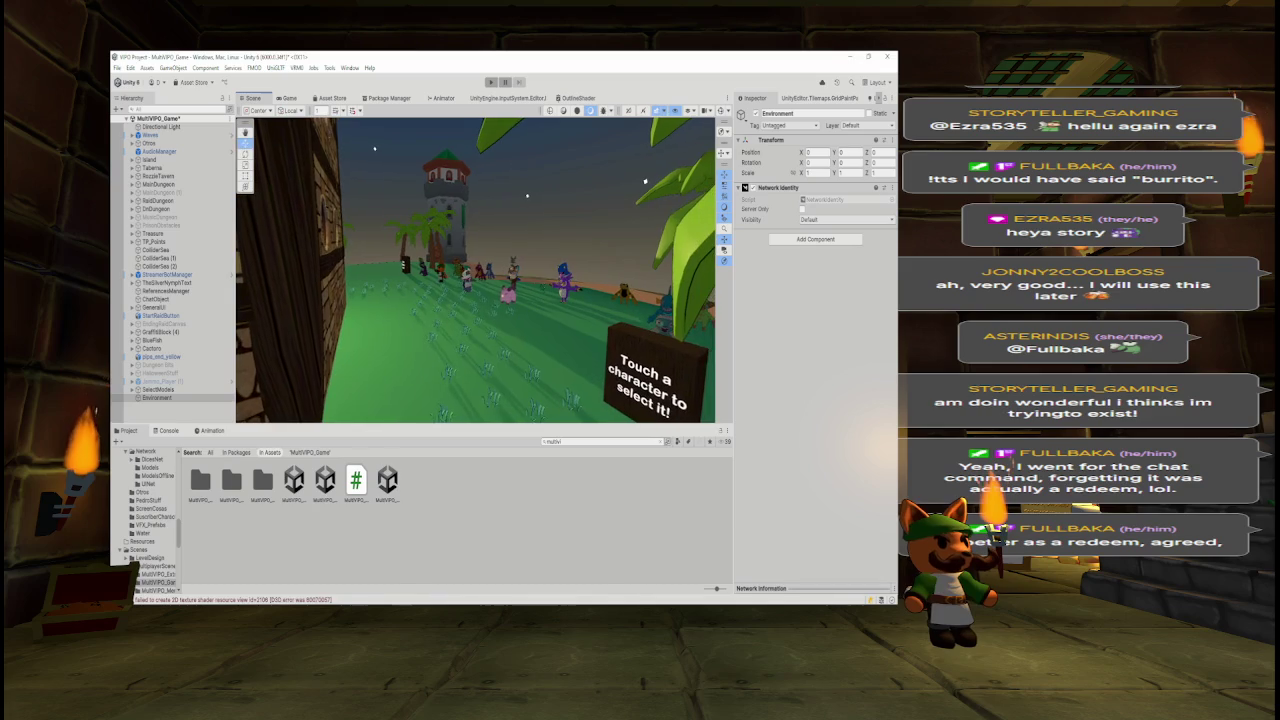
- Move the SelectModels character group under Environment
click(175, 389)
click(480, 270)
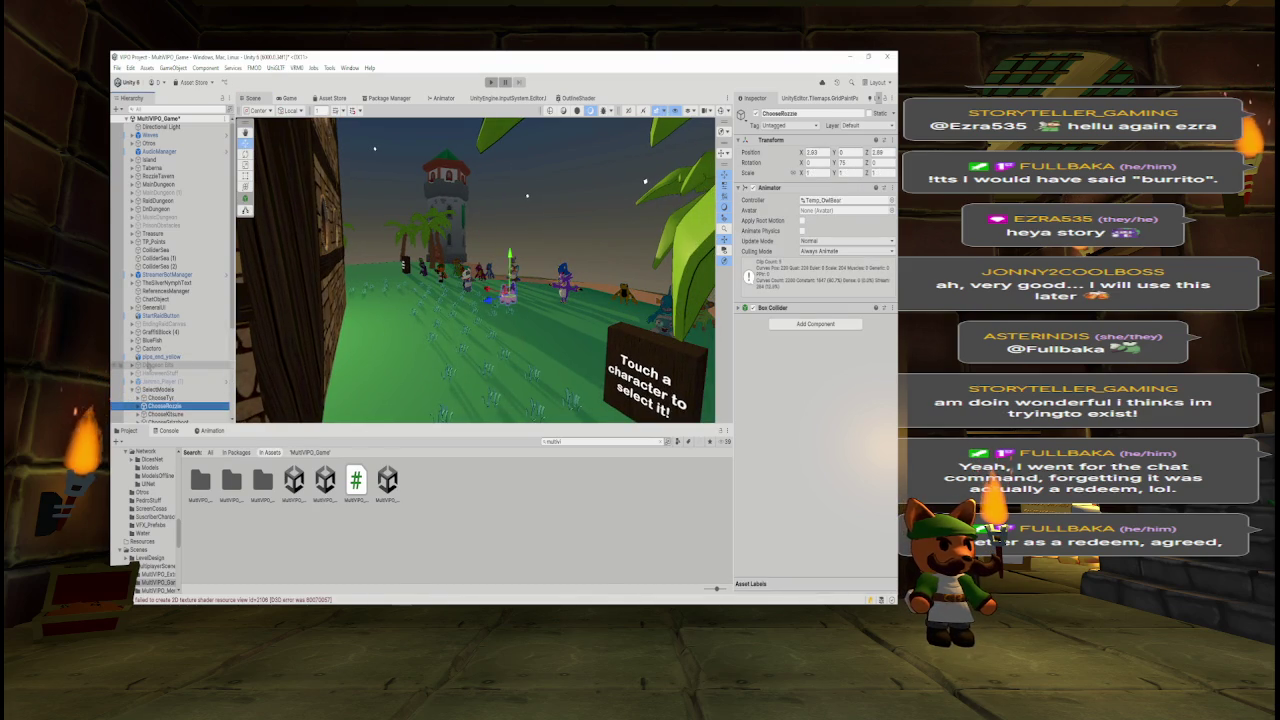
click(565, 280)
key(Left)
key(Left)
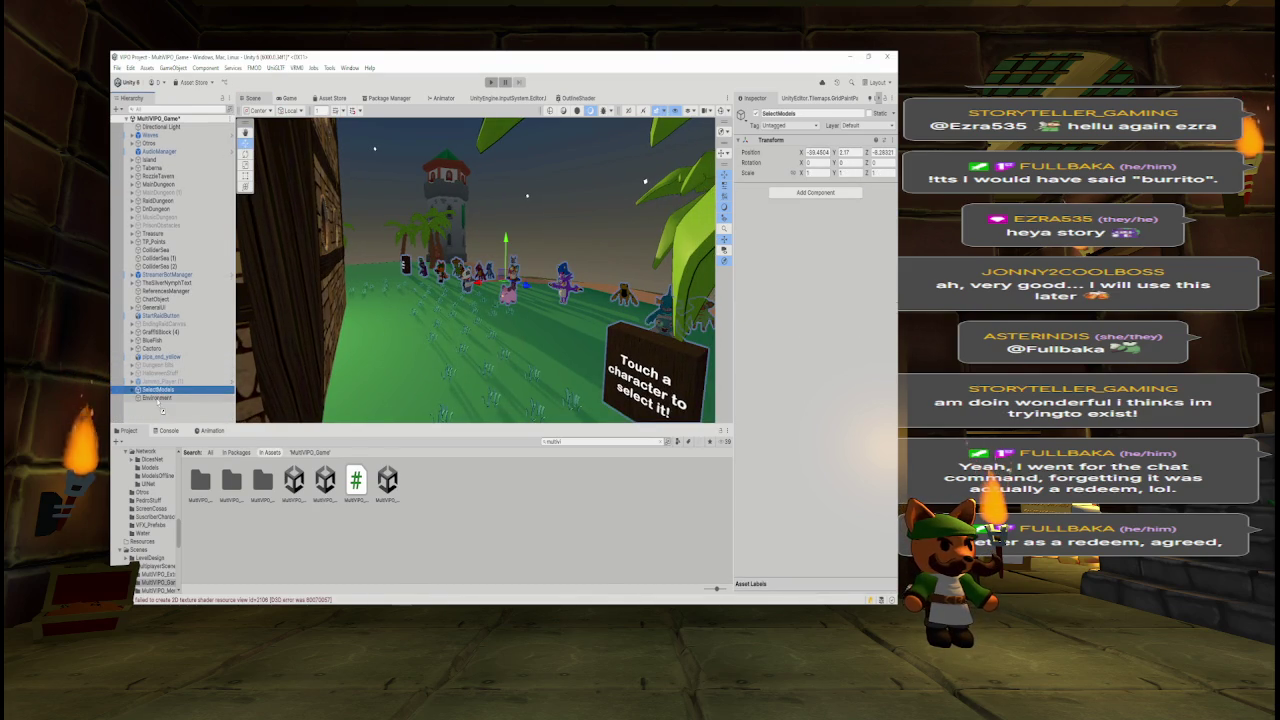
drag(162, 409, 175, 397)
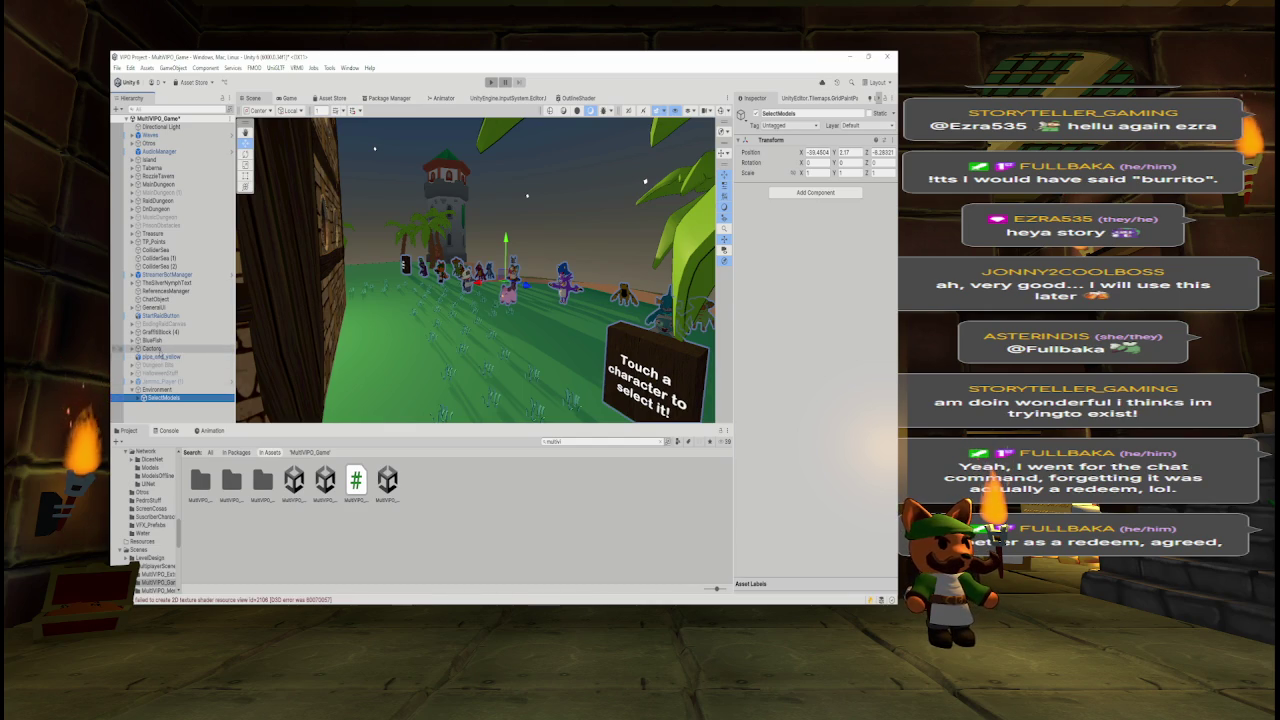
- Nest Cactoro, pipe_end_yellow and BlueFish under Environment, with BlueFish as last child
click(155, 348)
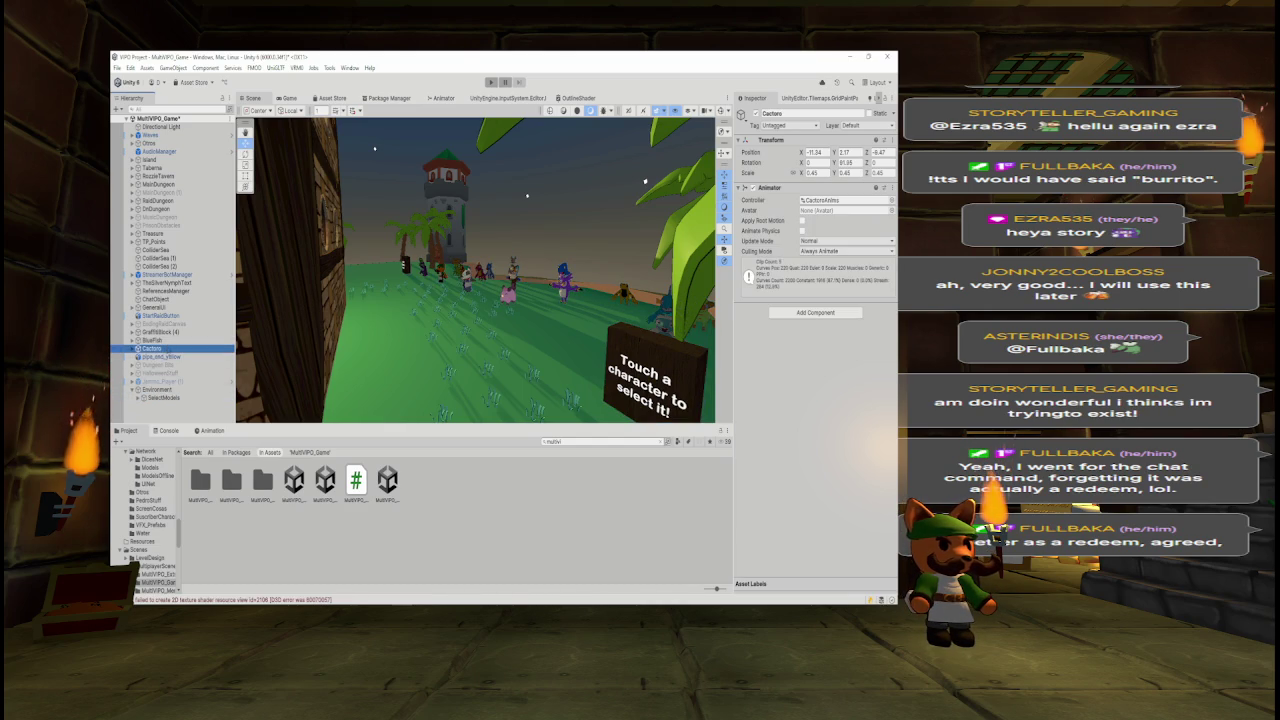
drag(173, 410, 177, 393)
click(163, 349)
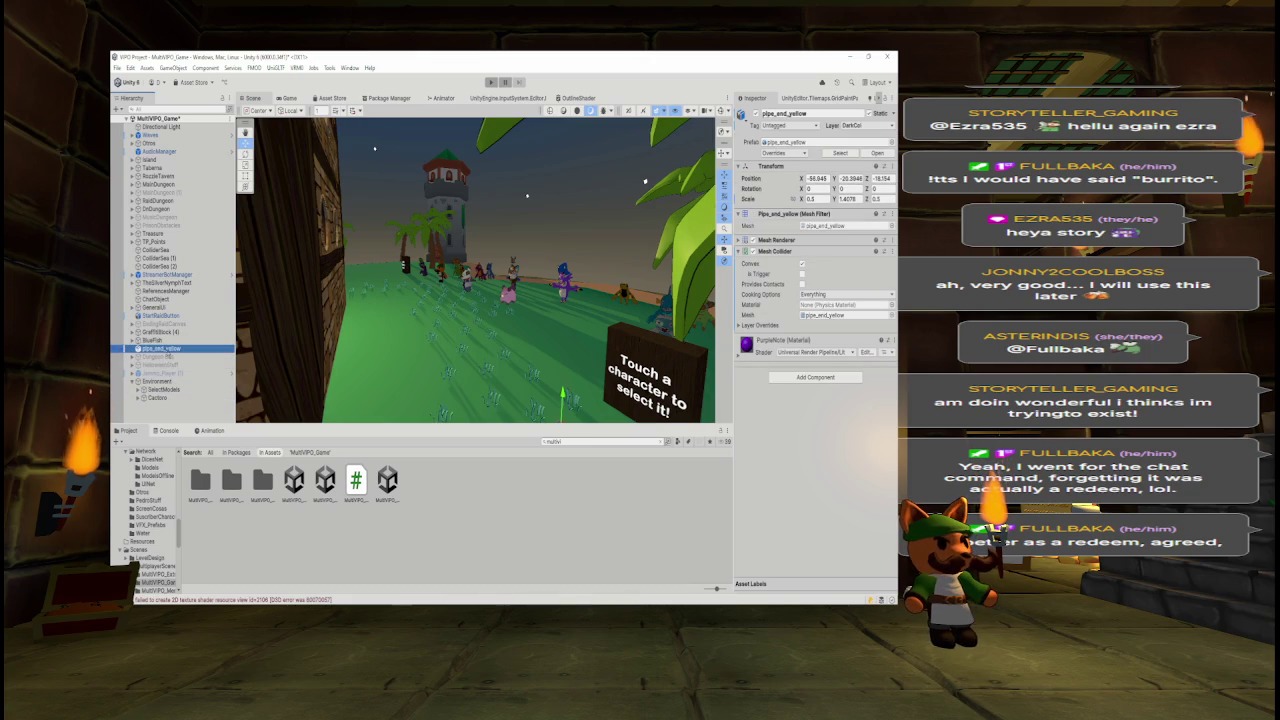
double_click(171, 350)
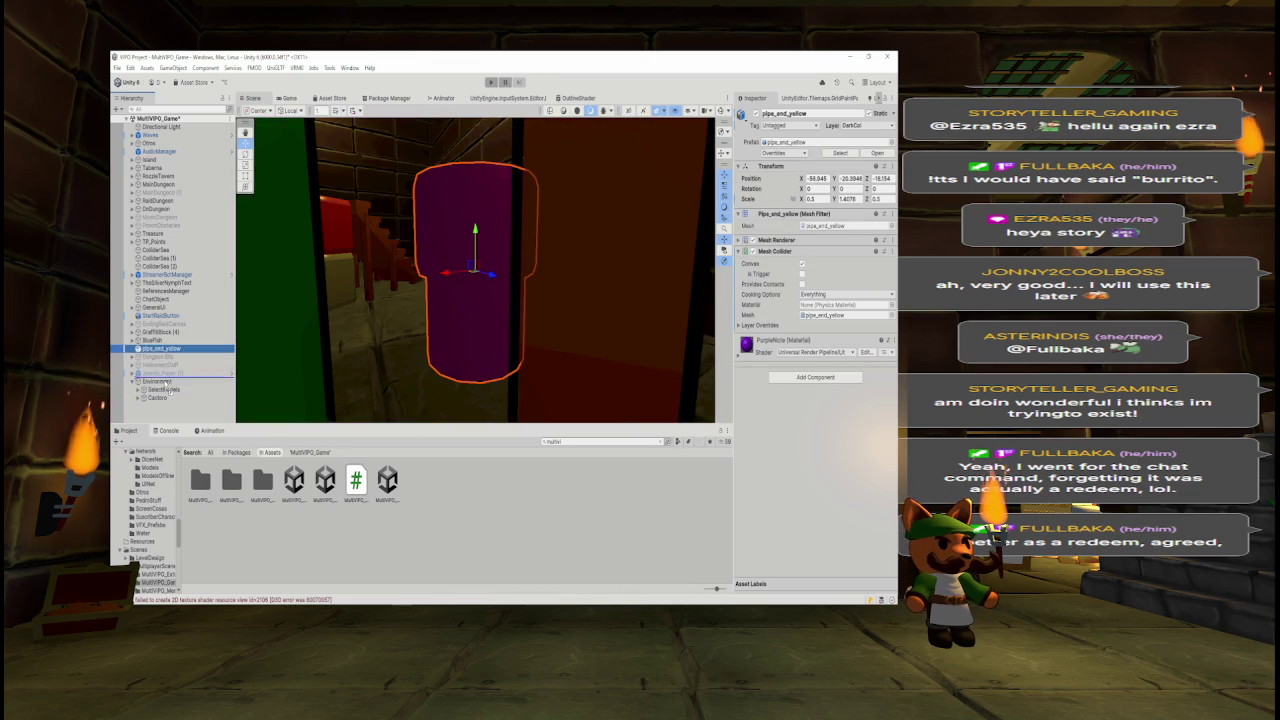
drag(165, 388, 158, 382)
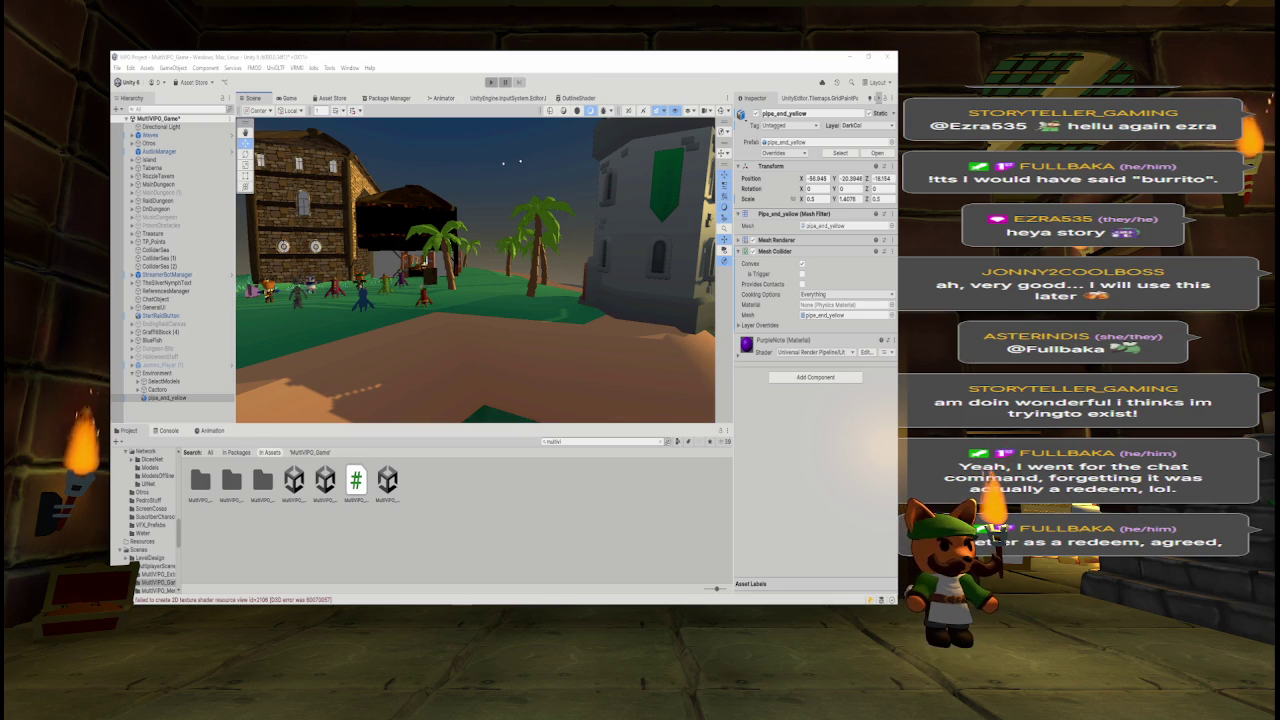
mouse_move(467, 335)
mouse_down()
mouse_move(449, 282)
mouse_move(610, 290)
mouse_up()
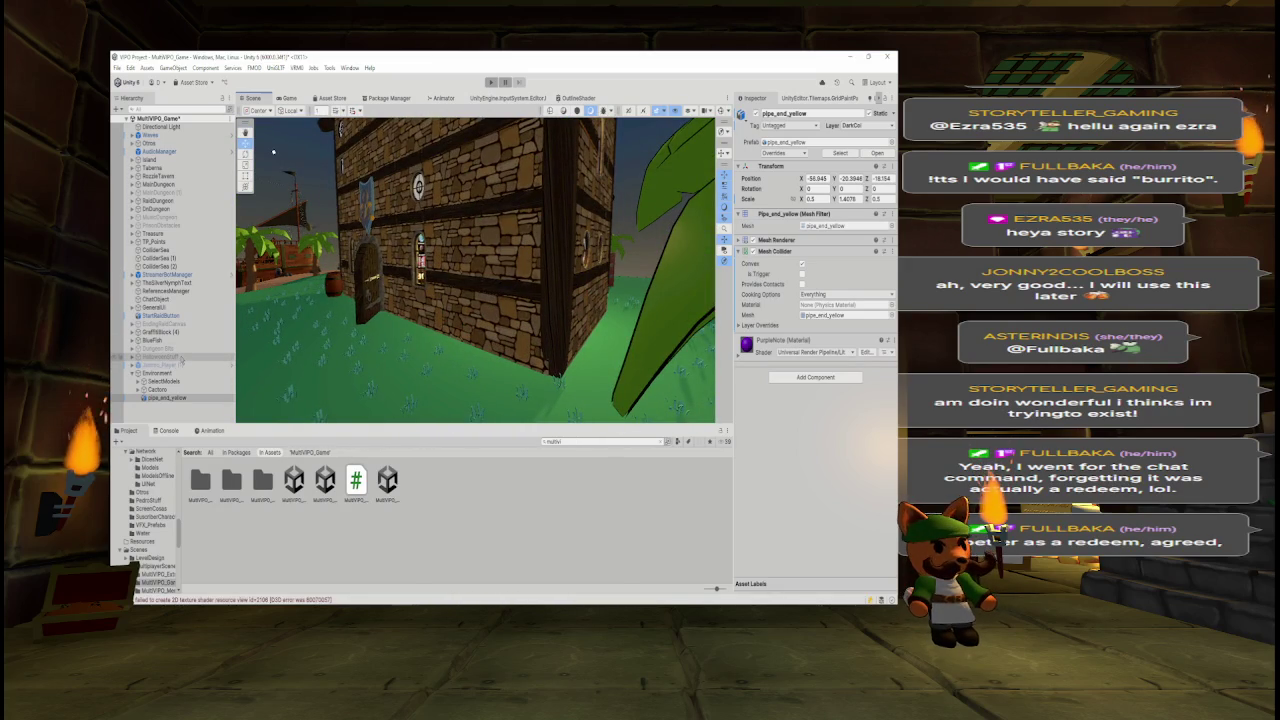
drag(273, 152, 283, 152)
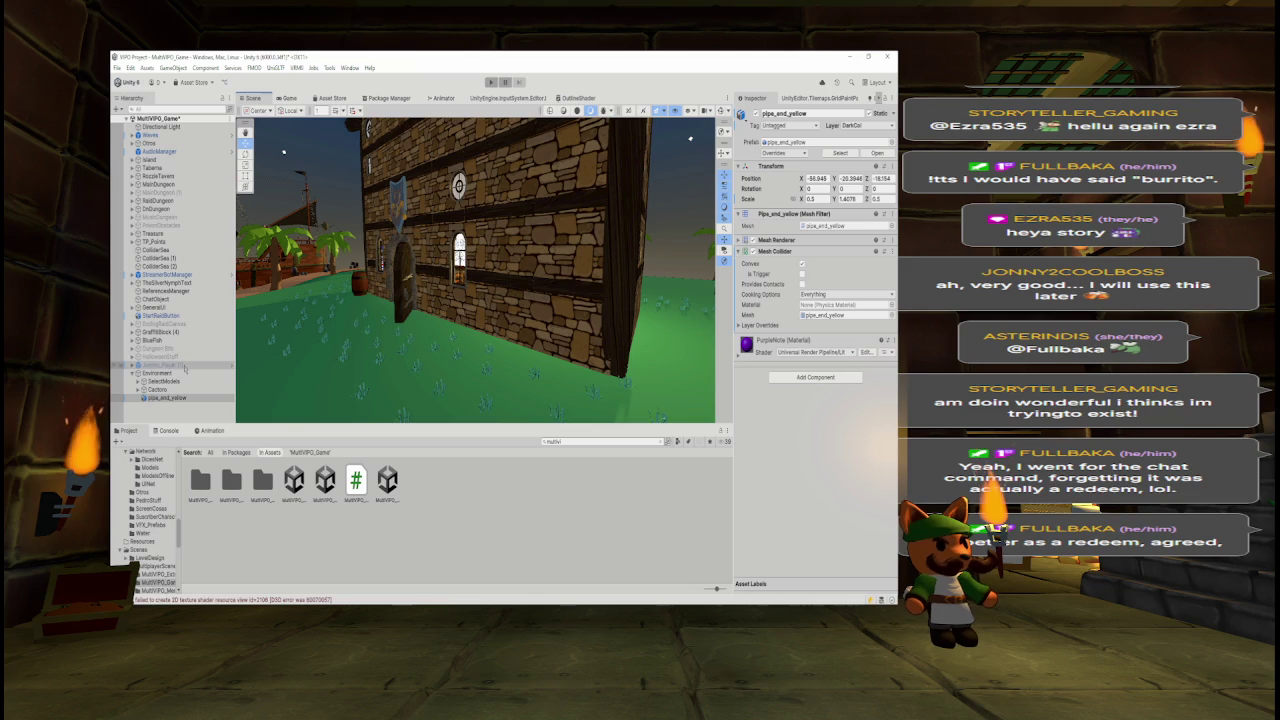
click(160, 341)
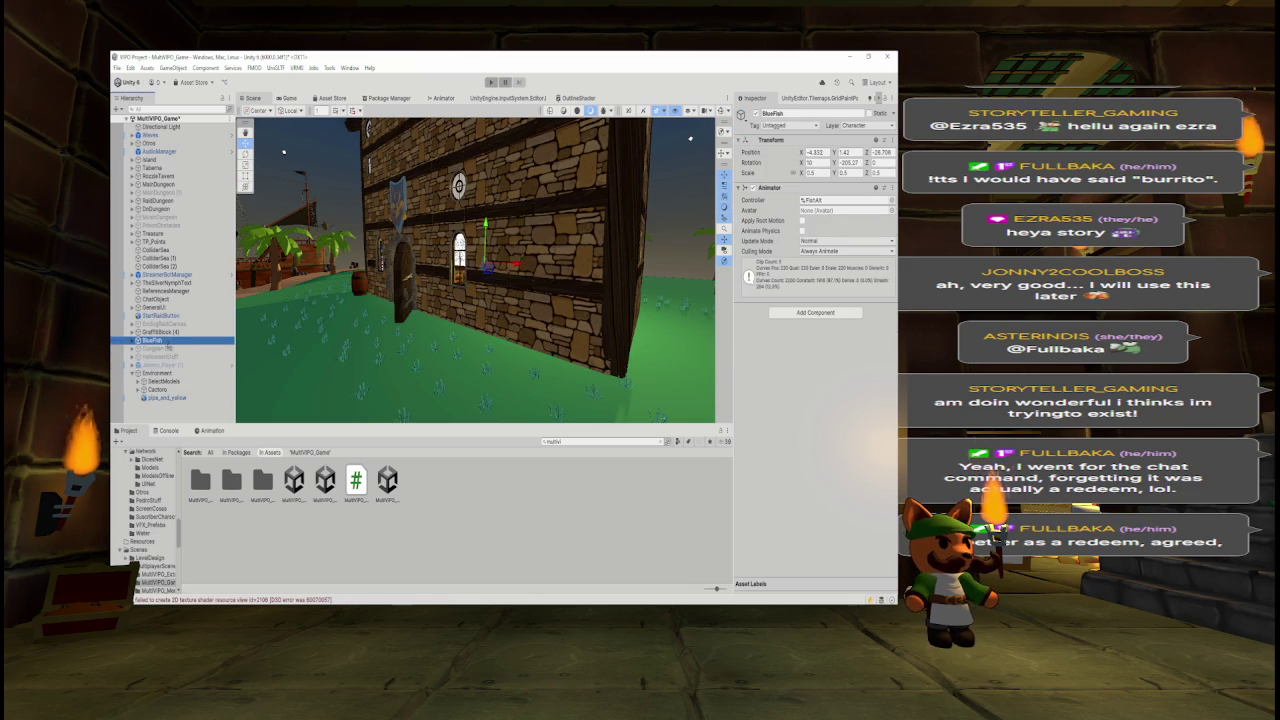
drag(176, 381, 177, 382)
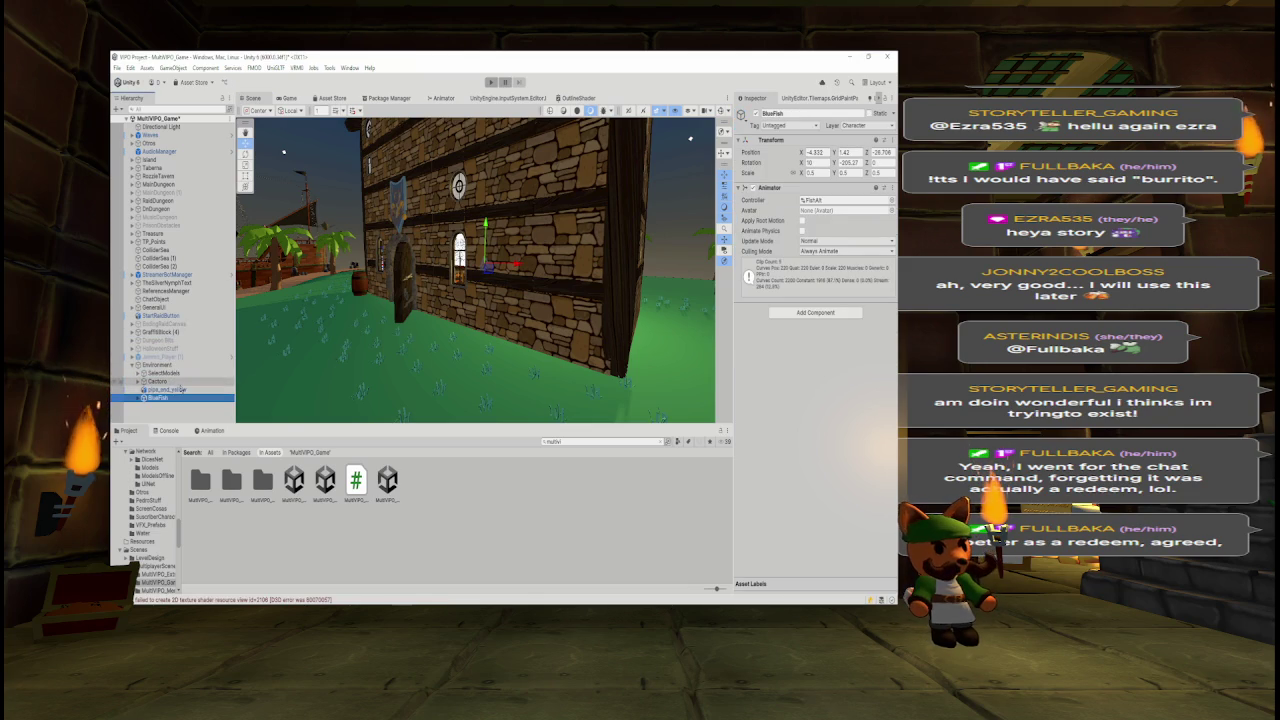
right_click(204, 406)
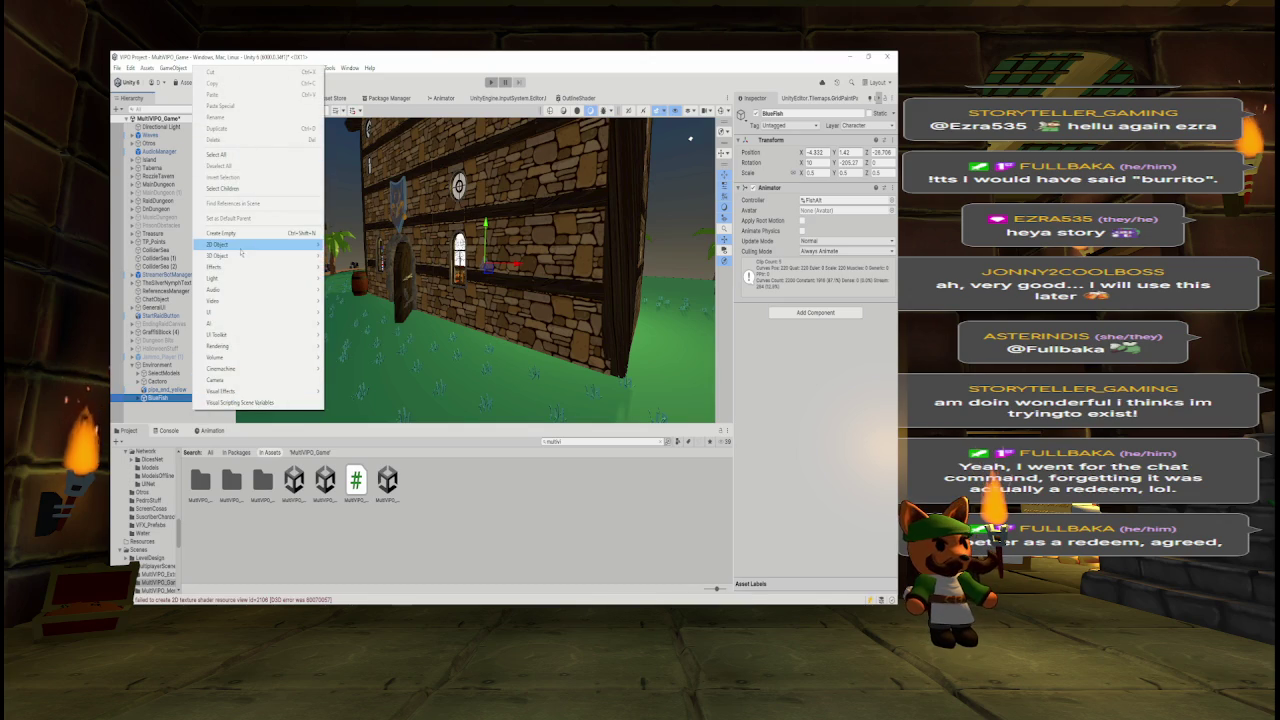
click(234, 233)
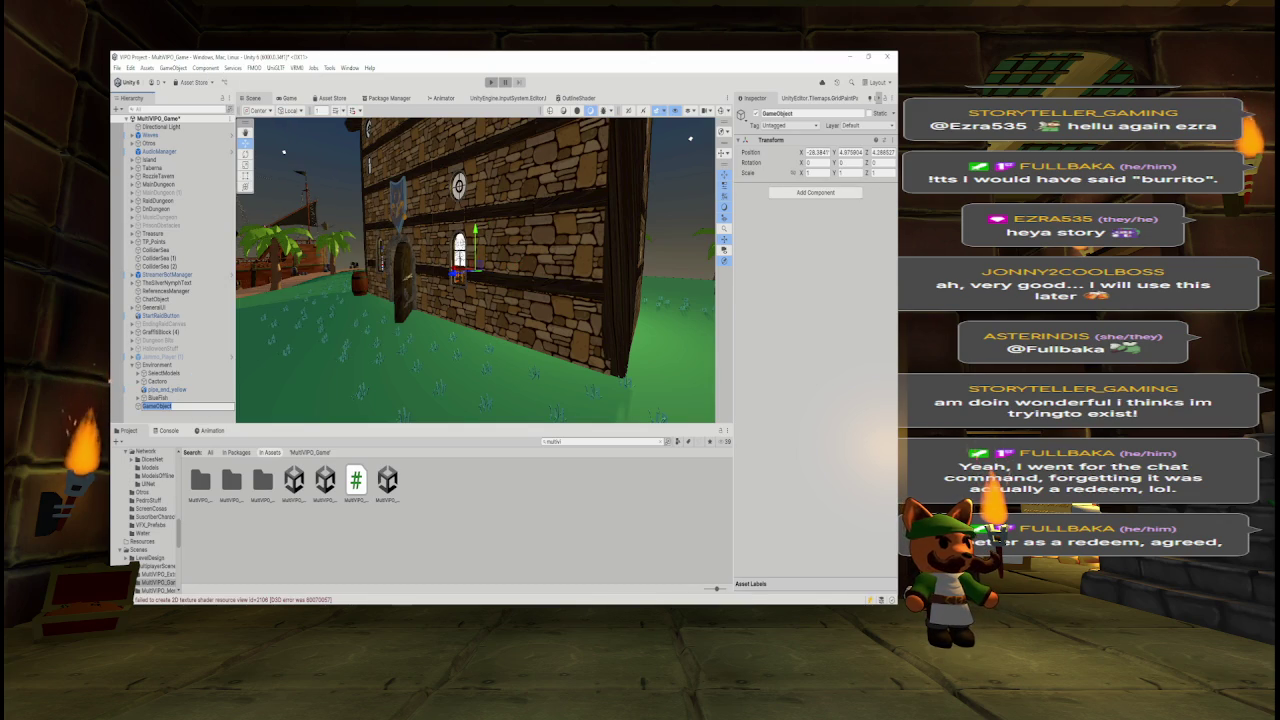
text(Characters)
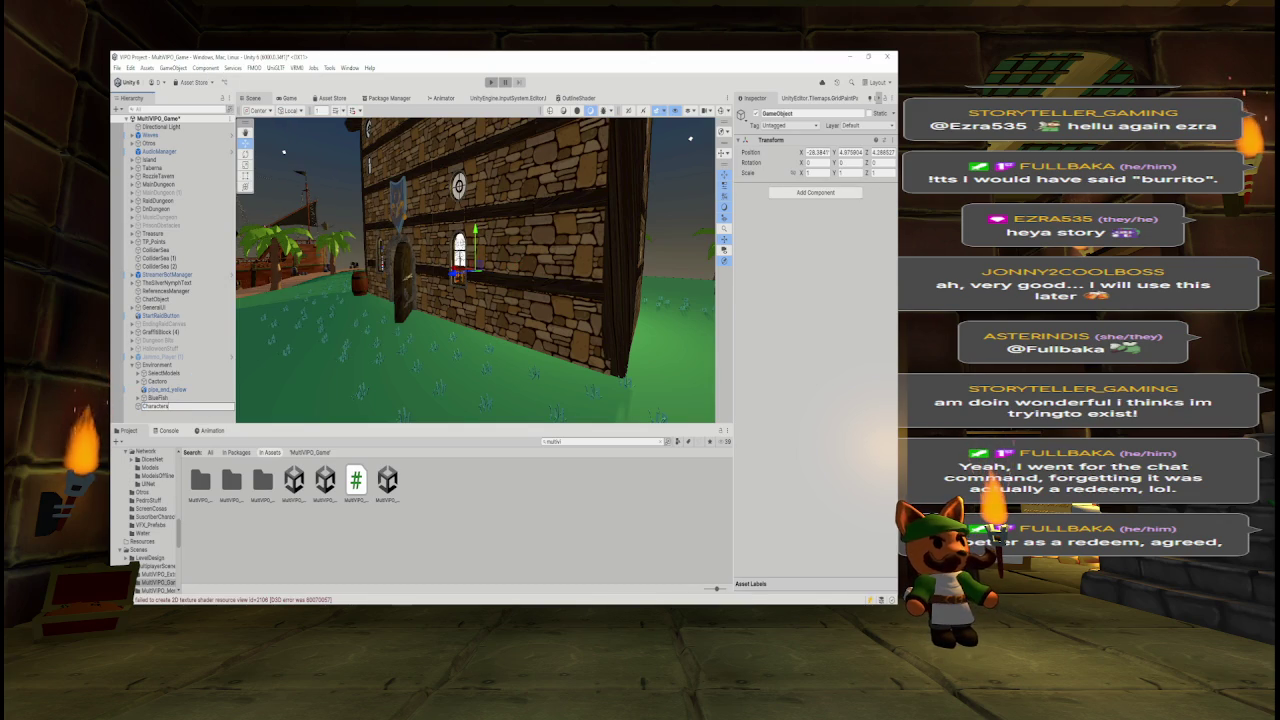
key(Escape)
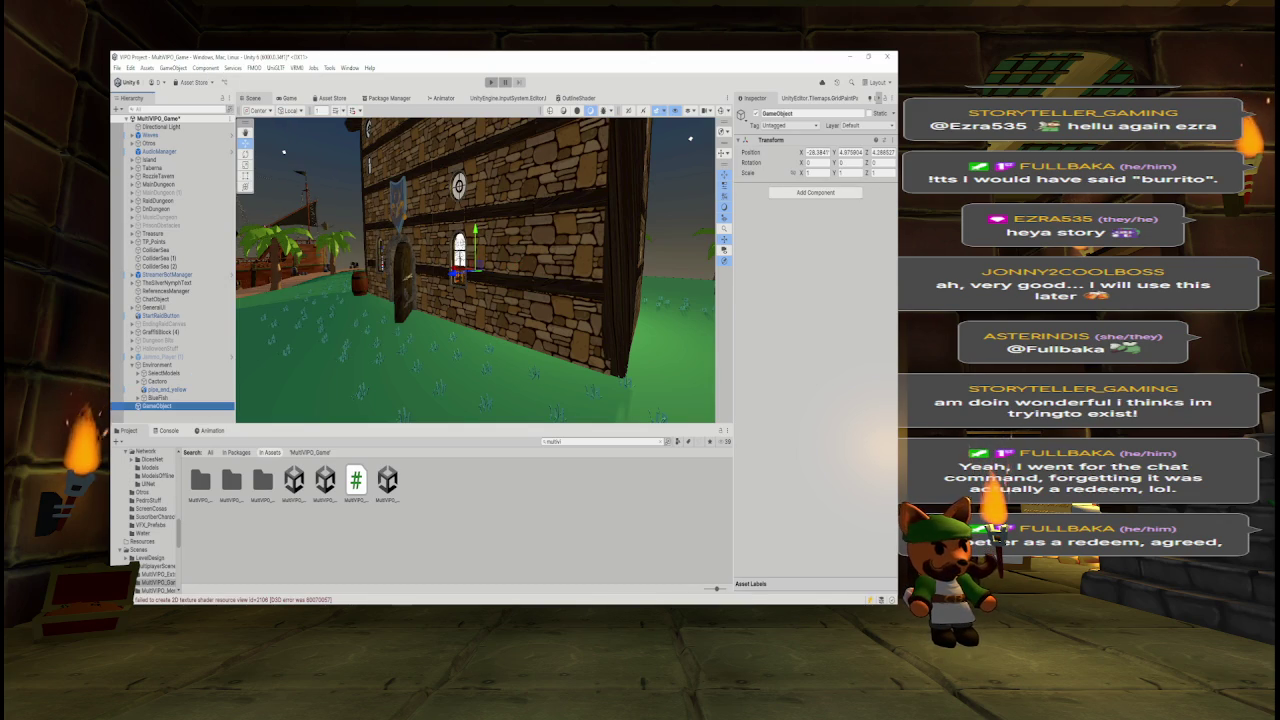
key(Delete)
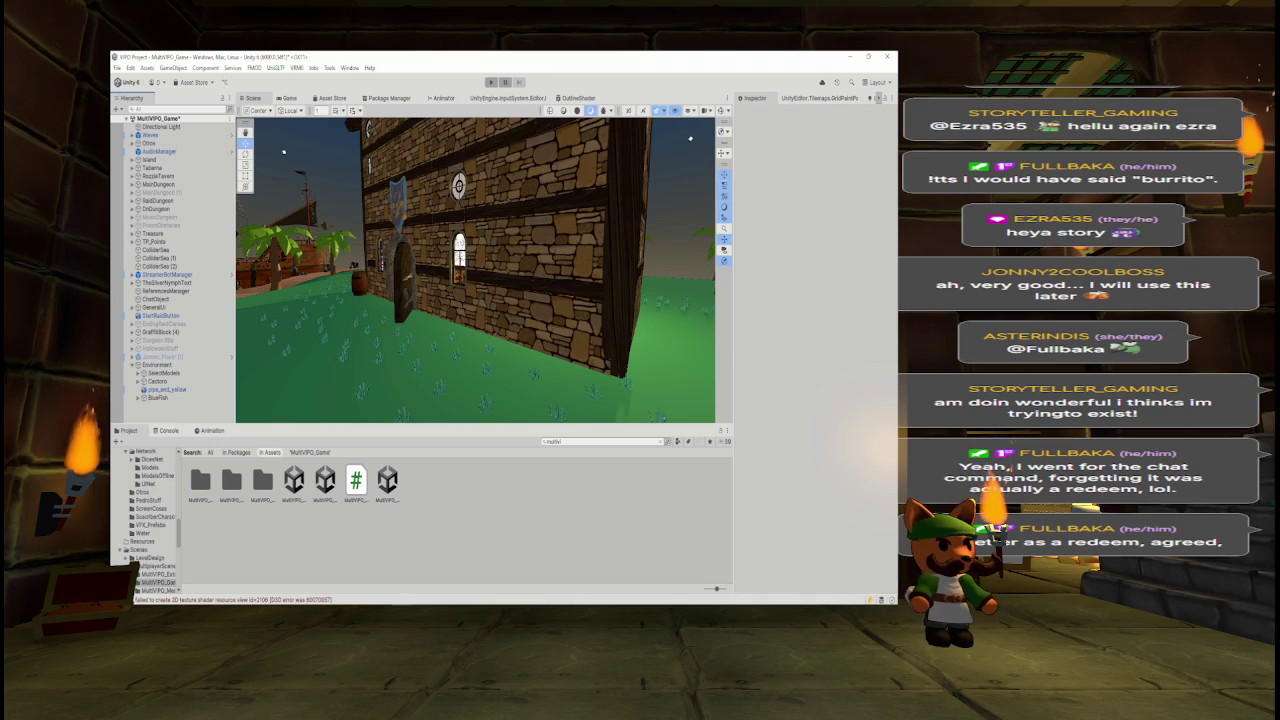
mouse_move(690, 139)
mouse_down()
mouse_move(654, 250)
mouse_move(437, 252)
mouse_move(708, 251)
mouse_move(554, 268)
mouse_move(488, 253)
mouse_up()
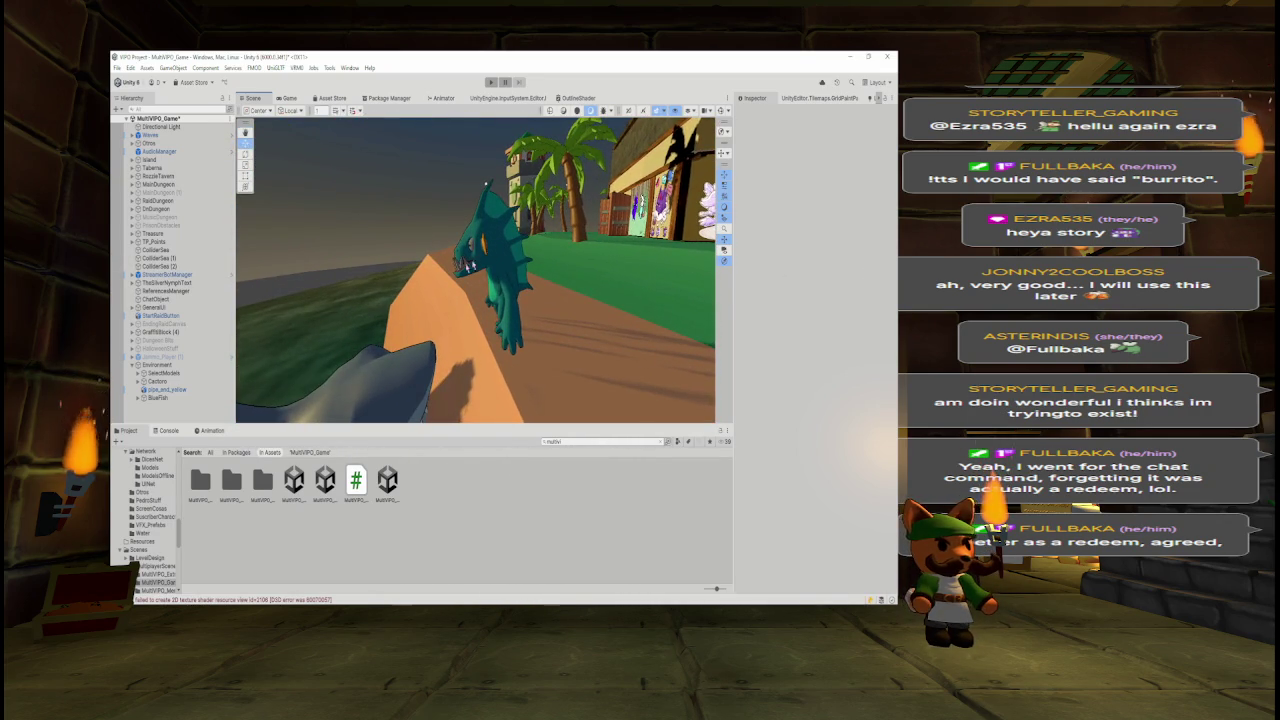
- Delete Cactoro and BlueFish from the scene
click(158, 398)
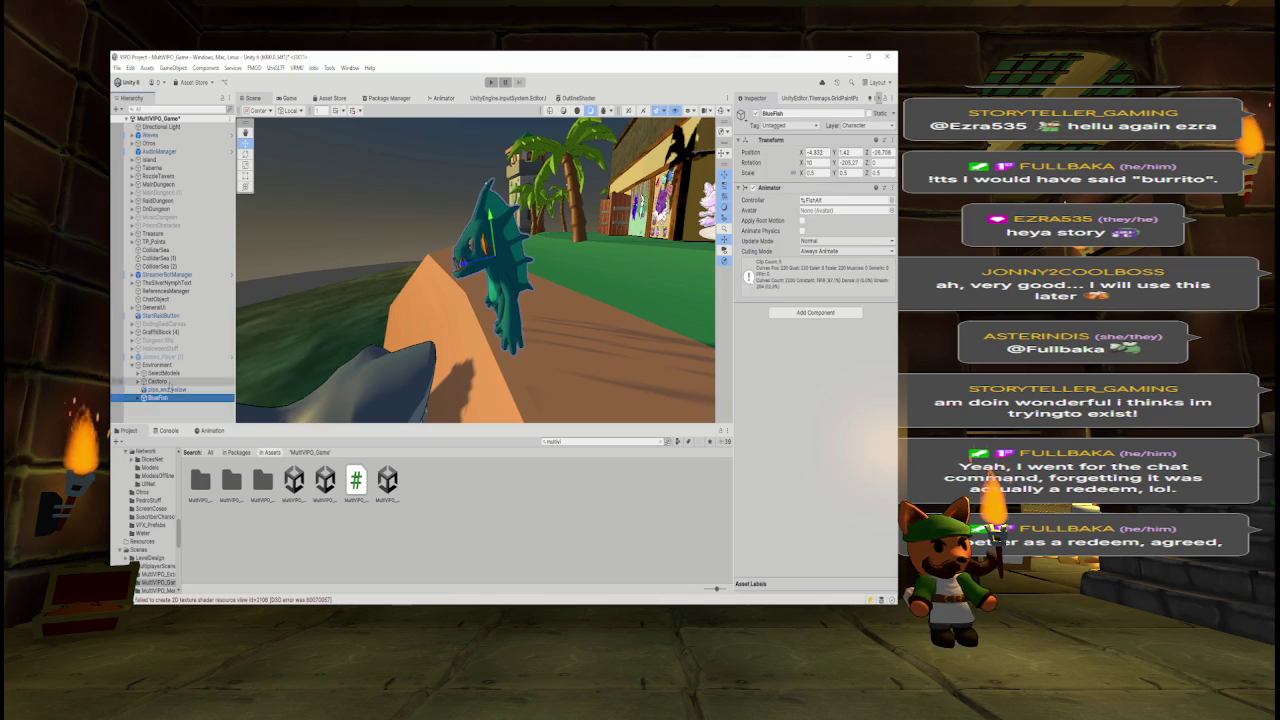
ctrl+click(157, 381)
key(Delete)
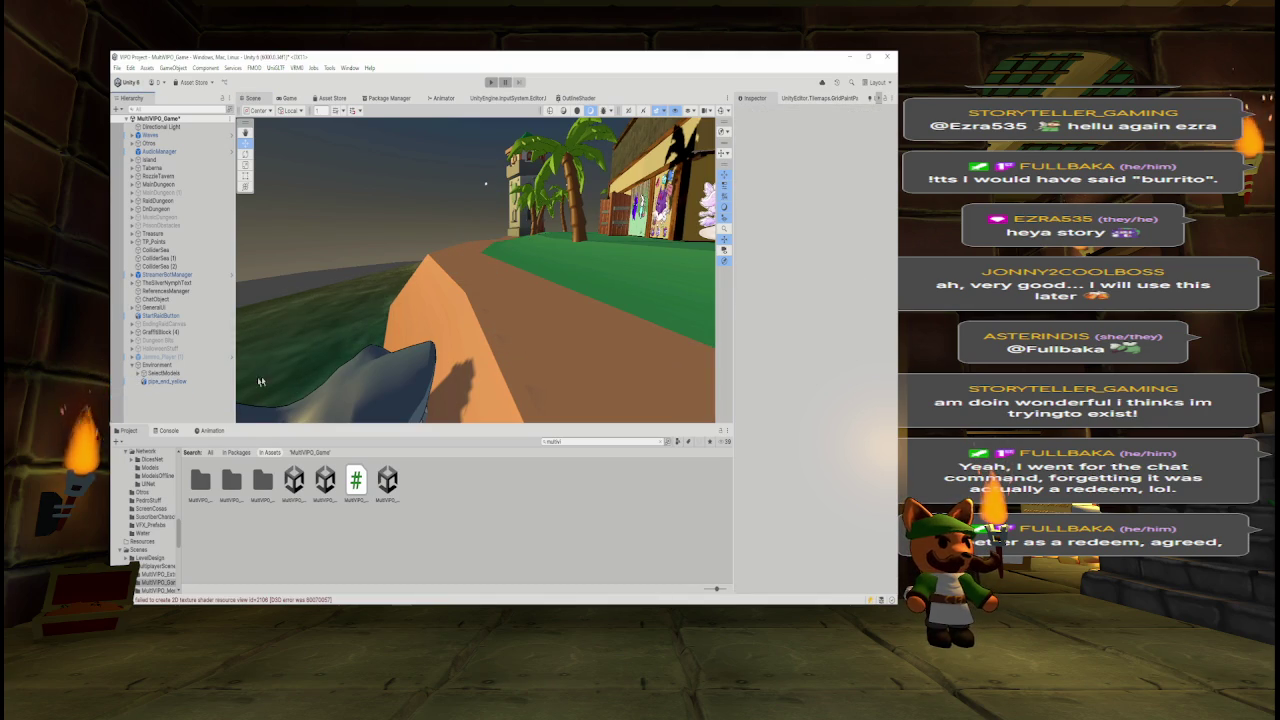
- Move StartRaidButton into Environment after pipe_end_yellow
double_click(160, 331)
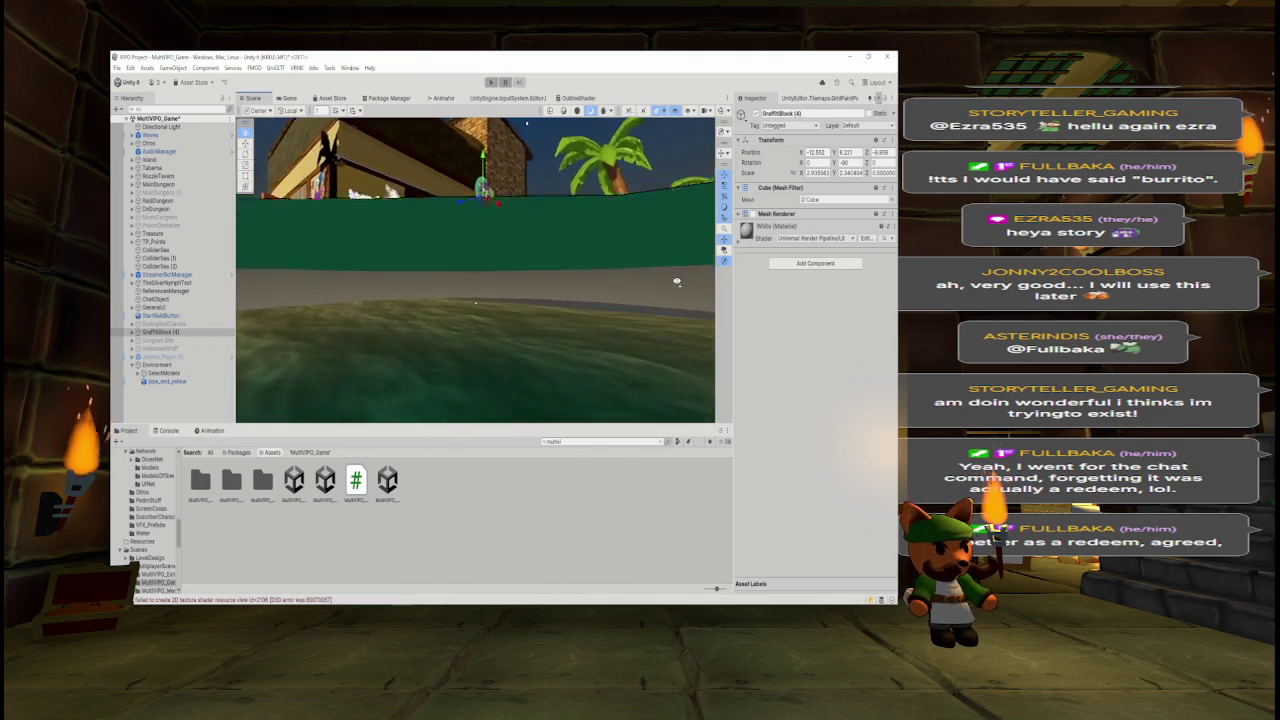
key(a)
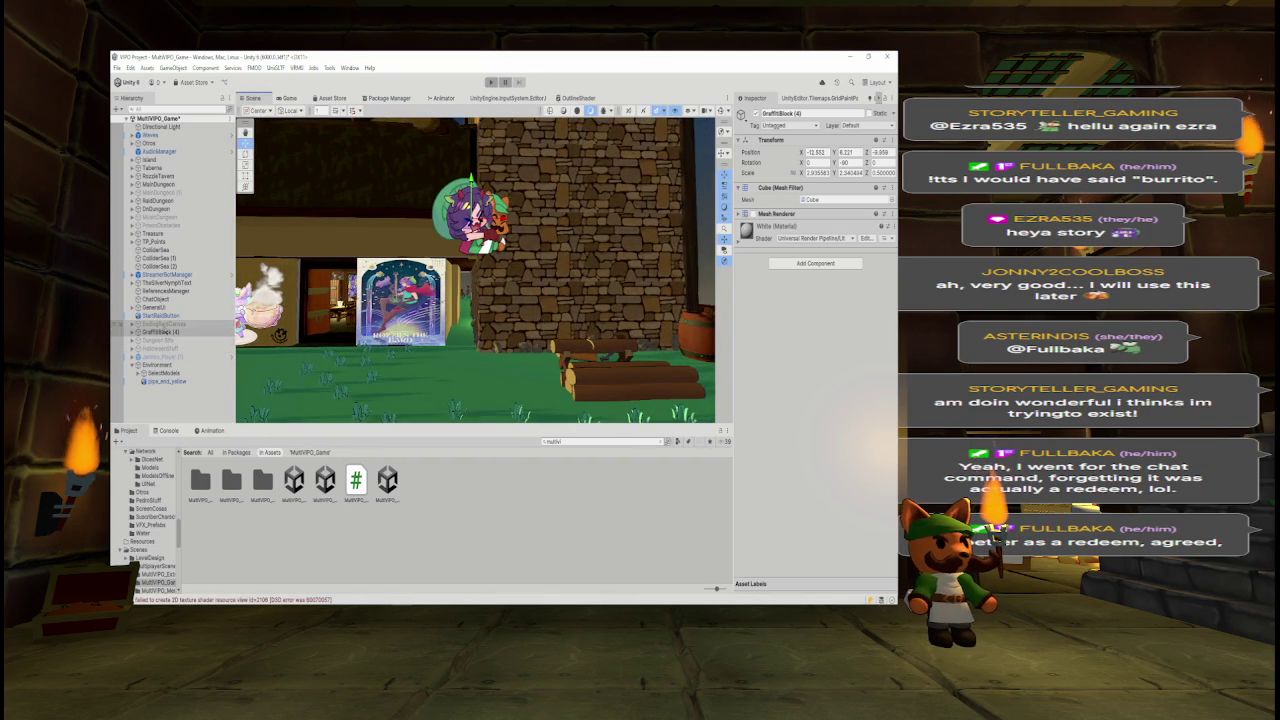
click(166, 316)
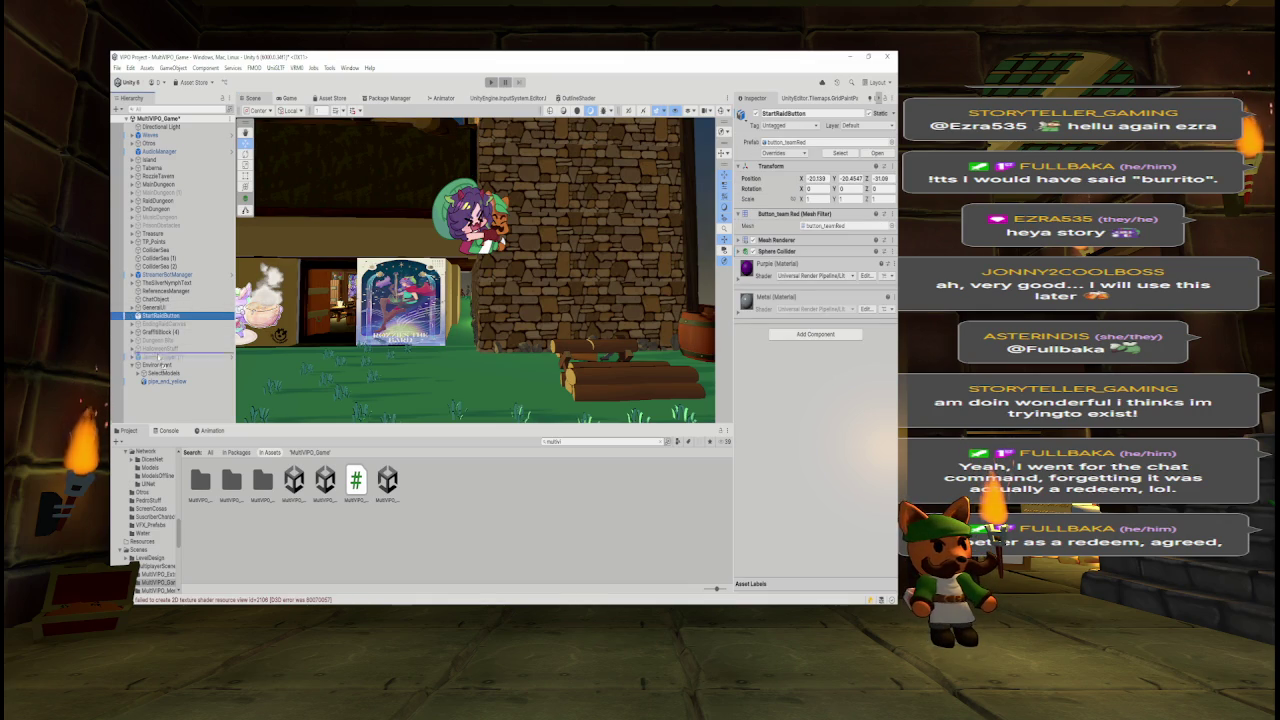
drag(160, 372, 160, 372)
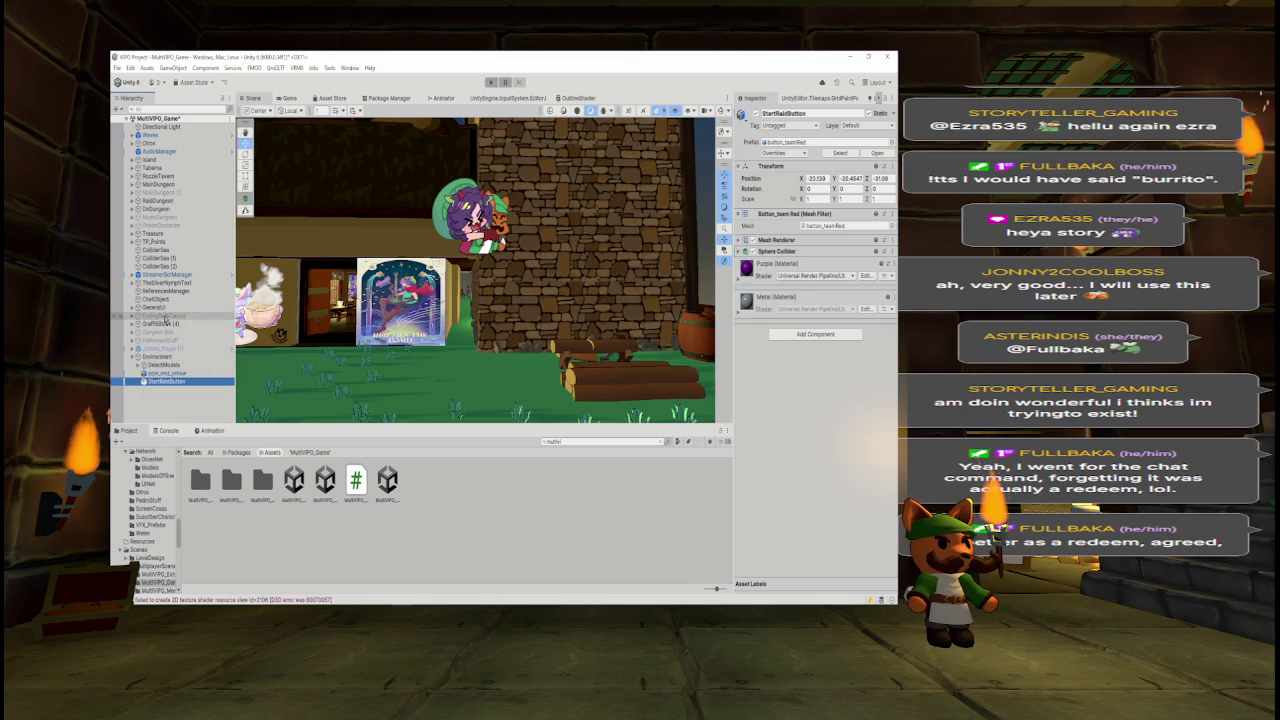
mouse_move(395, 300)
mouse_down()
mouse_move(375, 404)
mouse_move(280, 379)
mouse_up()
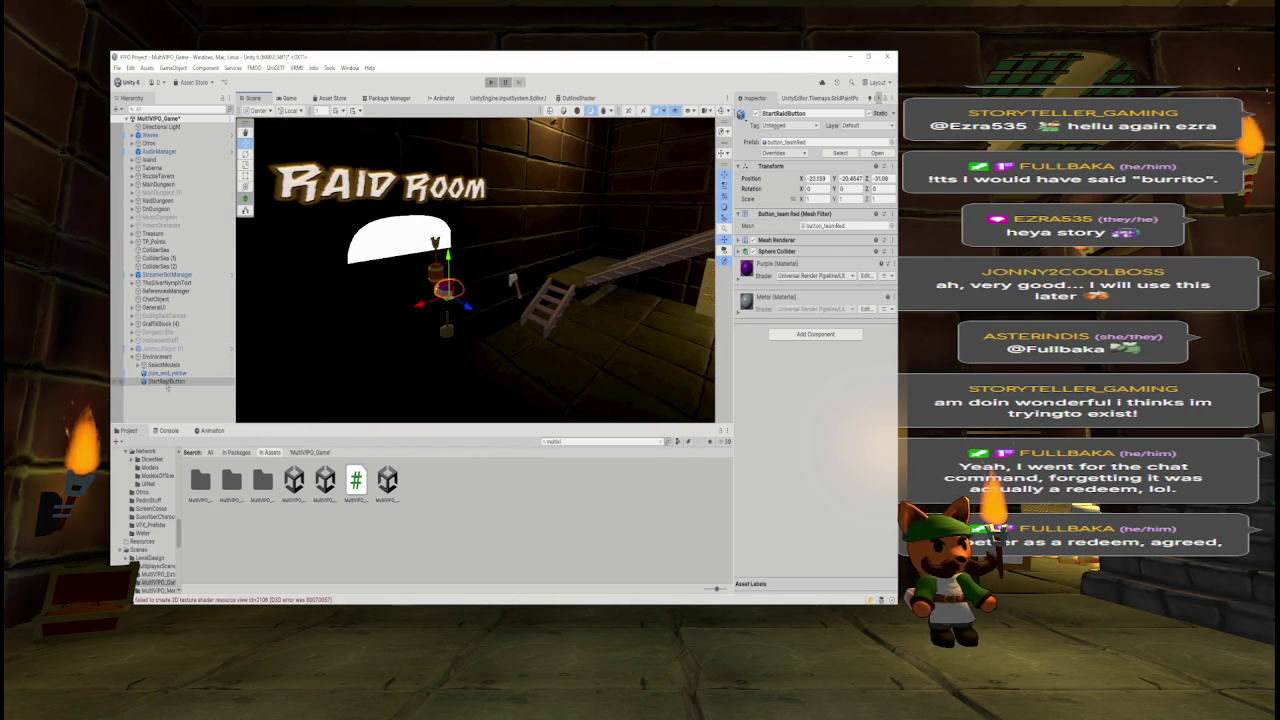
- Move StartRaidButton out to the scene root above Environment and browse MainDungeon's children
drag(166, 381, 158, 352)
click(131, 184)
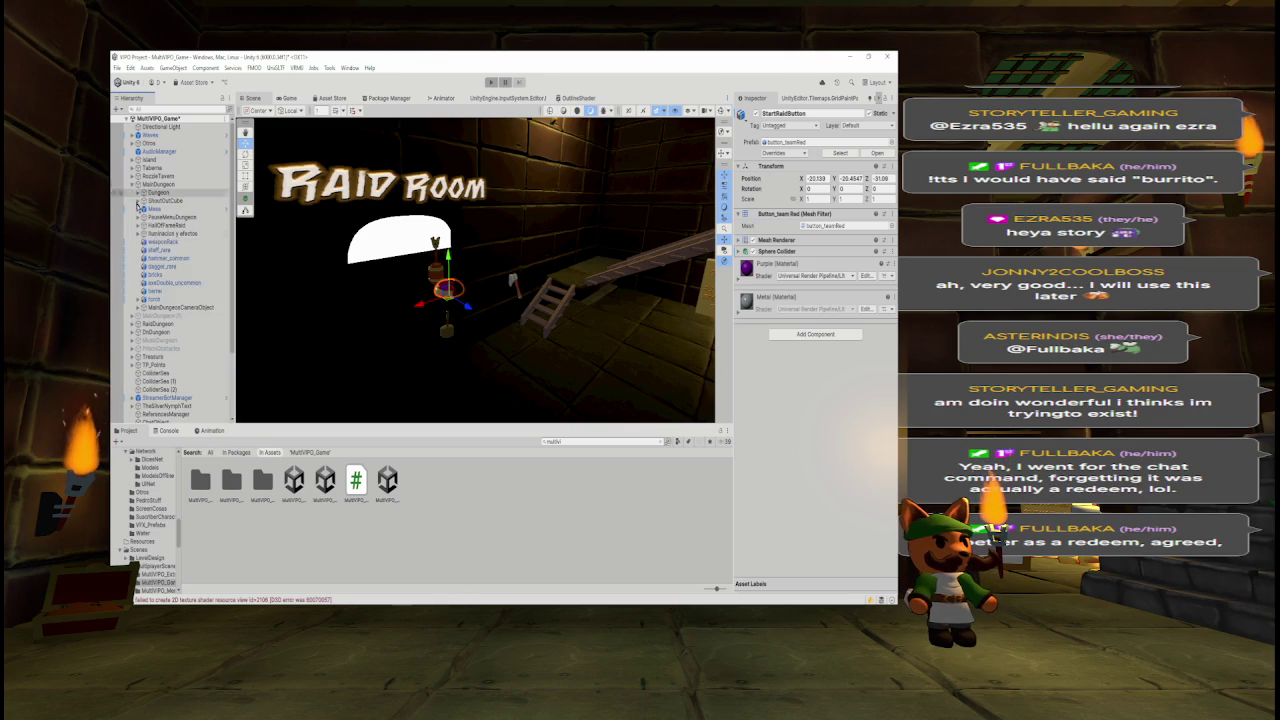
scroll(170, 270, down, 3)
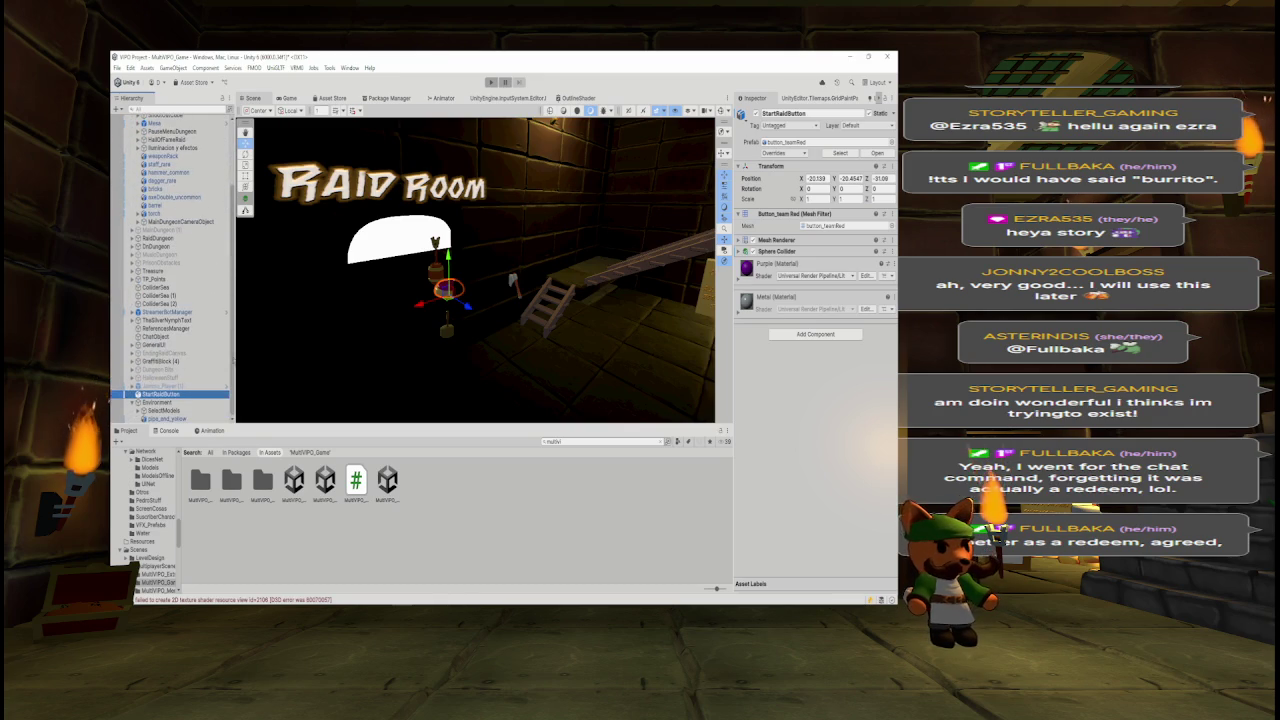
scroll(230, 290, up, 3)
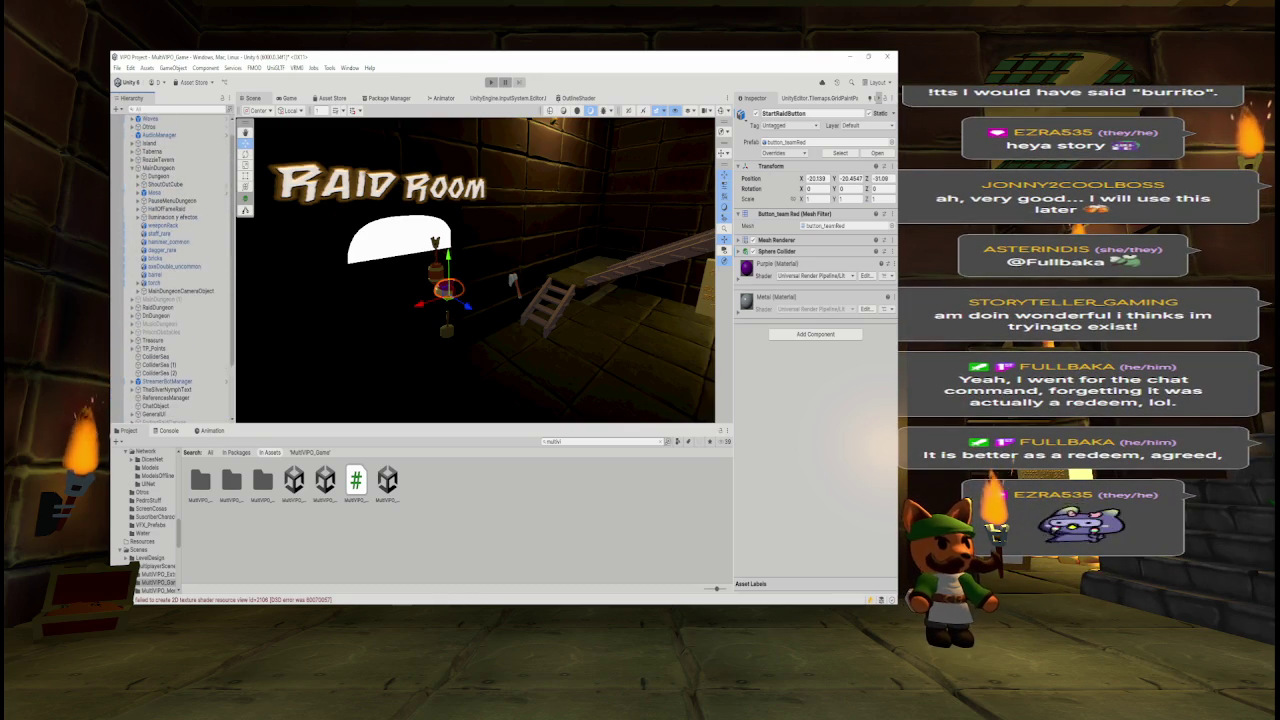
scroll(200, 370, down, 3)
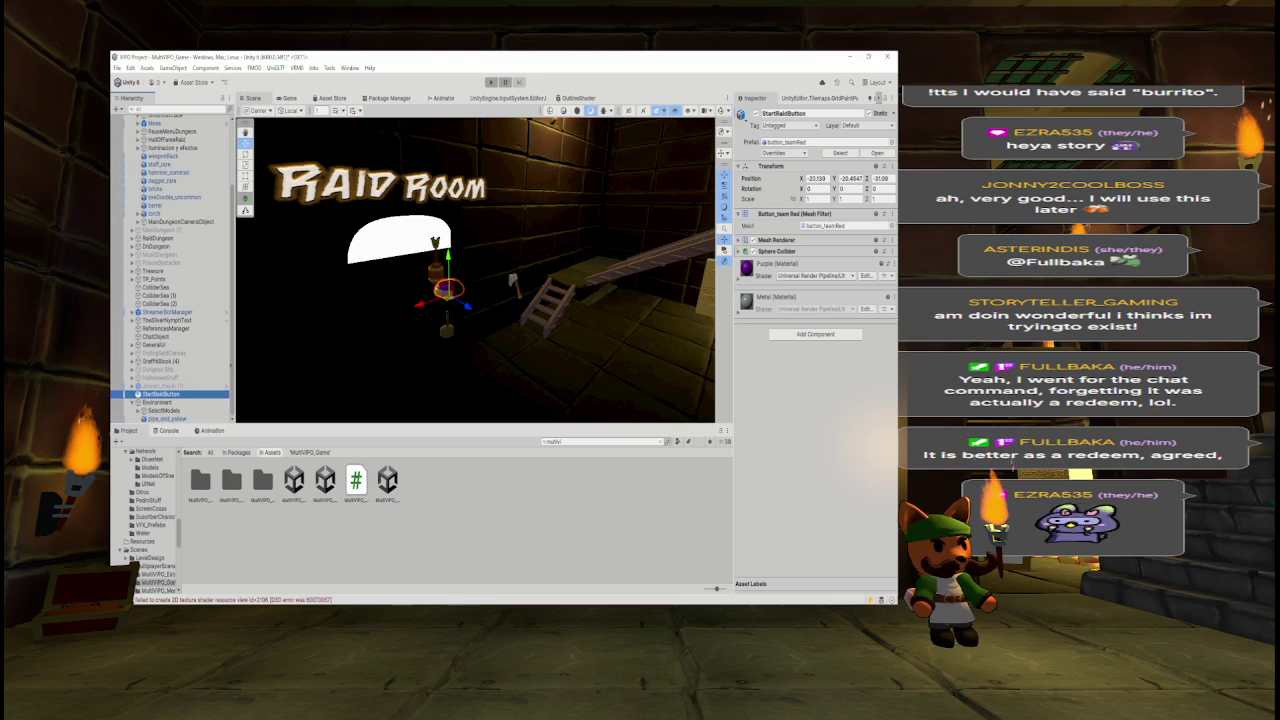
scroll(202, 389, up, 1)
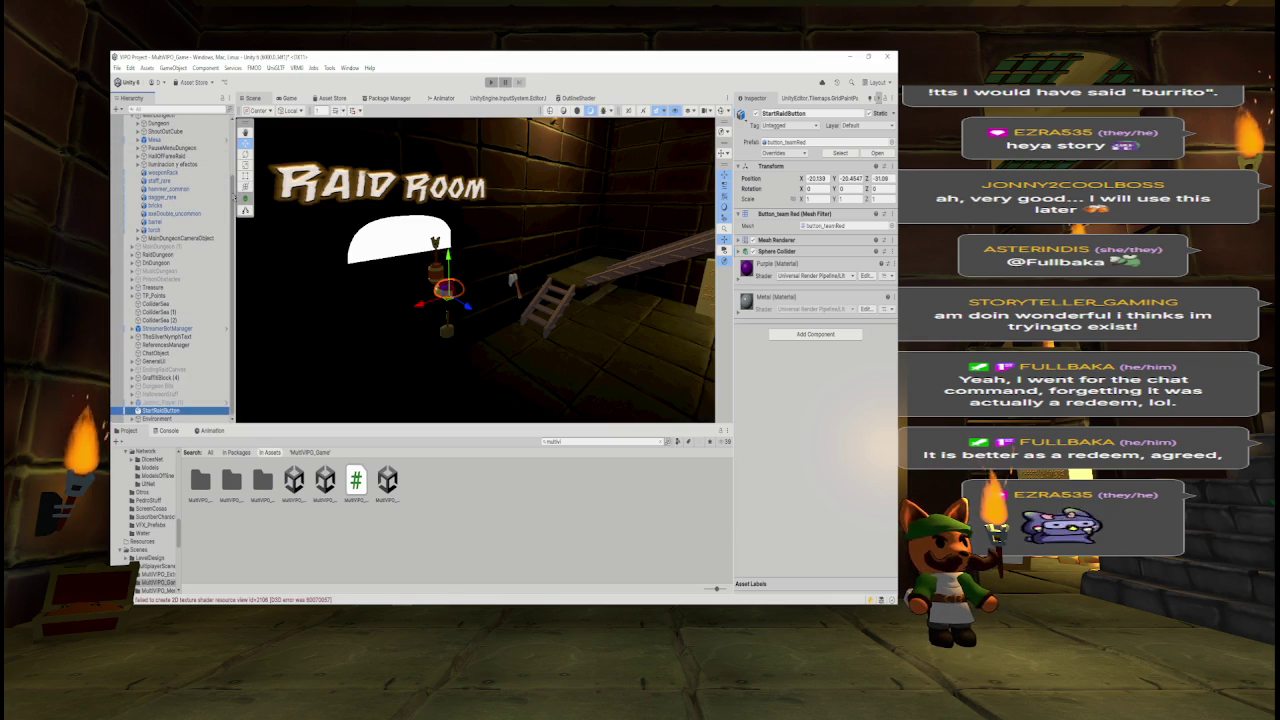
scroll(225, 148, up, 2)
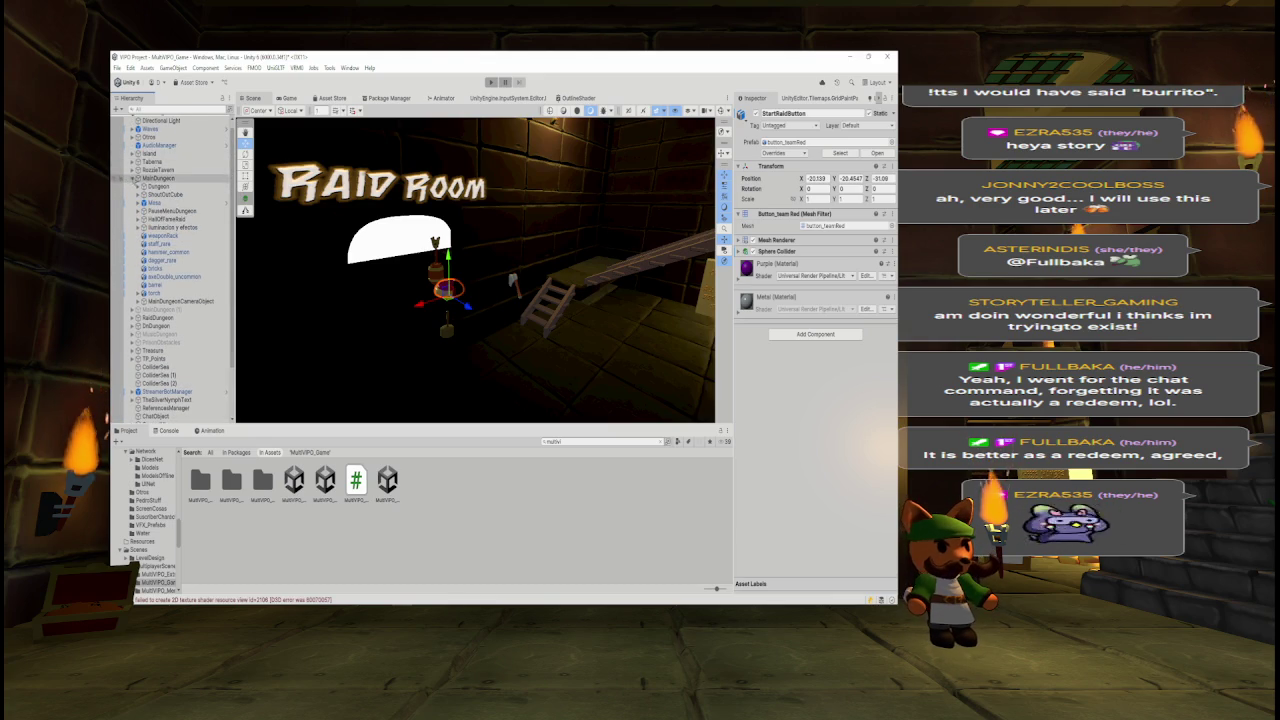
- Create a new empty root object named MainDungeonNotNet
click(133, 178)
click(133, 364)
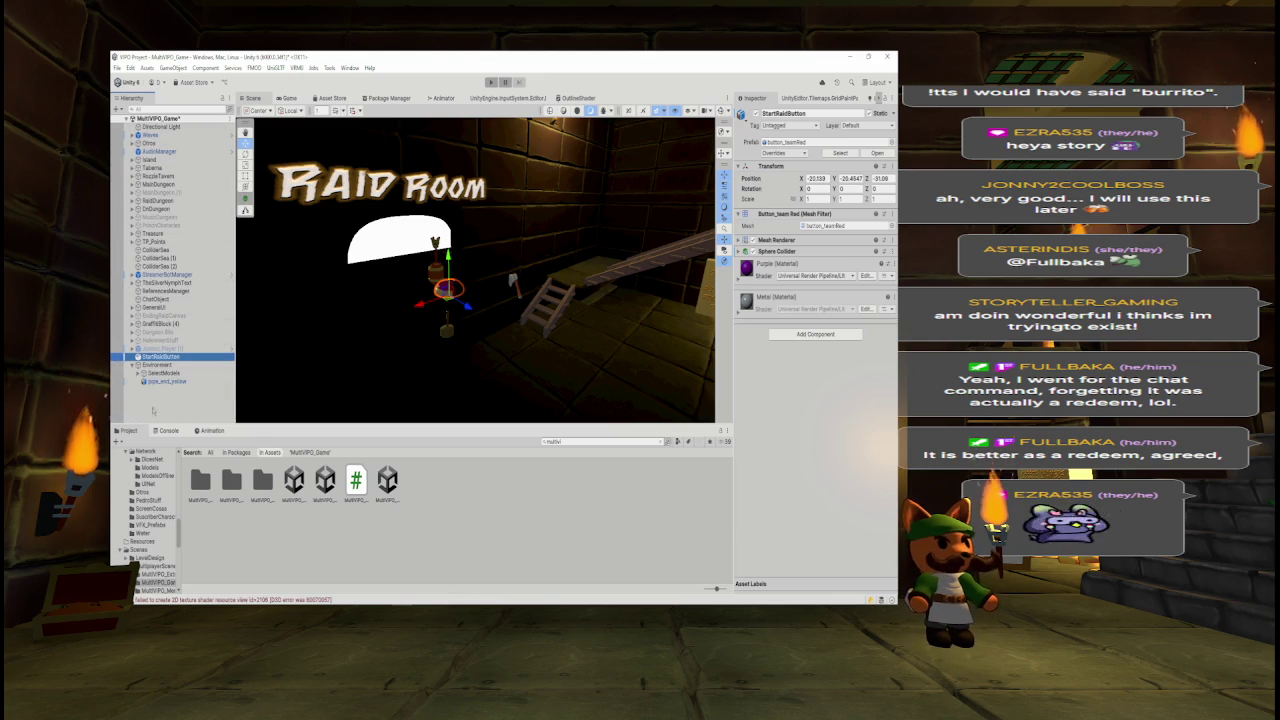
right_click(150, 358)
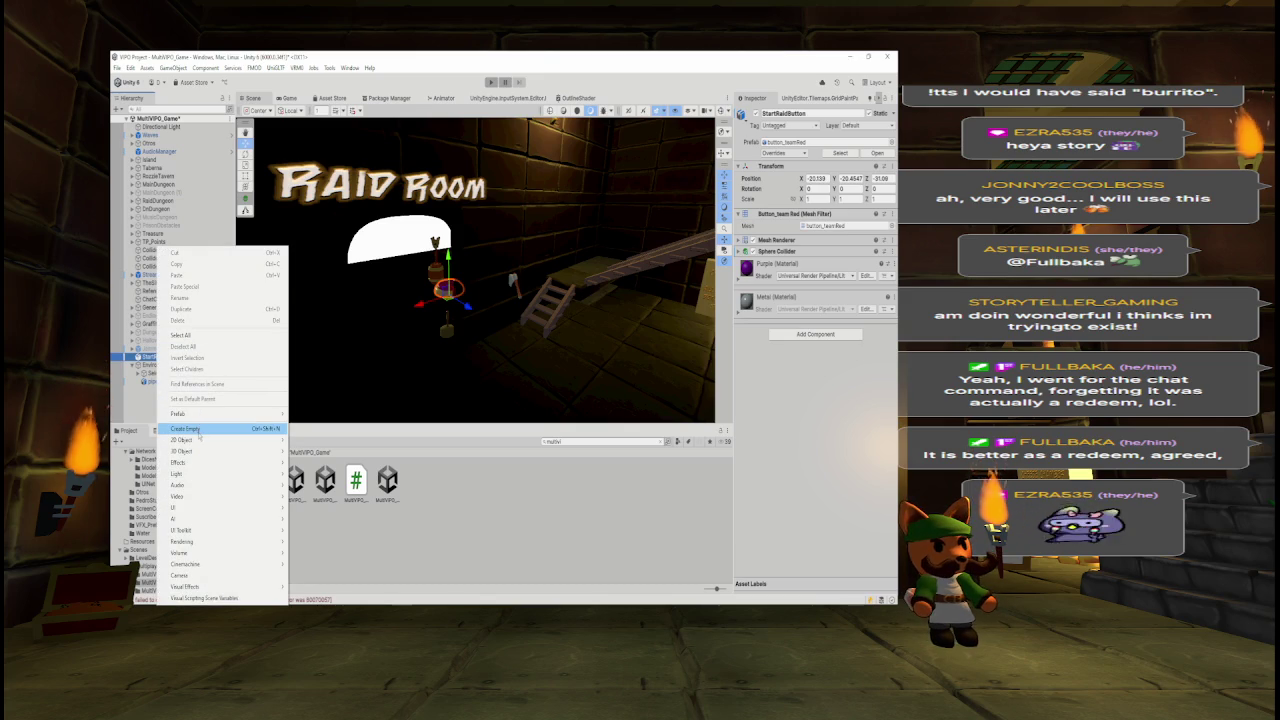
click(186, 428)
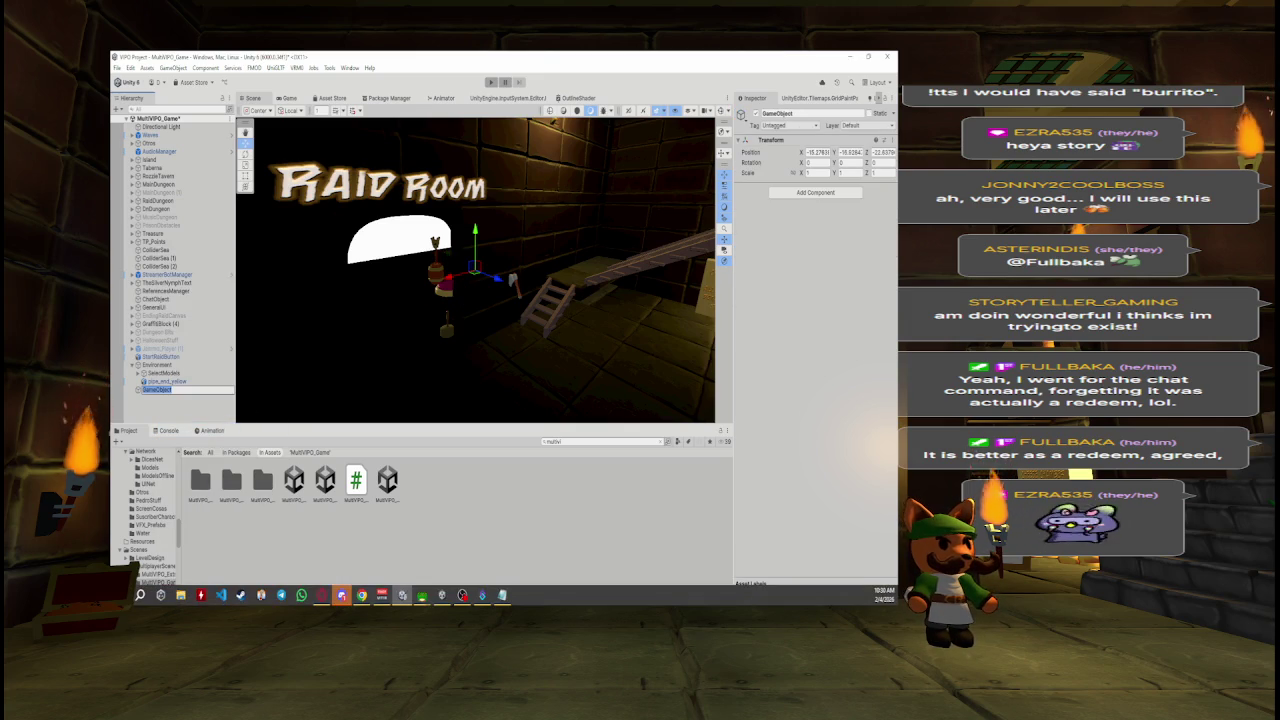
text(MainDungeonNotNet)
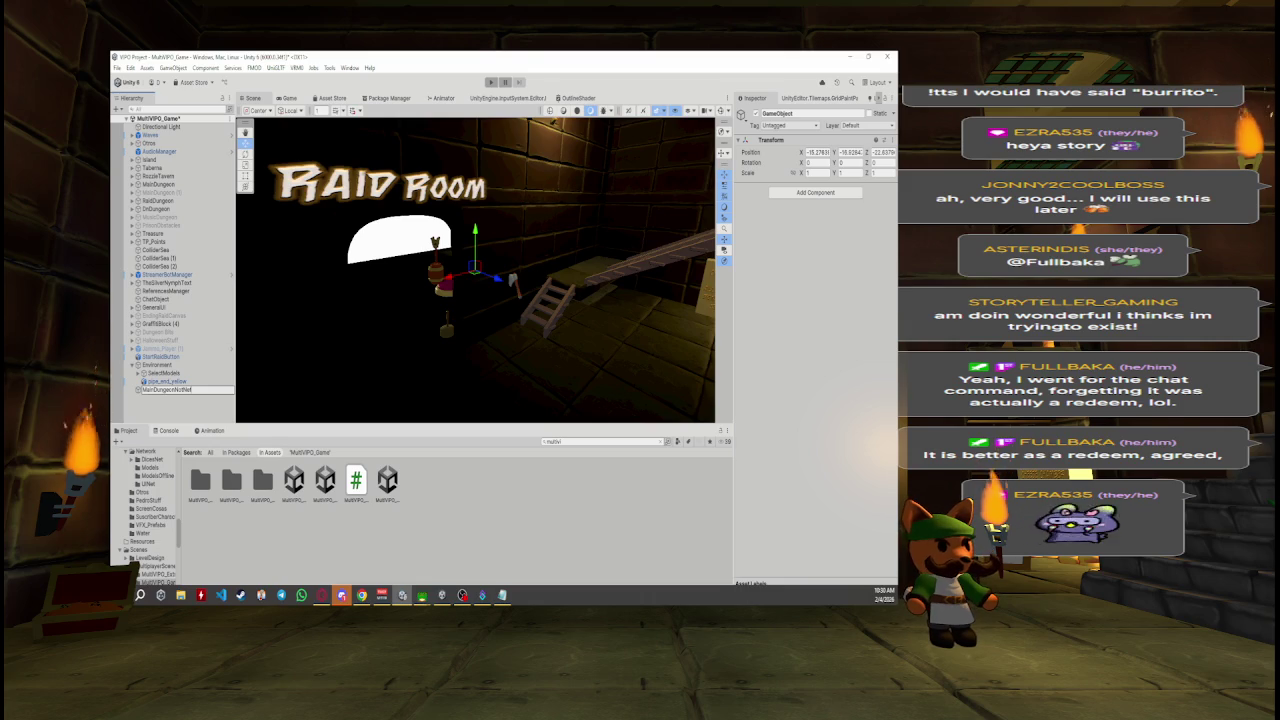
key(Return)
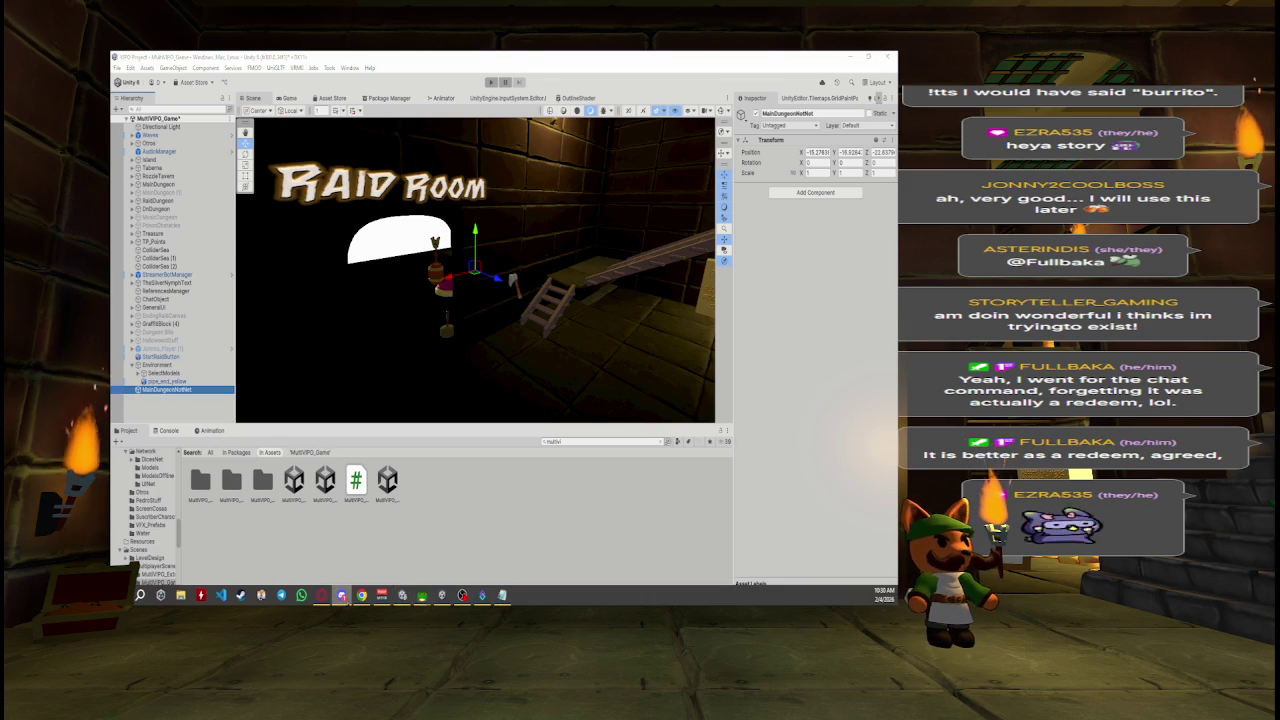
click(484, 543)
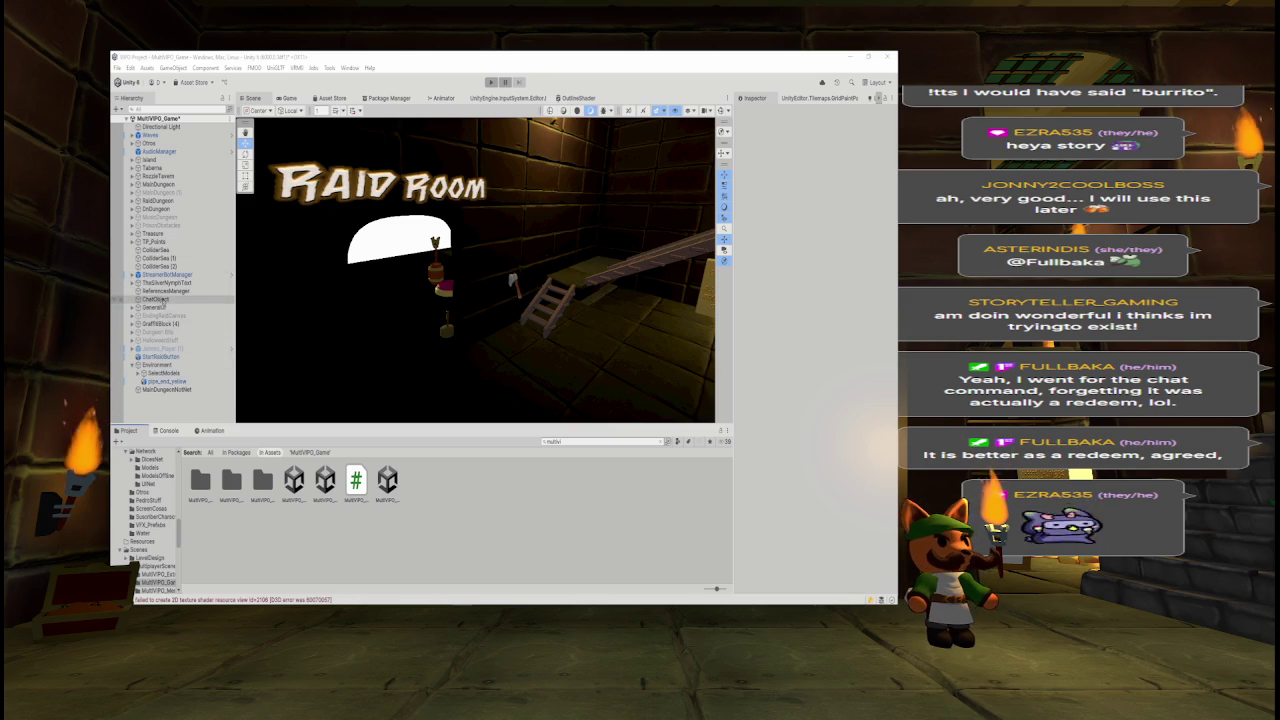
click(161, 356)
- Put StartRaidButton inside MainDungeonNotNet and create an empty object named TavernNotD
drag(174, 398, 172, 391)
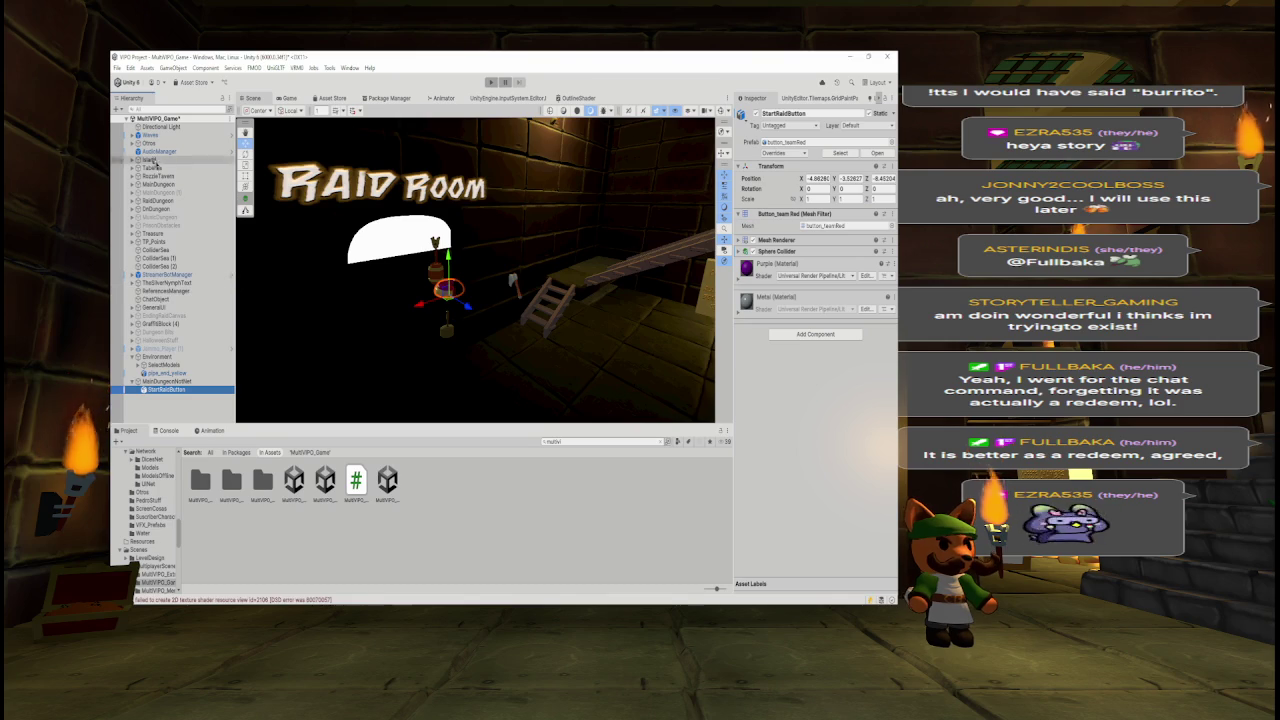
click(207, 325)
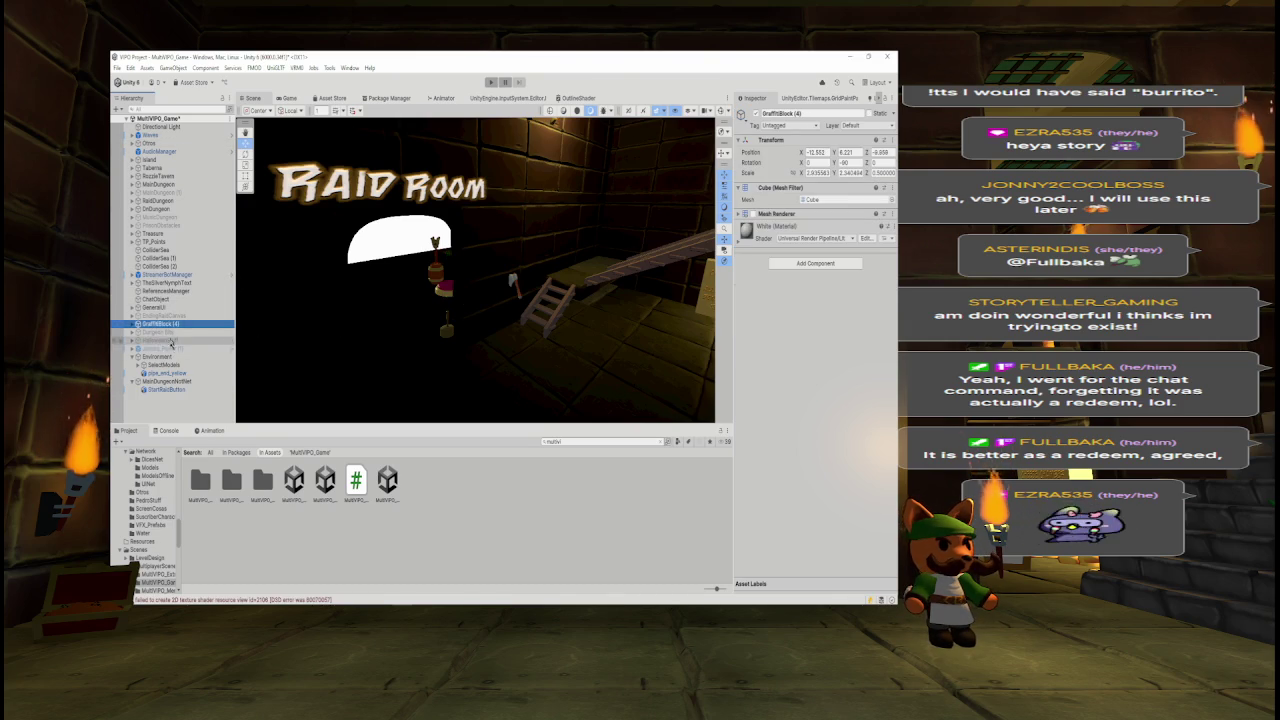
right_click(176, 325)
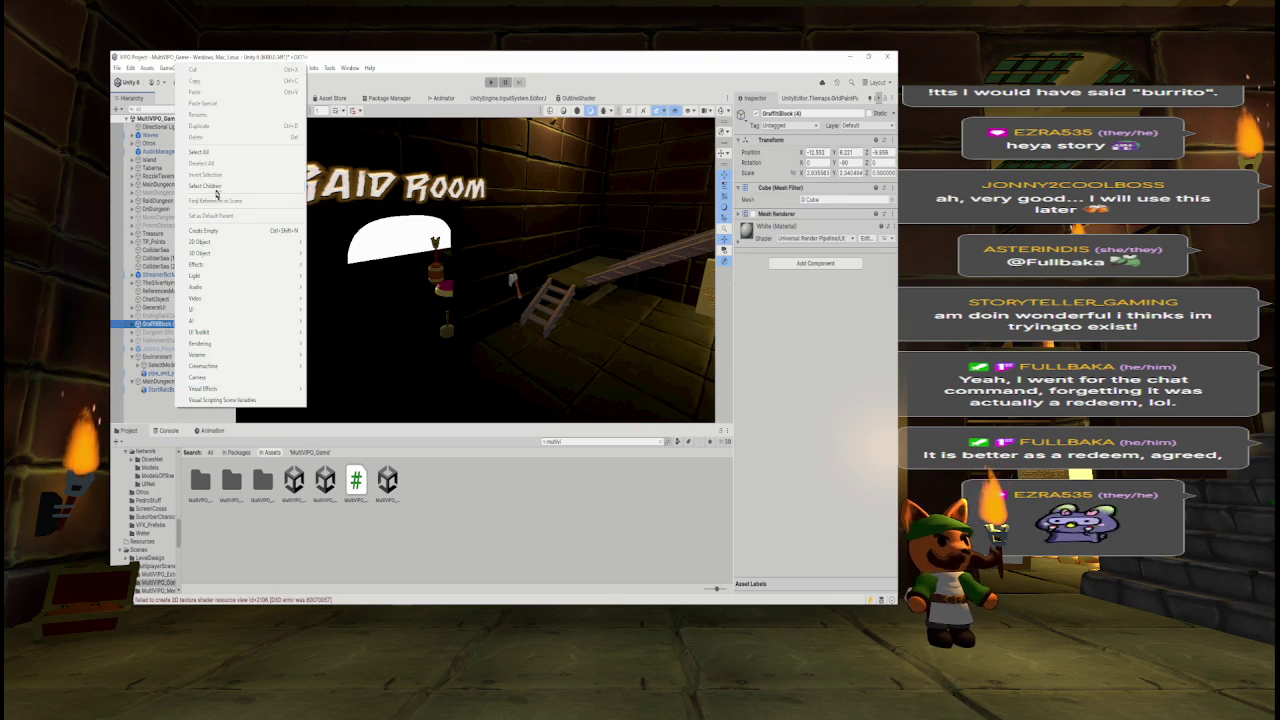
click(222, 230)
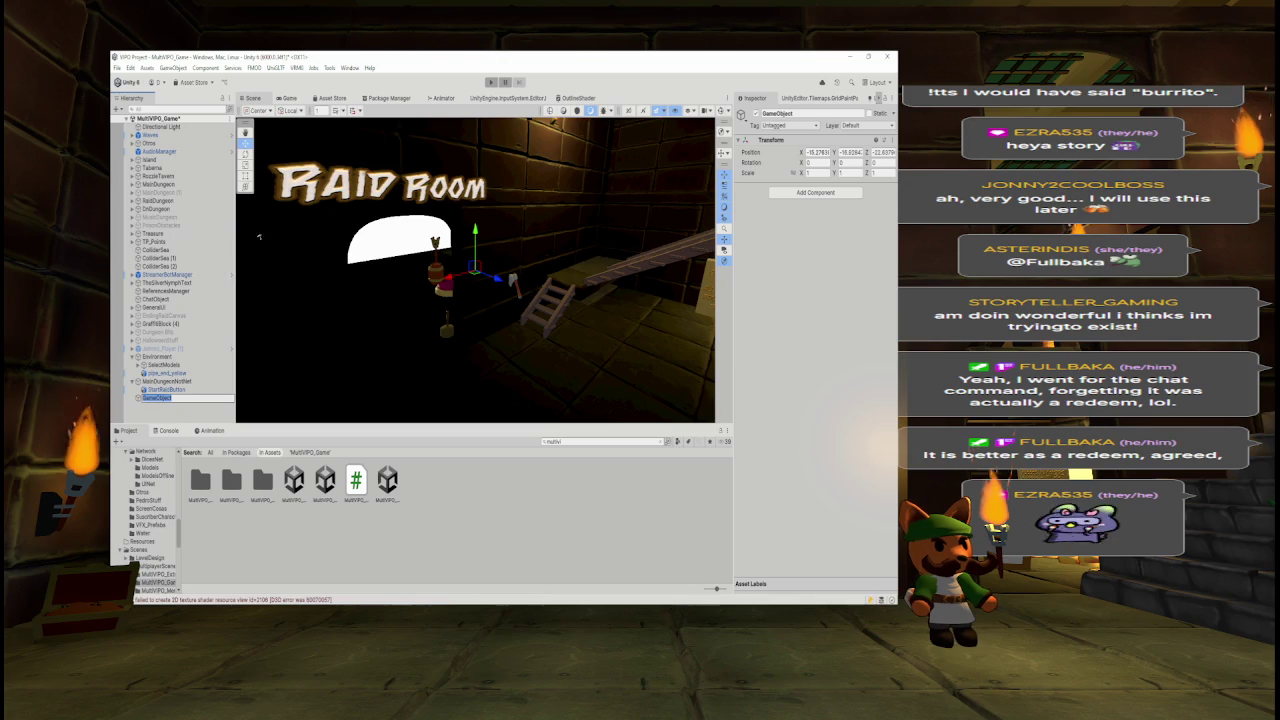
key(BackSpace)
text(TavernNotE)
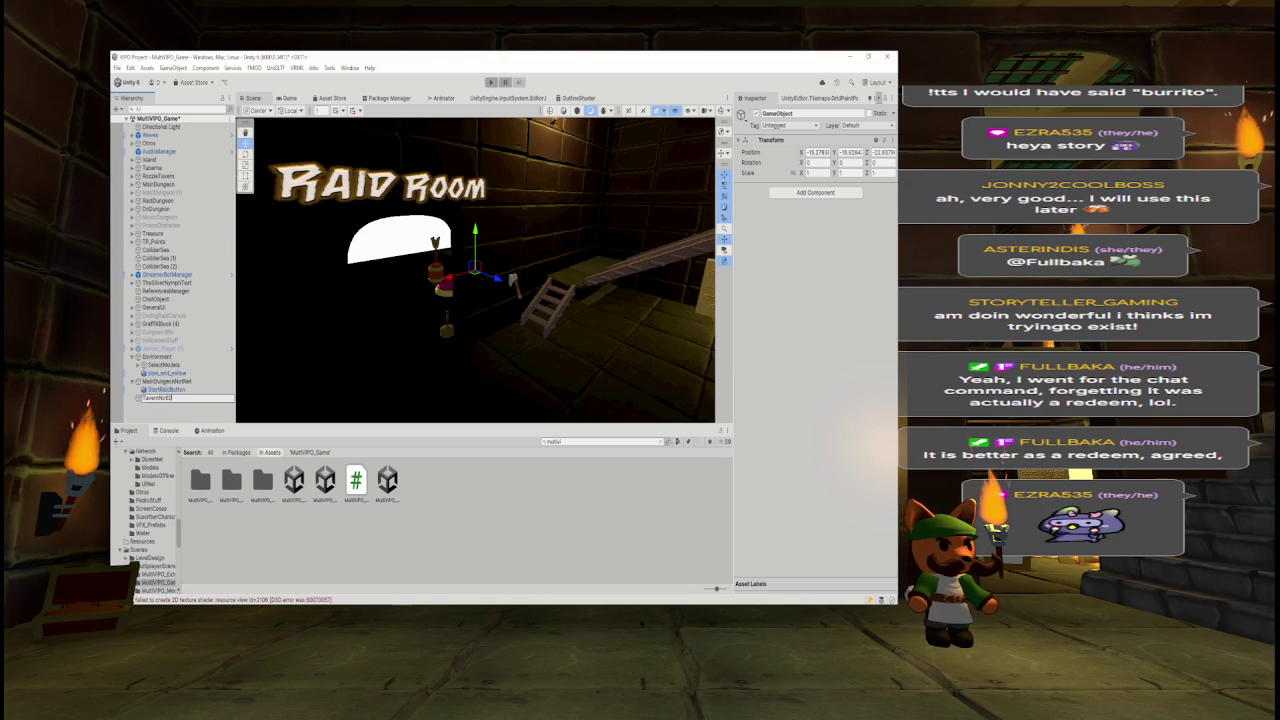
key(Return)
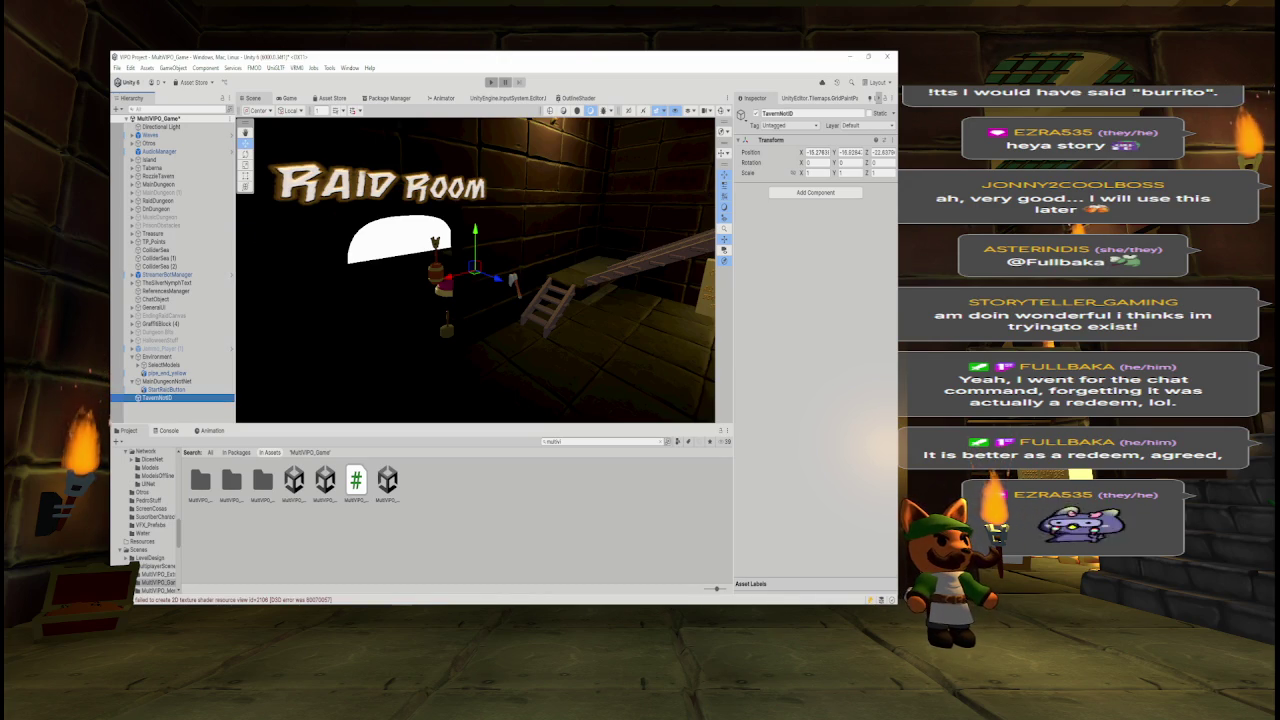
- Create an empty object named RozzleTavernNotD positioned at 0, 0, 0
right_click(168, 399)
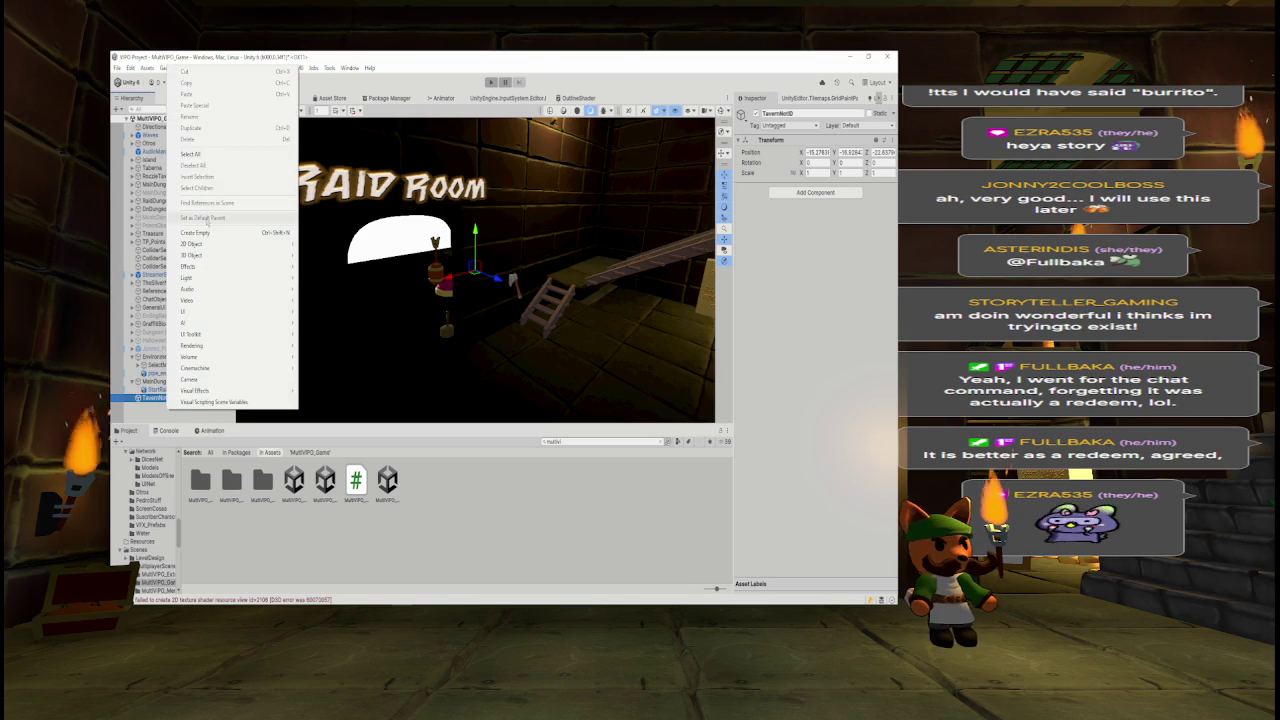
click(204, 233)
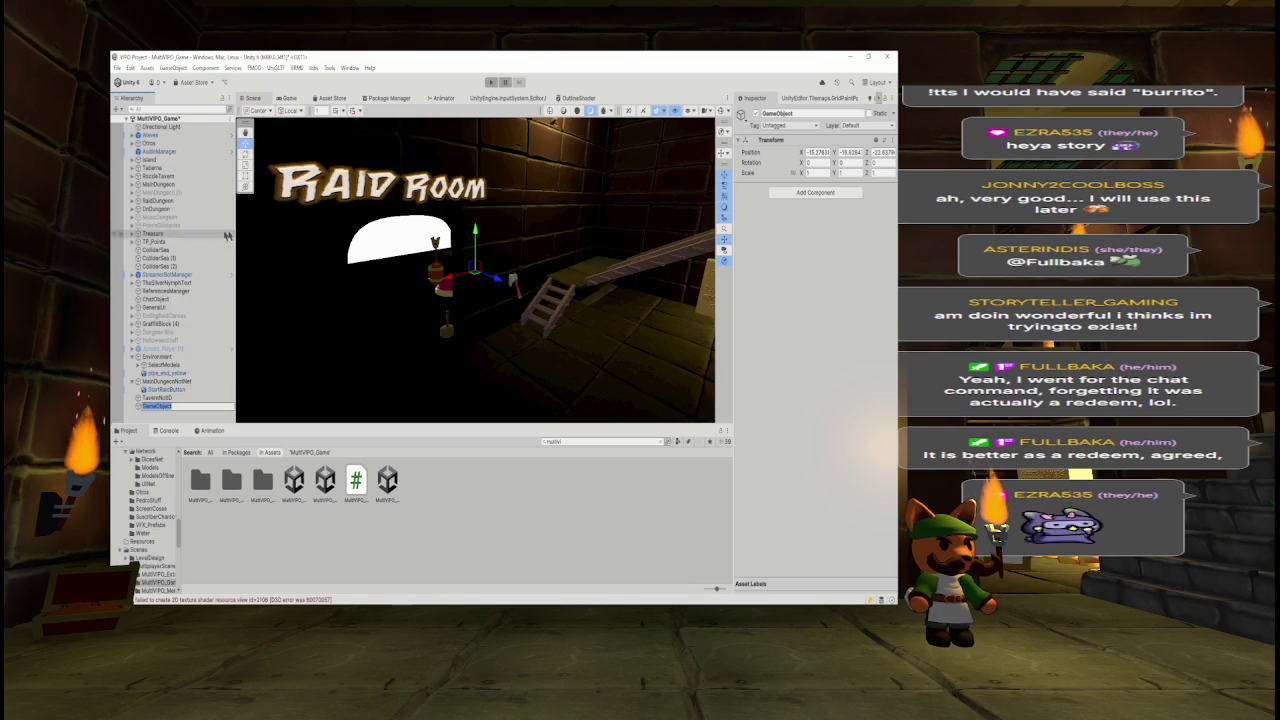
text(TavernNetID)
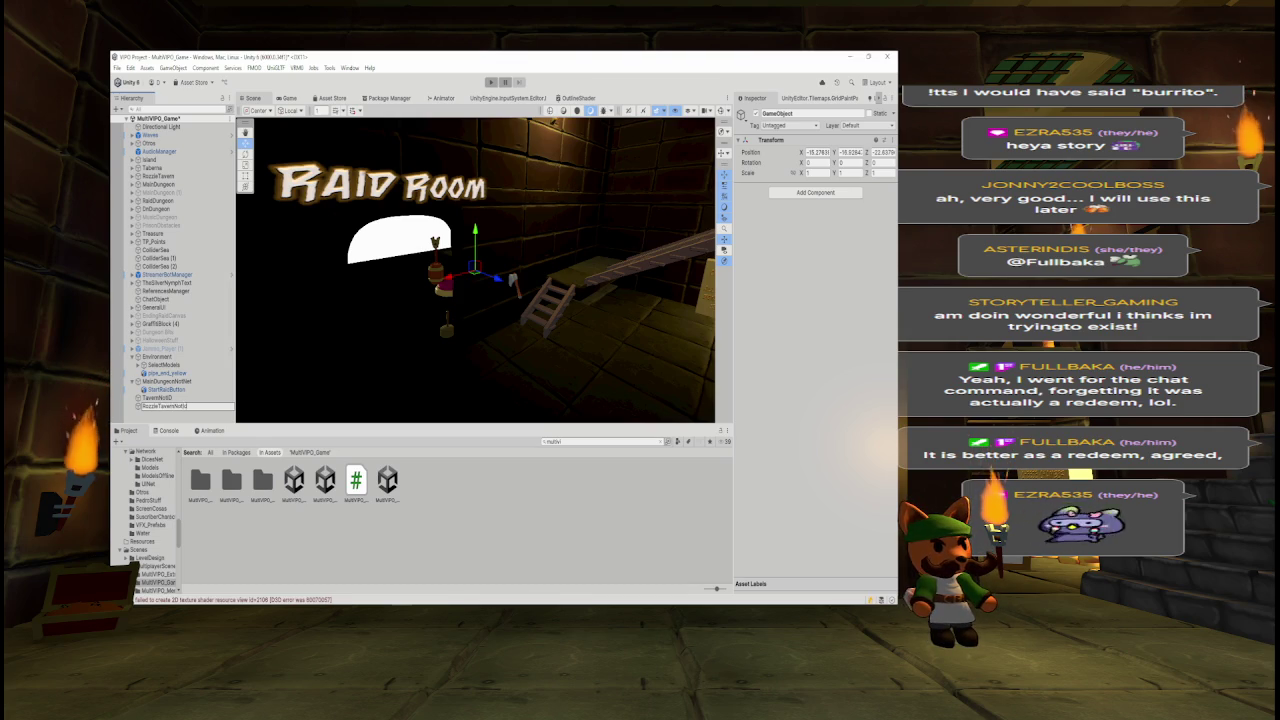
key(Return)
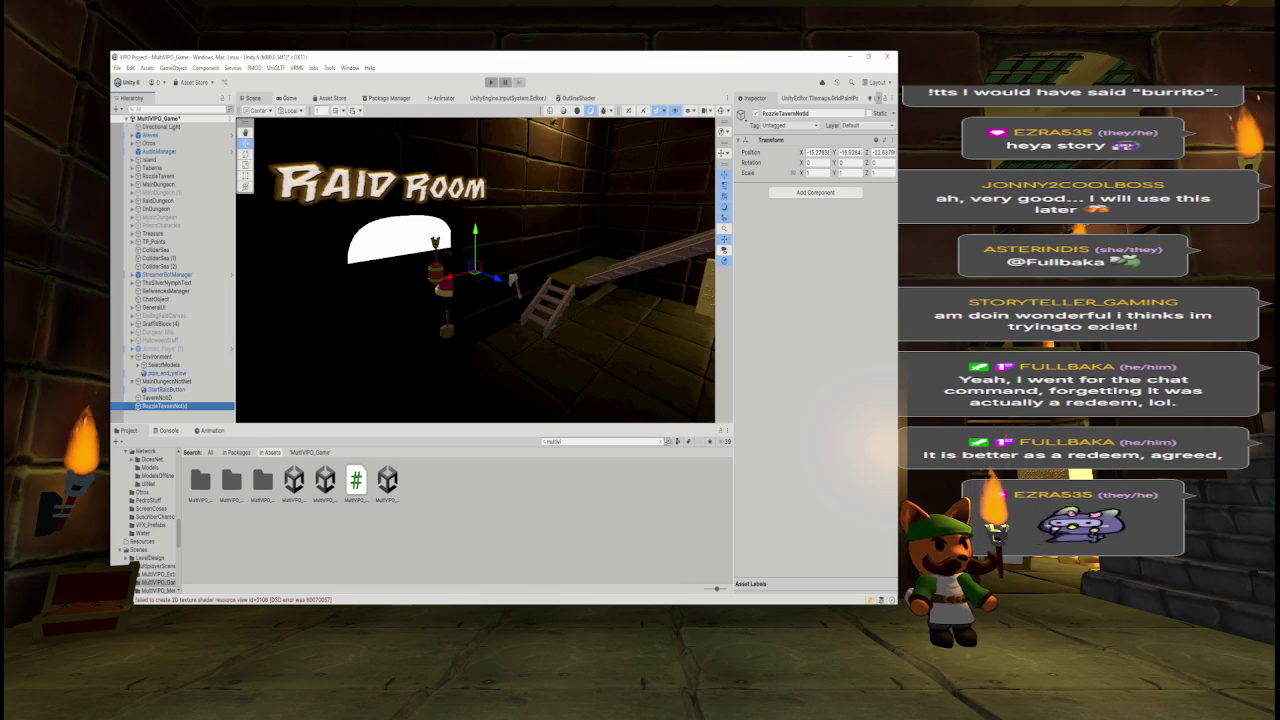
click(815, 112)
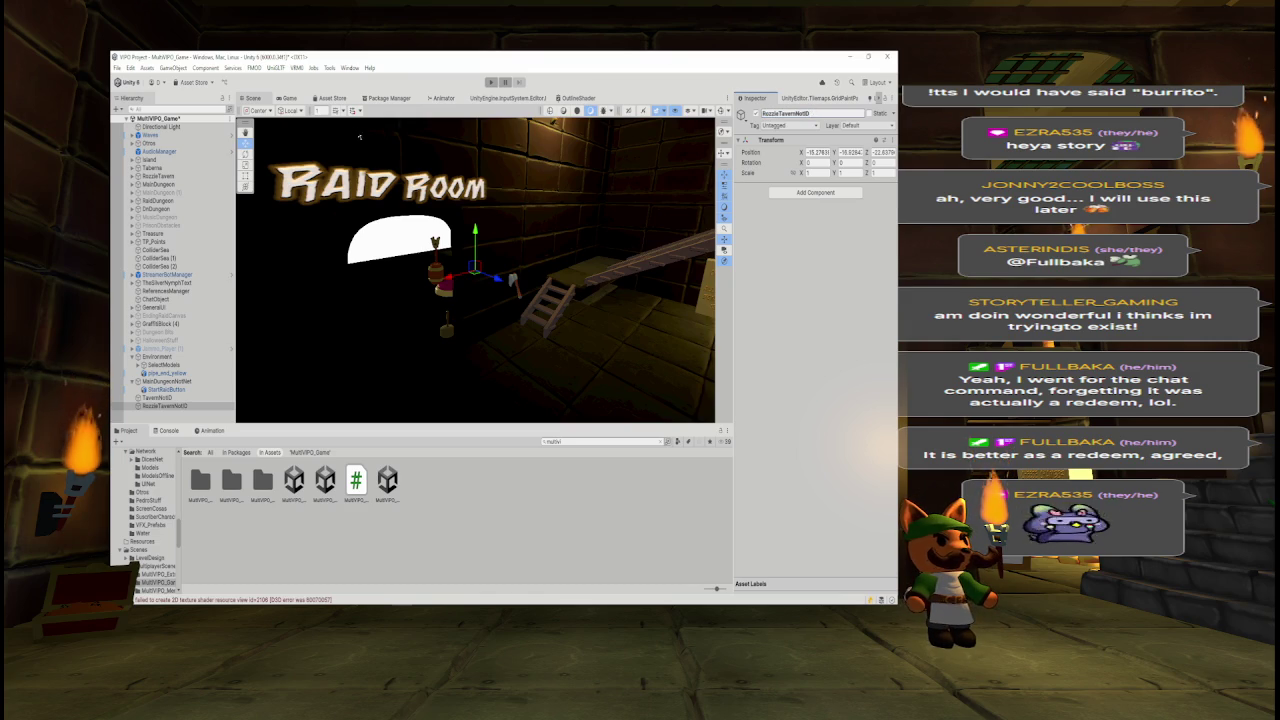
click(165, 405)
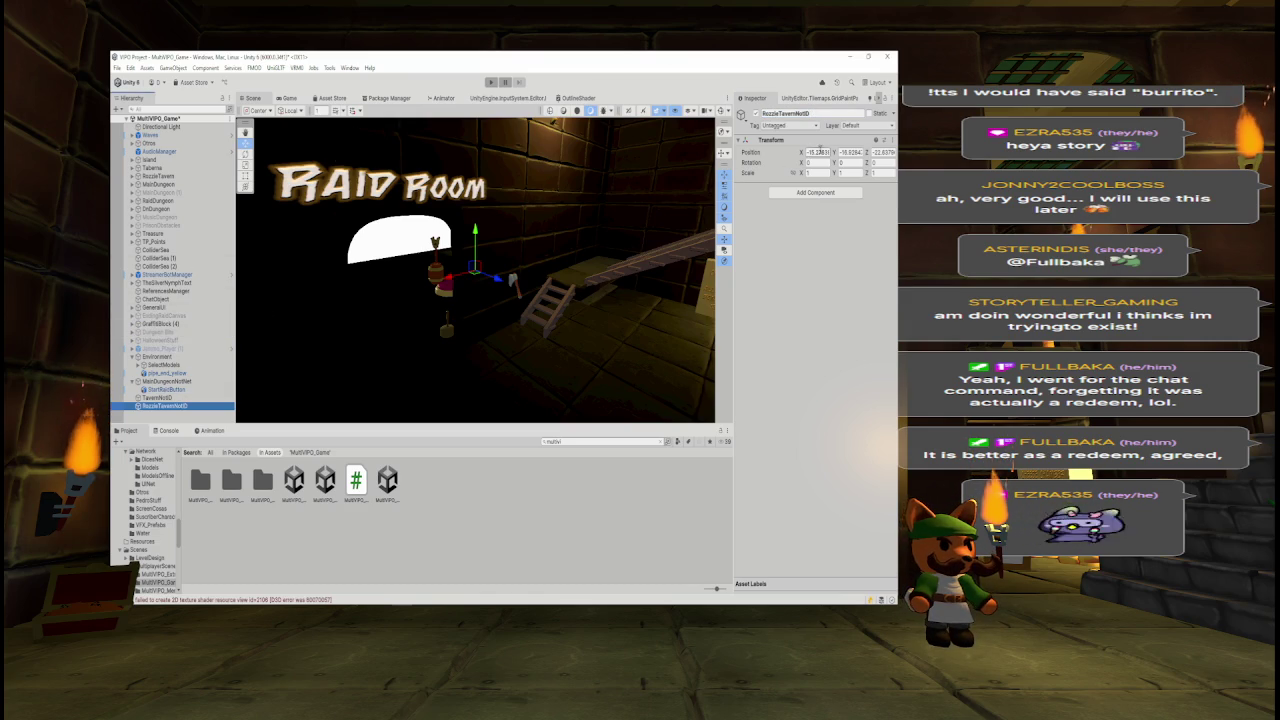
text(0)
key(Tab)
text(0)
key(Tab)
text(0)
key(Return)
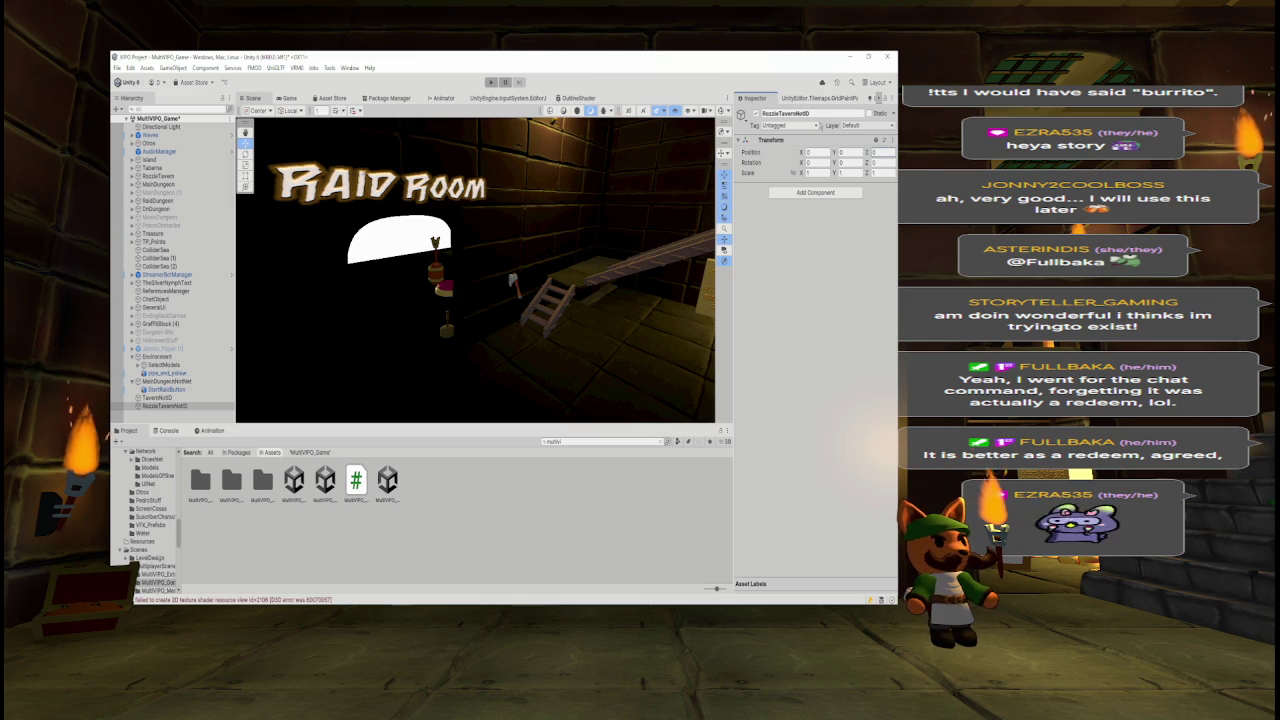
click(172, 389)
- Move StartRaidButton to the root and set MainDungeonNotNet's position to 0, 0, 0
drag(172, 389, 170, 356)
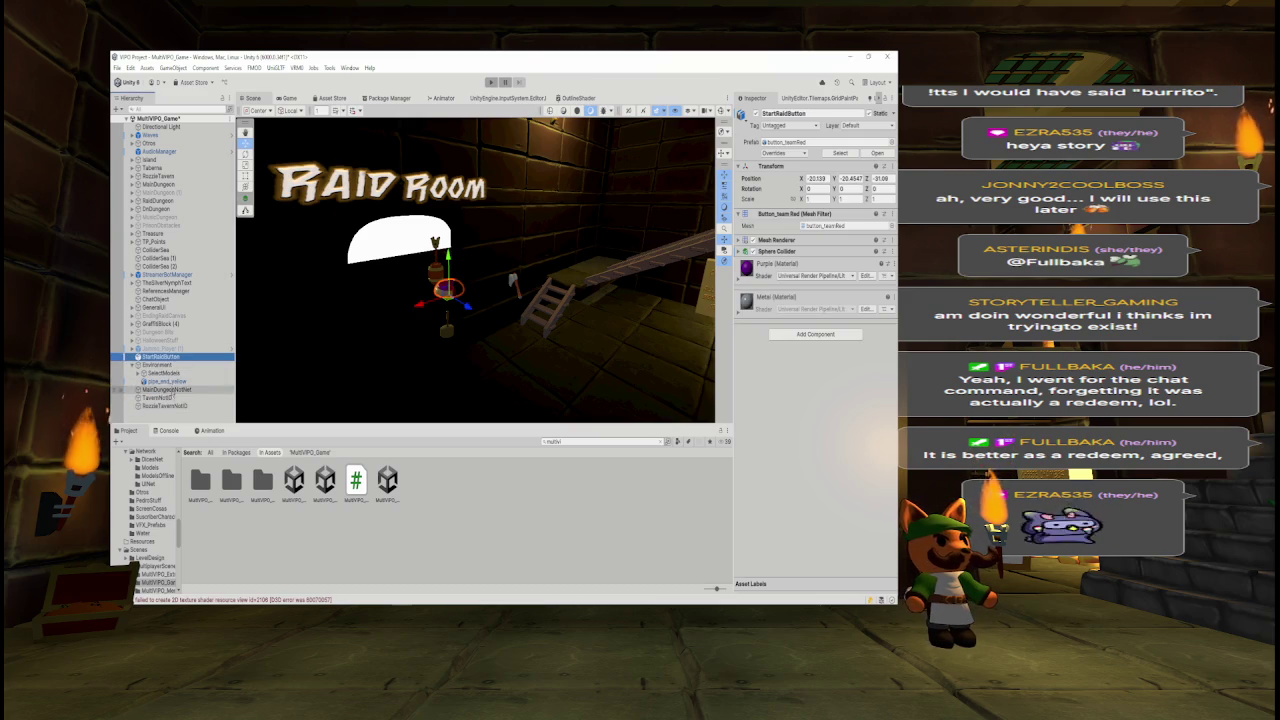
click(165, 389)
click(817, 152)
text(0)
key(Tab)
text(0)
key(Tab)
text(0)
key(Return)
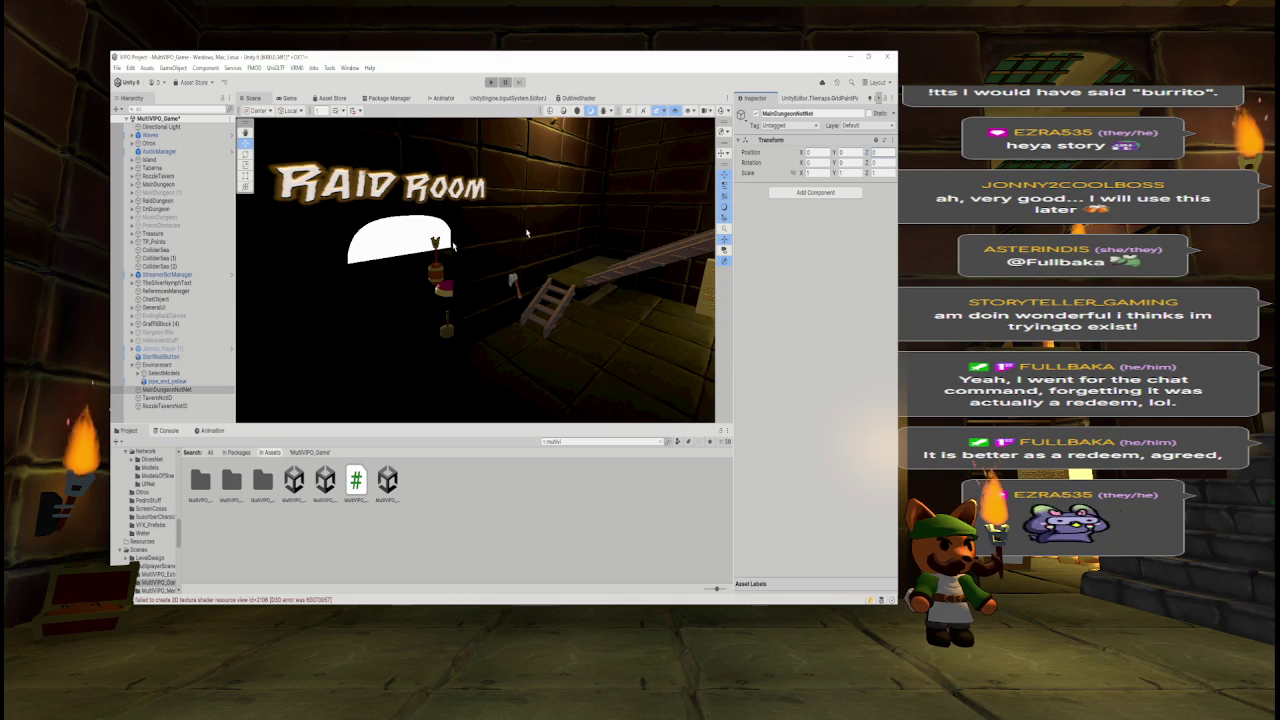
- Set TavernNotD's position to 0, 0, 0
click(158, 397)
text(0)
key(Tab)
text(0)
key(Tab)
text(0)
key(Return)
- Nest StartRaidButton under MainDungeonNotNet and GraffitiBlock (4) under RozzleTavernNotD
mouse_move(160, 356)
mouse_down()
mouse_move(168, 400)
mouse_move(178, 391)
mouse_up()
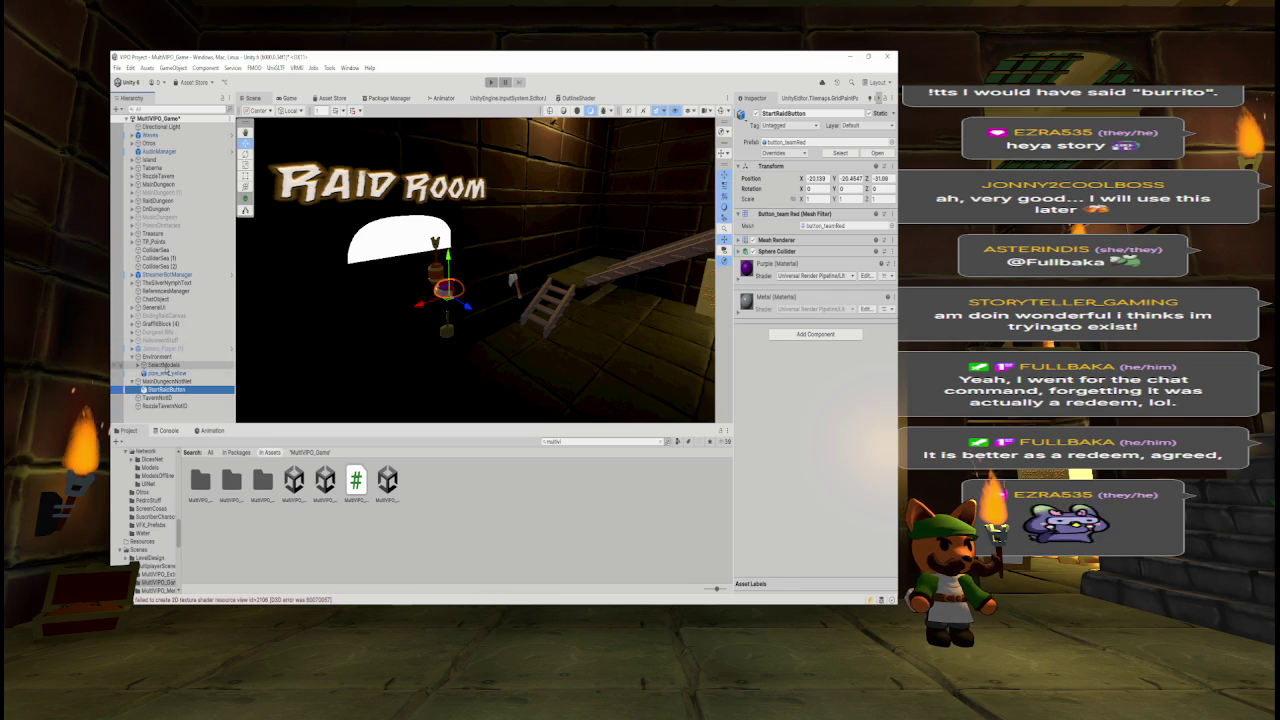
drag(171, 328, 172, 411)
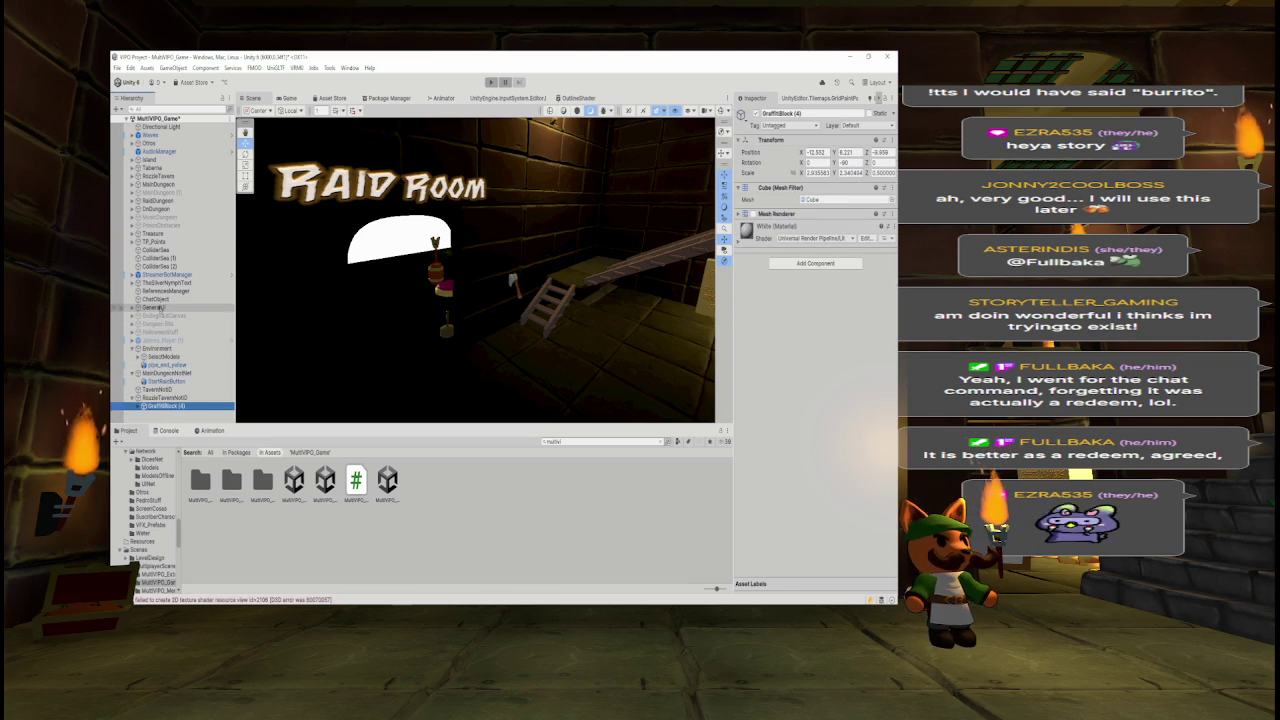
click(157, 299)
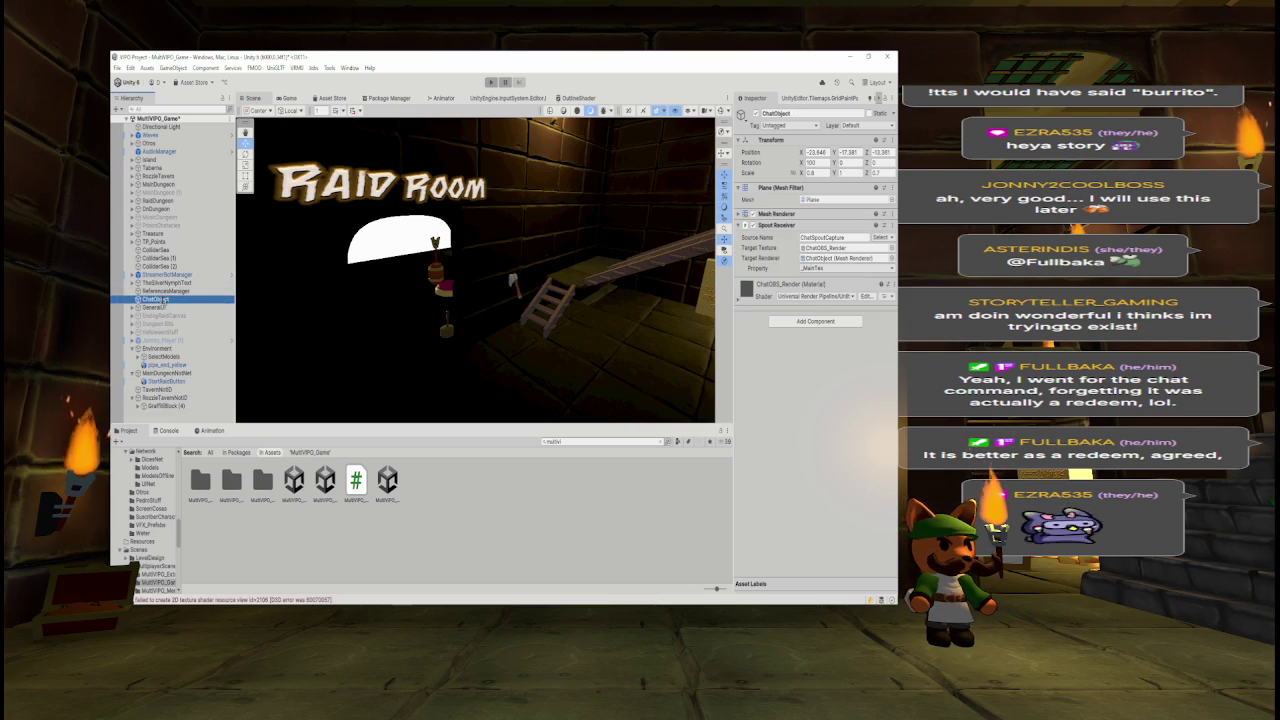
- Move ChatObject into the MainDungeonNotNet group
double_click(168, 300)
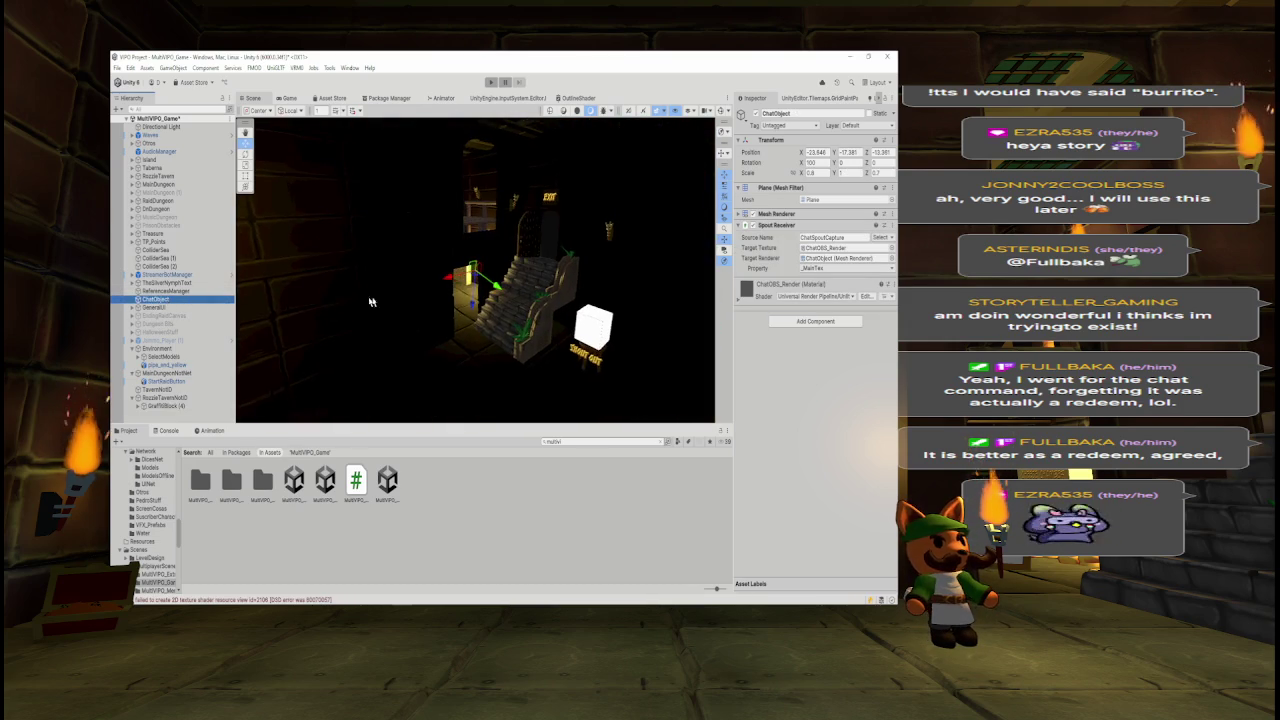
scroll(355, 298, up, 2)
scroll(351, 297, up, 5)
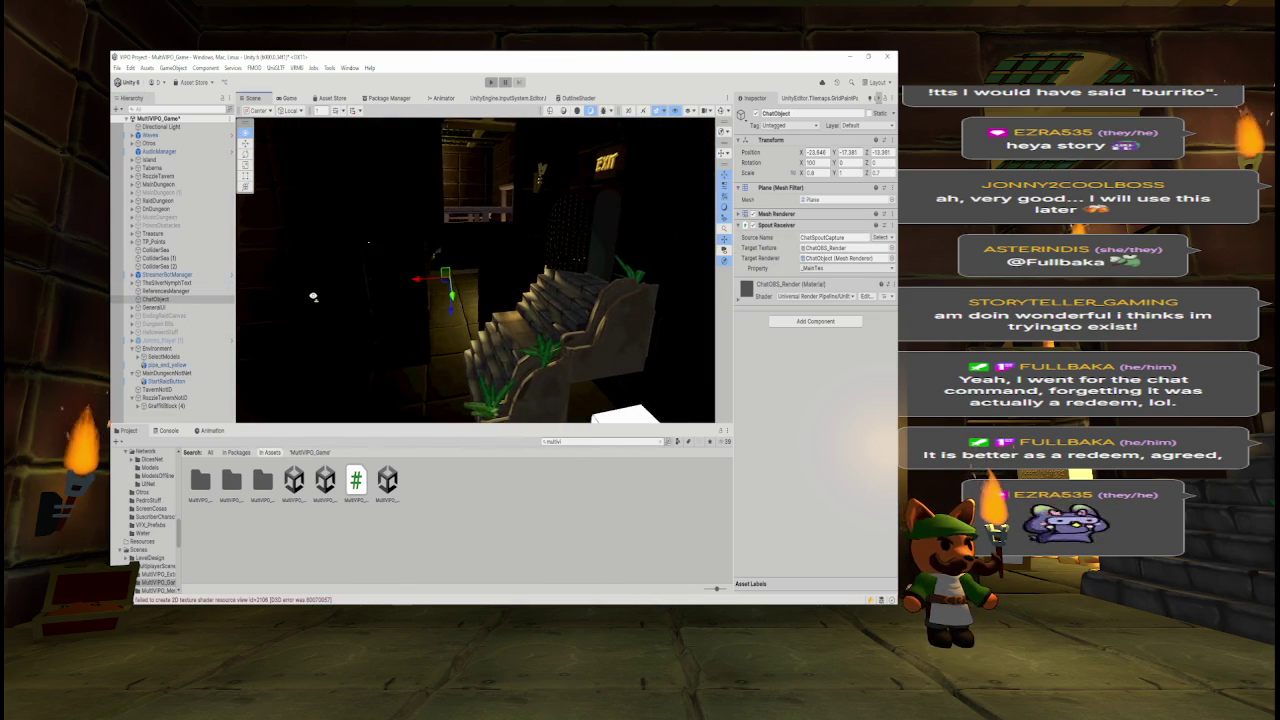
click(166, 300)
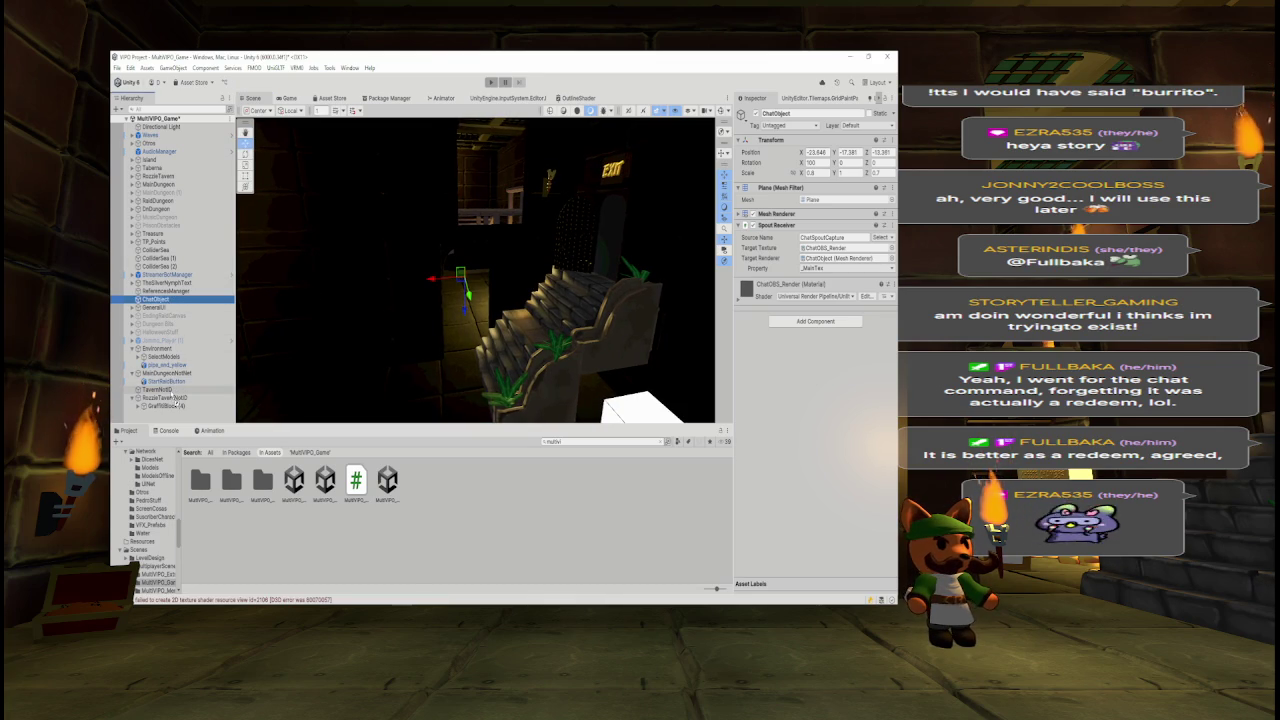
drag(175, 398, 176, 302)
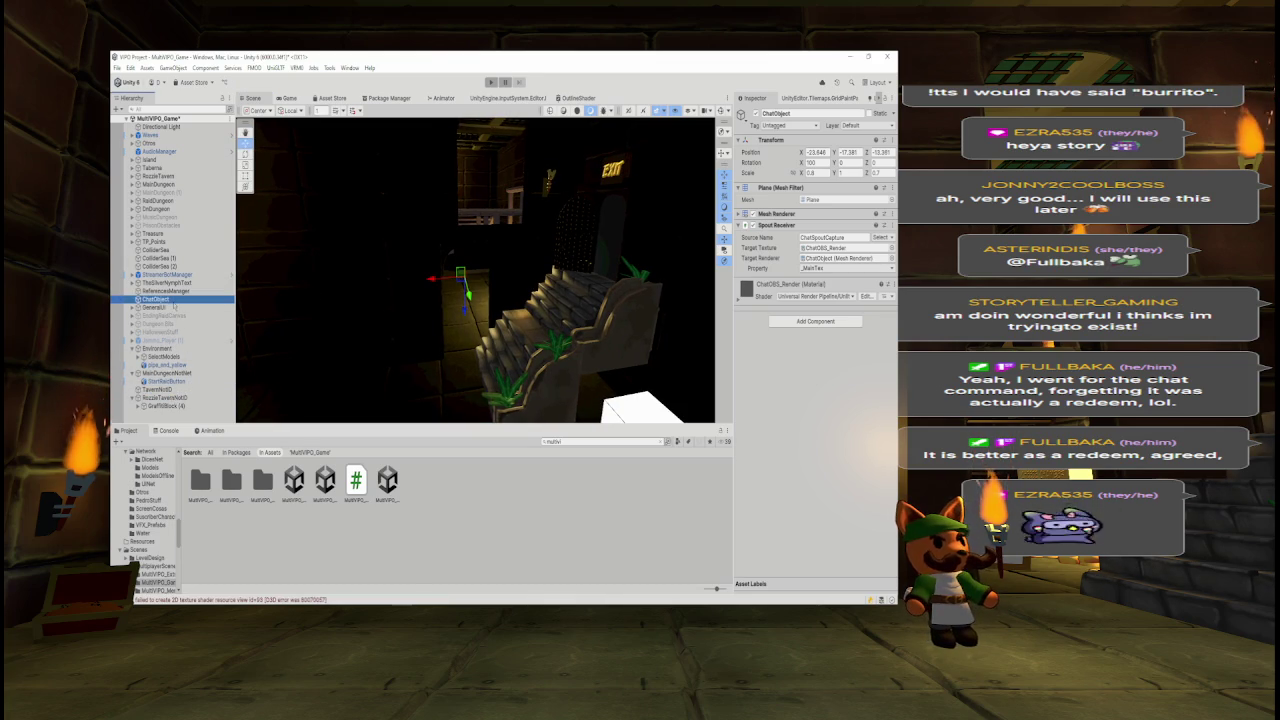
drag(175, 383, 175, 384)
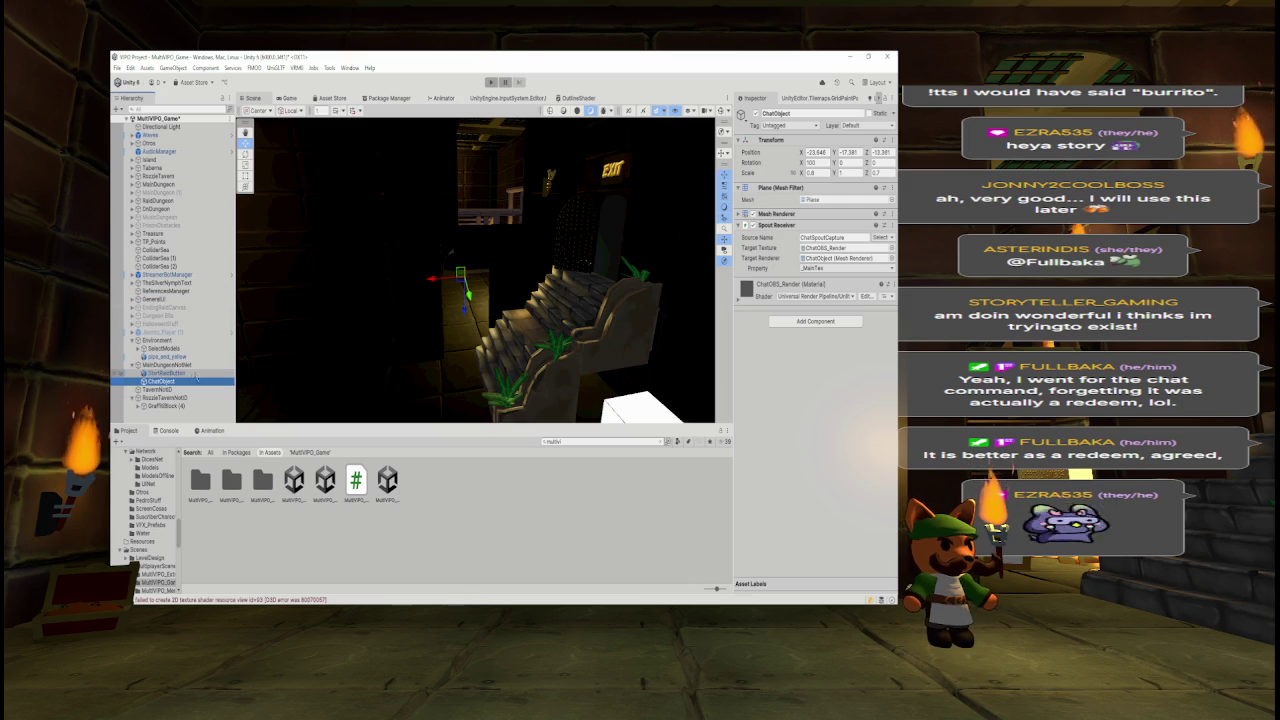
- Rename the tavern groups to TavernNotNet and RozzleTavernNotNet
click(176, 389)
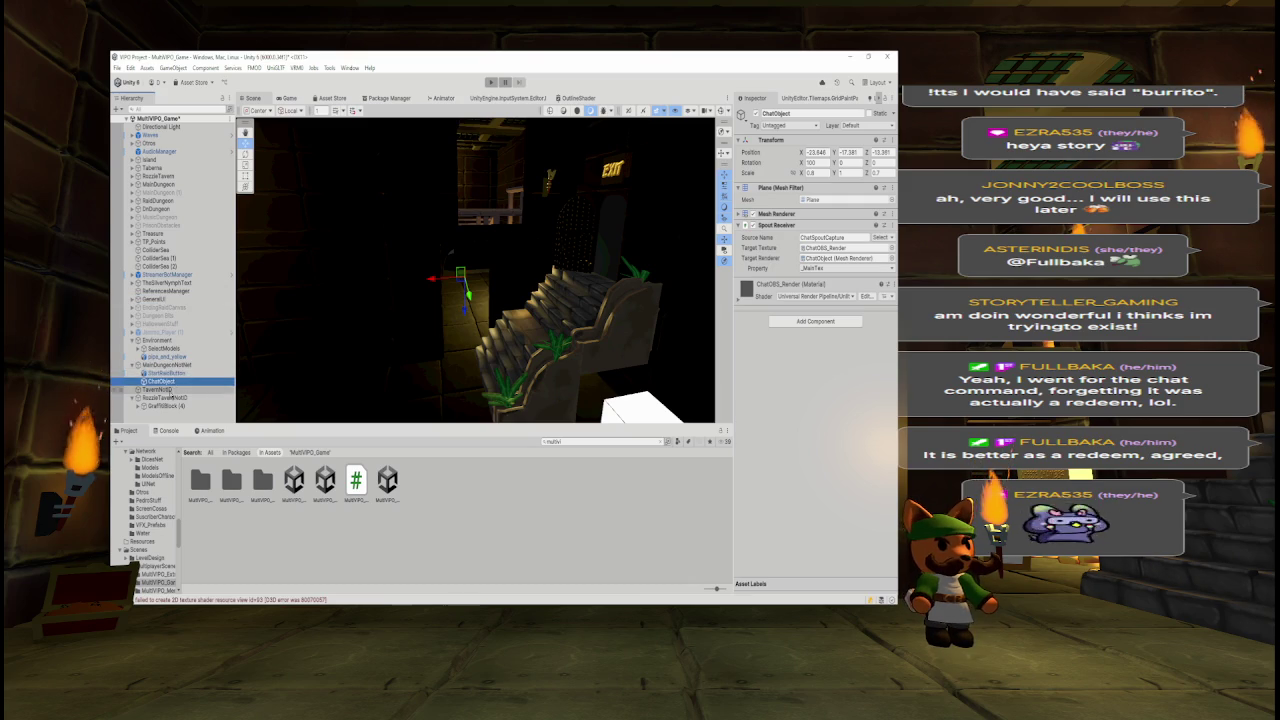
click(815, 114)
click(815, 114)
text(Net)
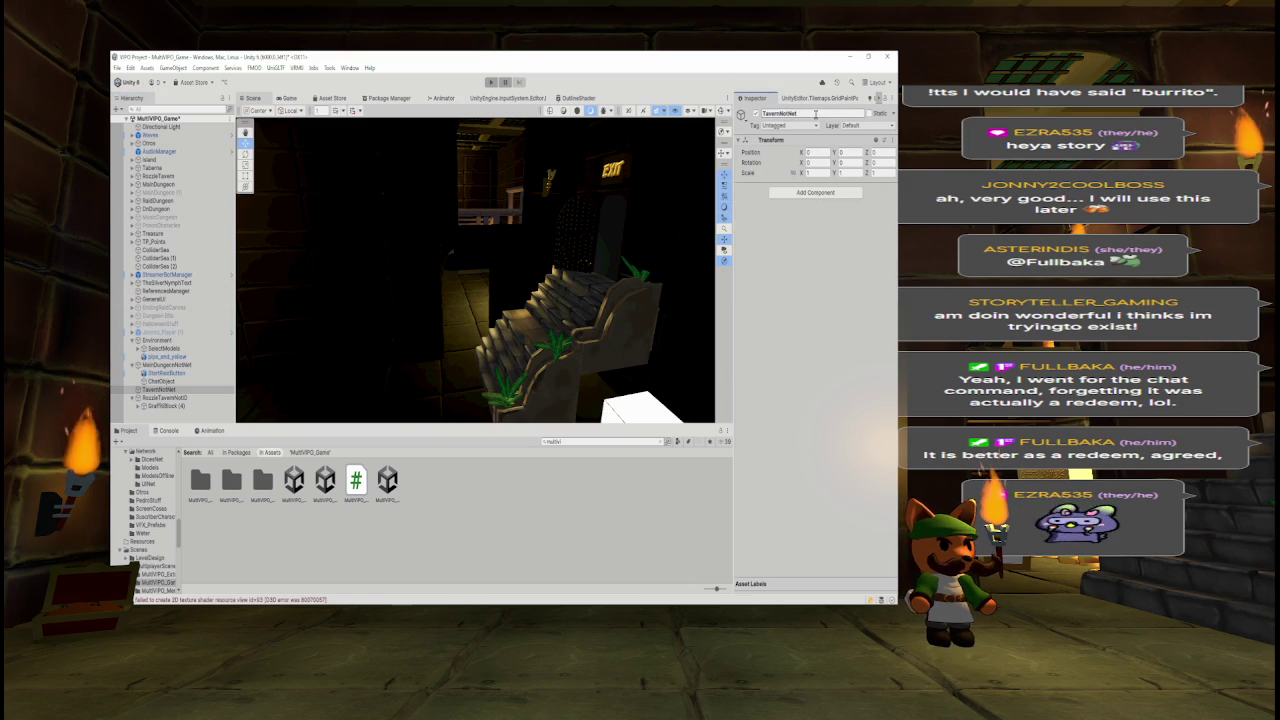
click(163, 397)
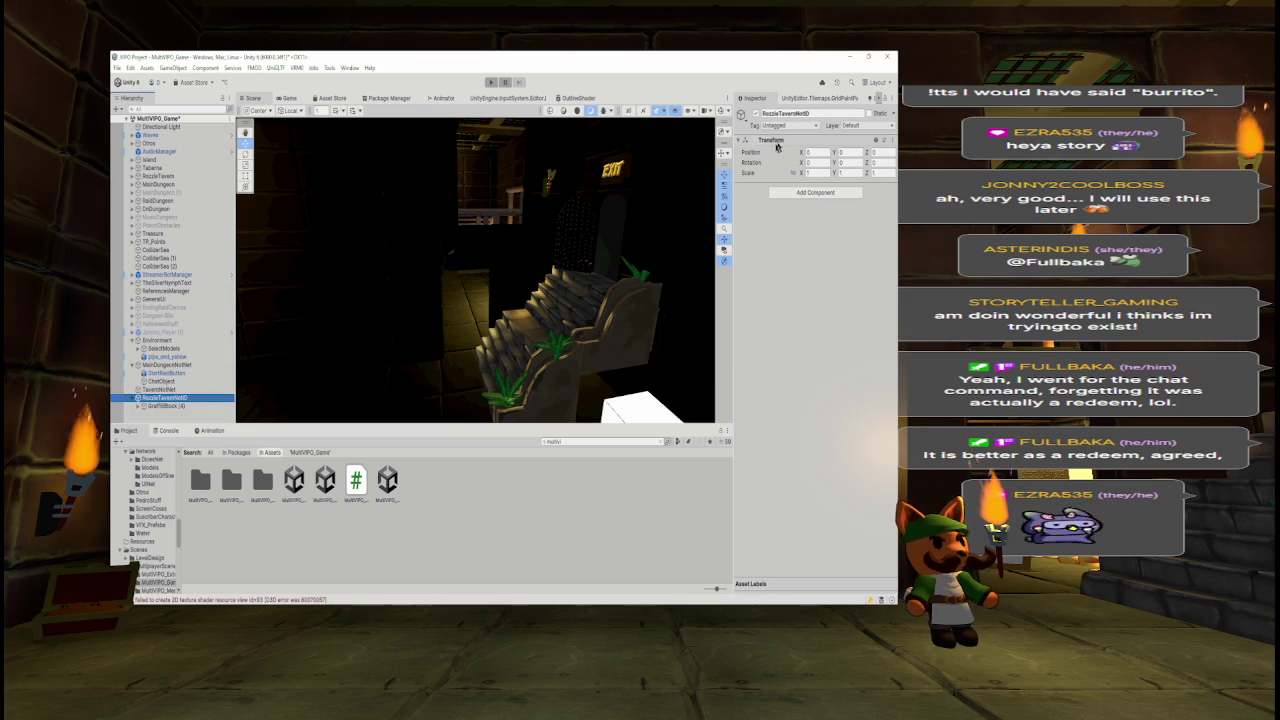
click(828, 114)
text(Net)
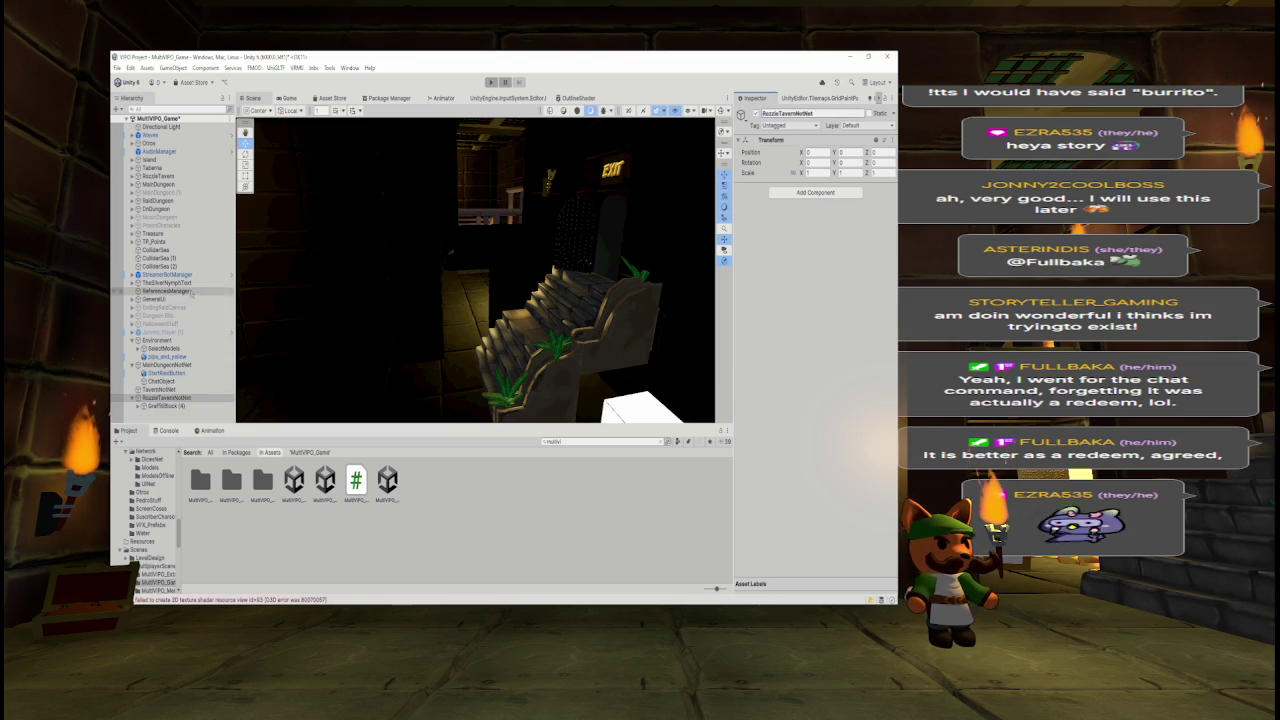
- Move Directional Light and Waves into Environment, with Directional Light first
click(172, 127)
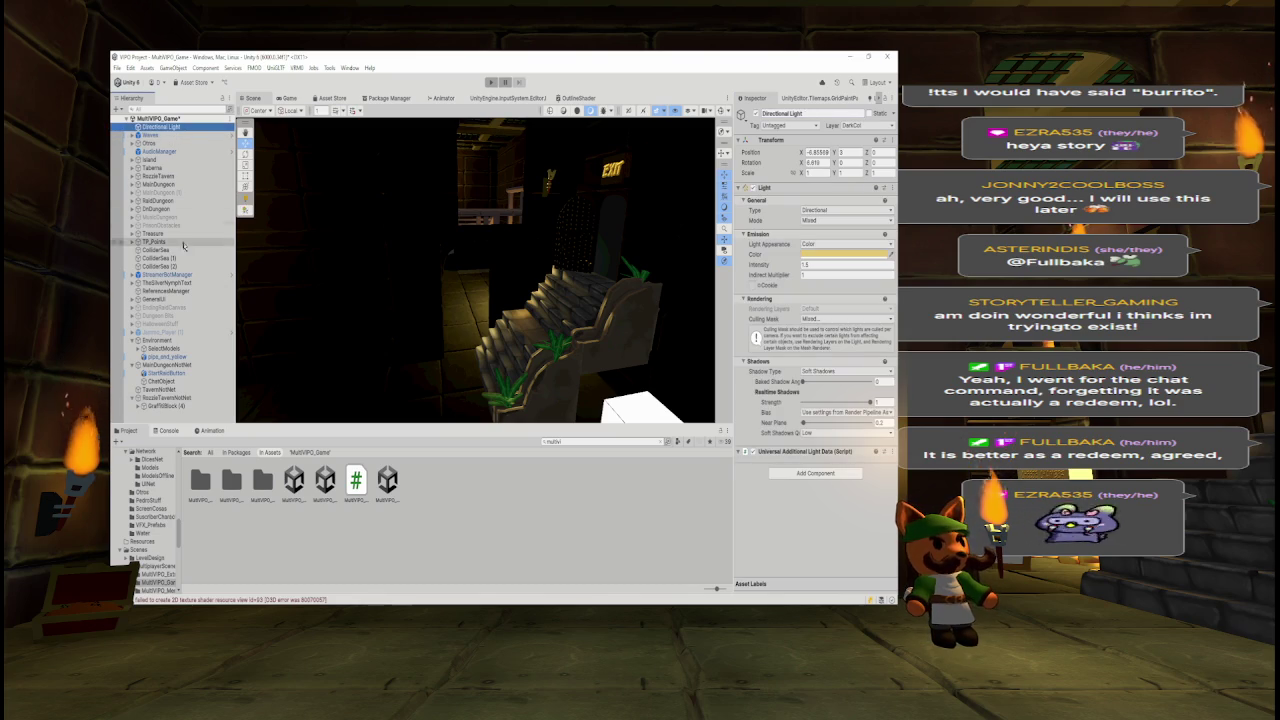
mouse_move(195, 131)
mouse_down()
mouse_move(187, 376)
mouse_move(189, 346)
mouse_up()
click(166, 128)
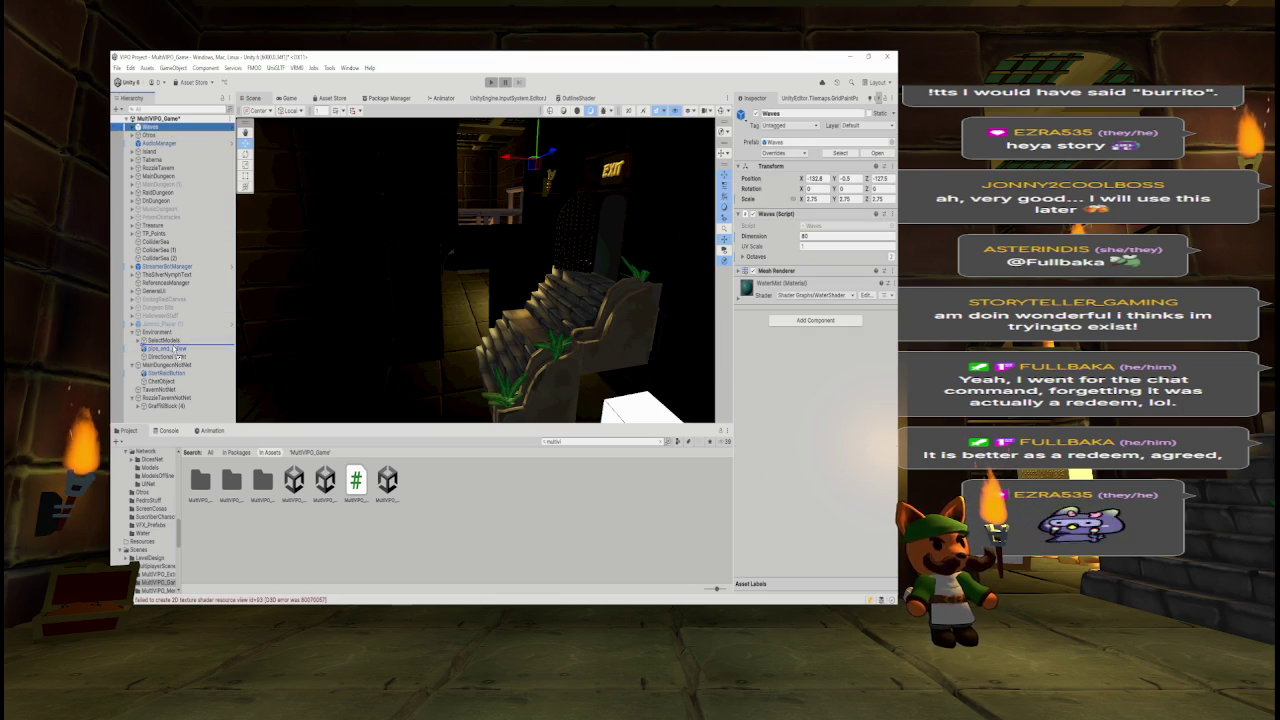
drag(176, 343, 176, 350)
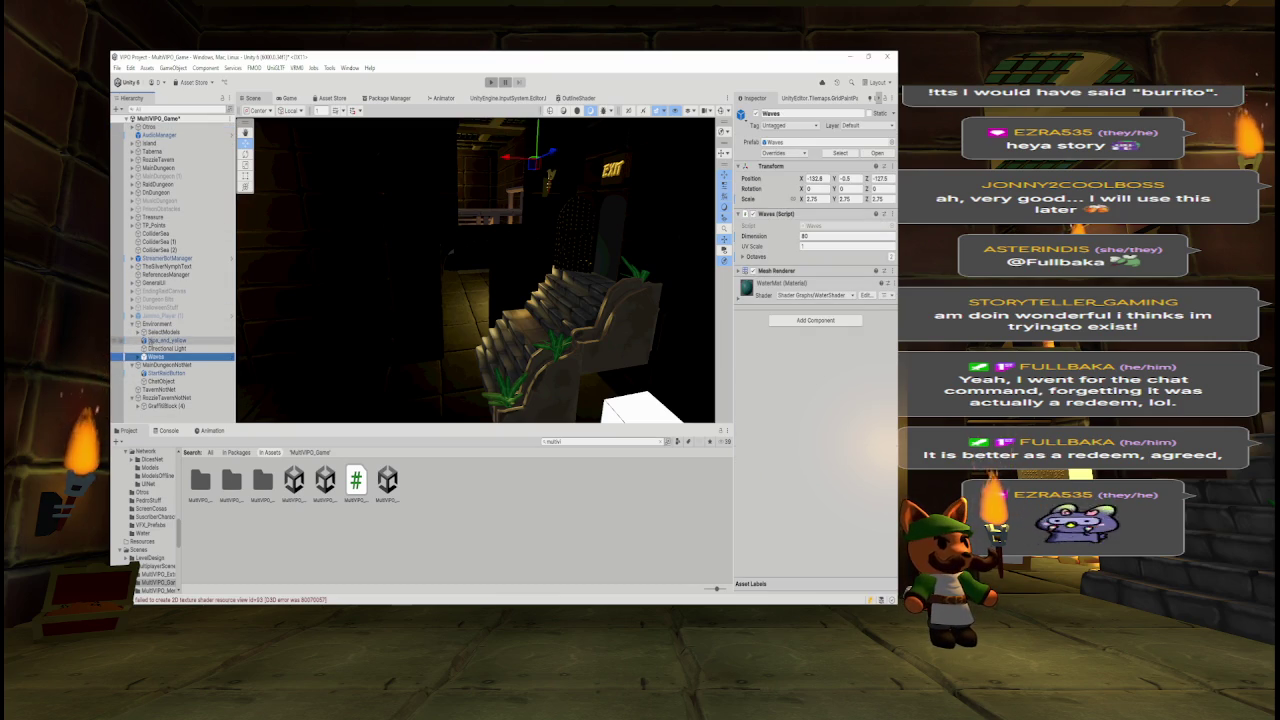
drag(155, 349, 165, 337)
- Inspect AudioManager and Otros' children: EventSystem, Post-process Volume, Spawner, Reflection Probe, MultiVIPO_Manager
click(159, 134)
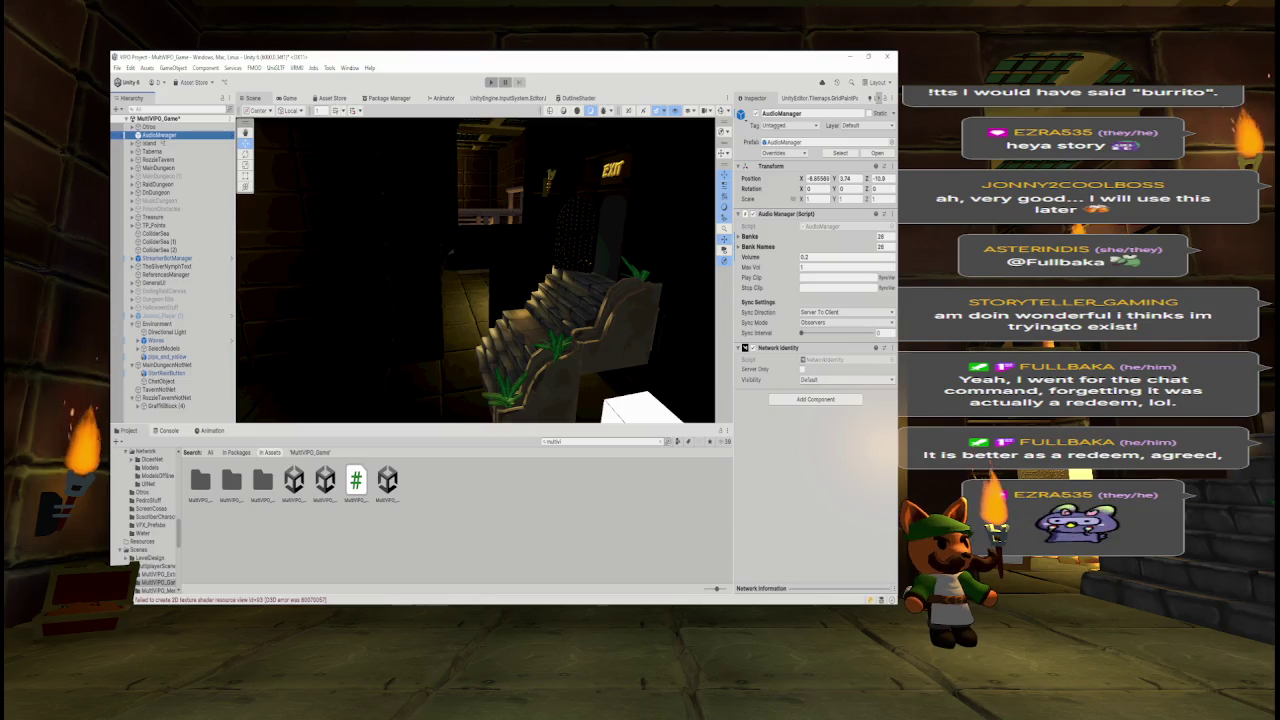
click(150, 126)
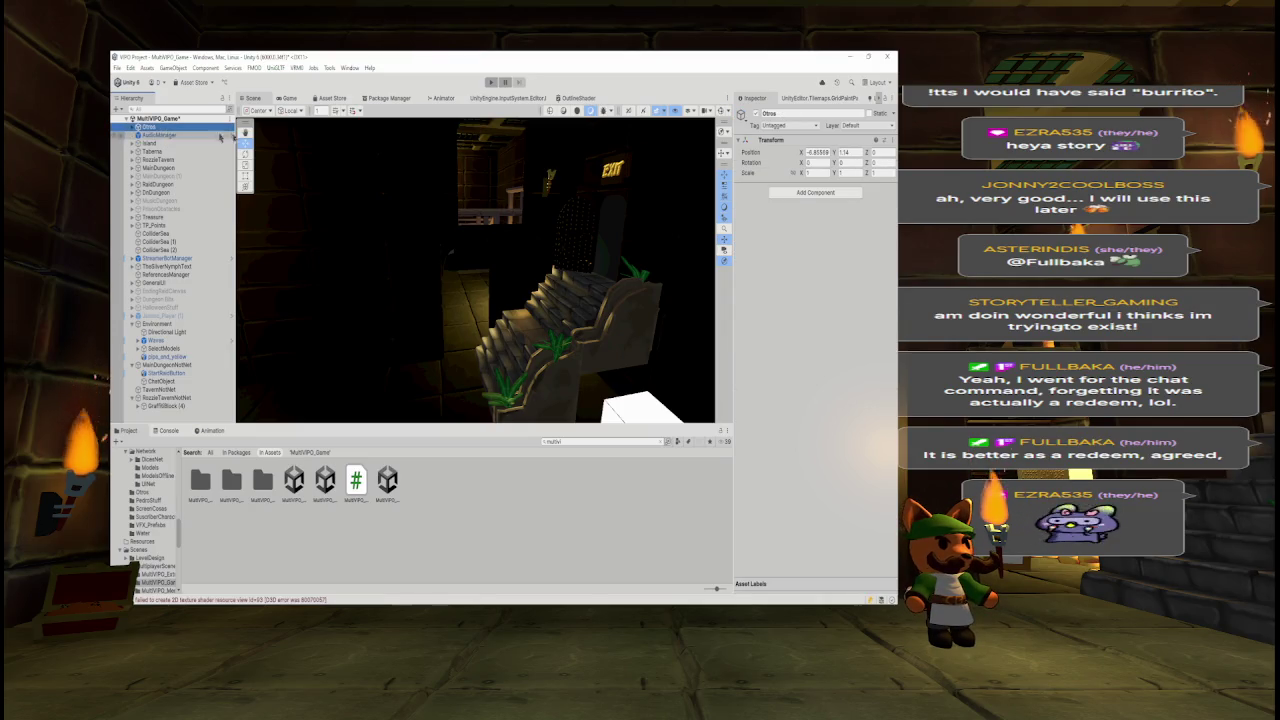
click(131, 126)
click(163, 134)
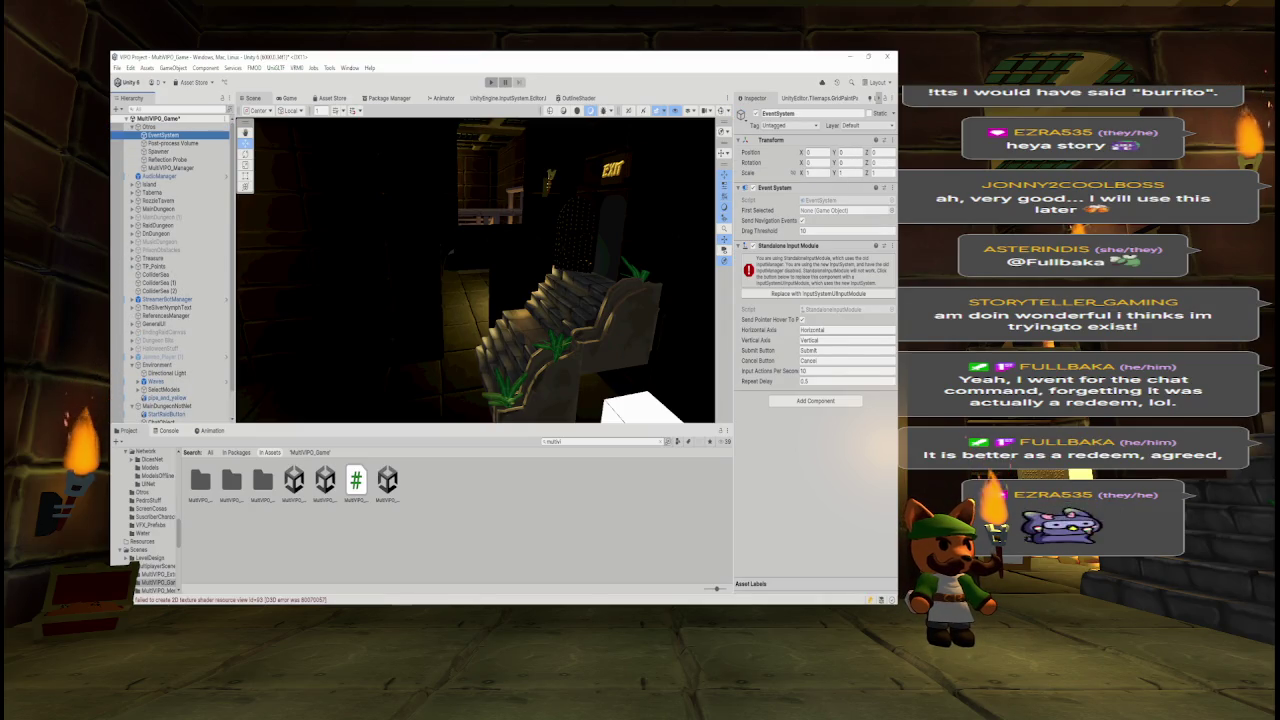
click(172, 143)
click(158, 151)
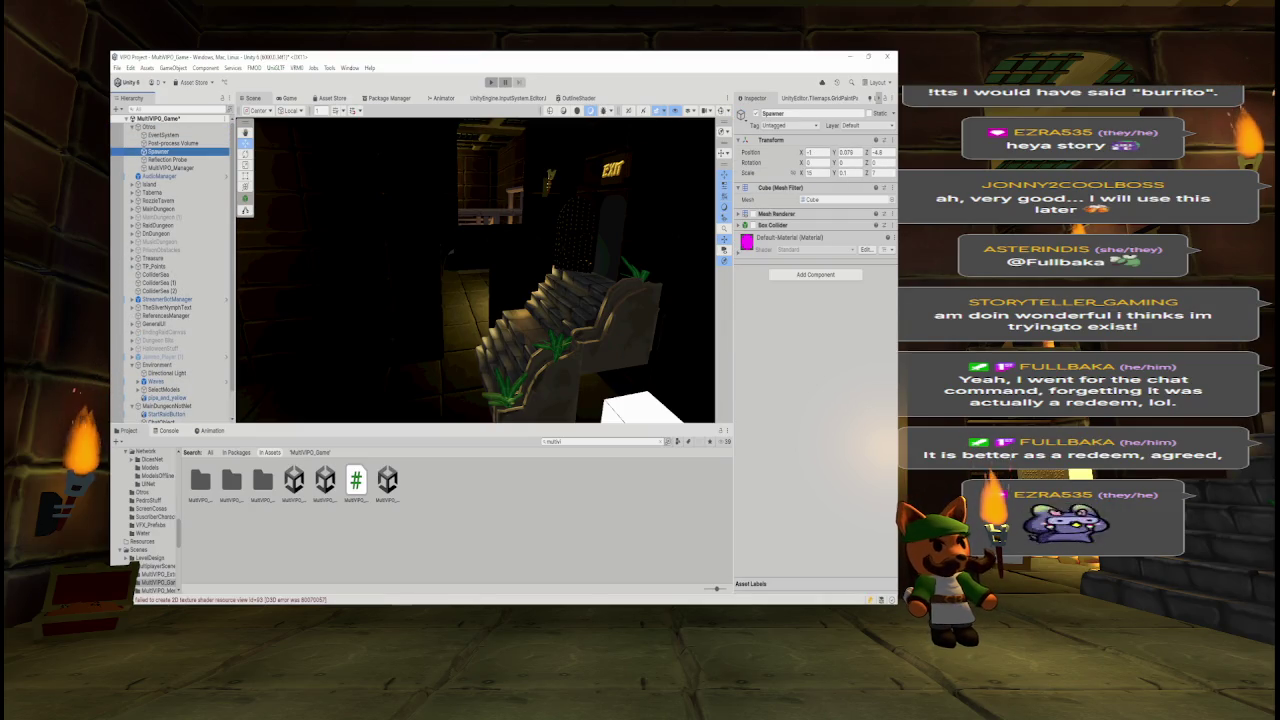
click(166, 159)
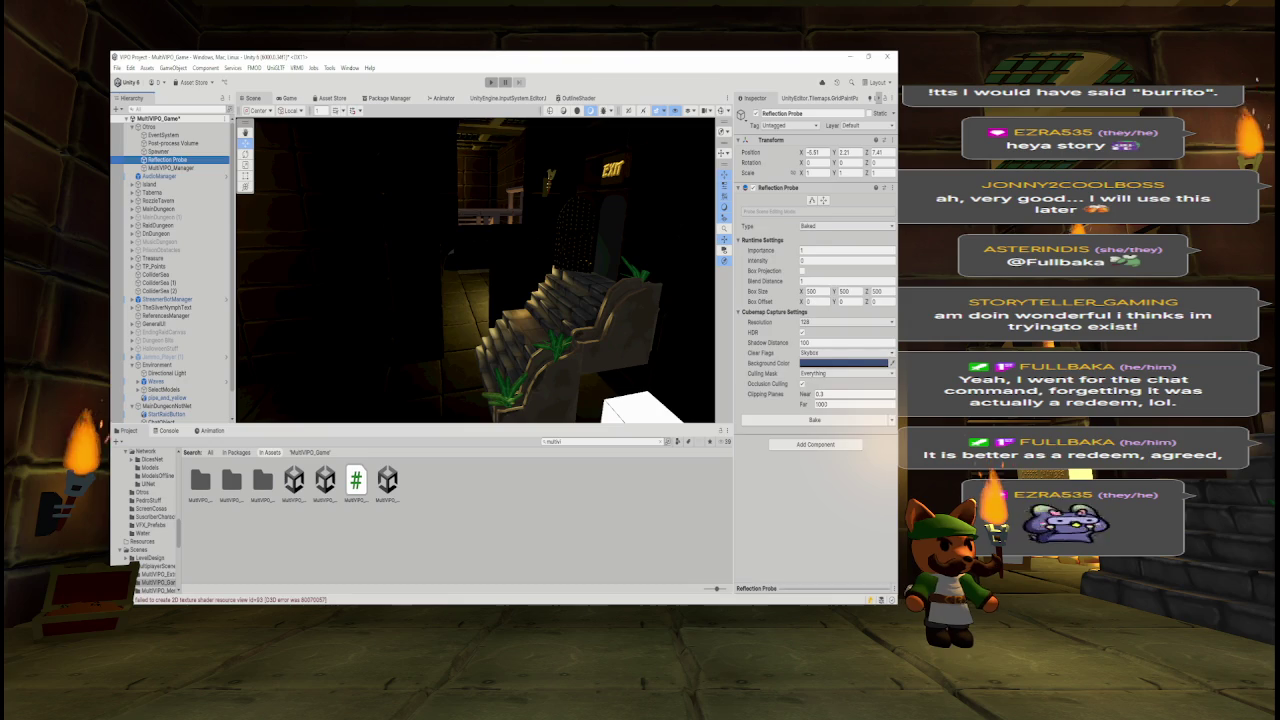
click(170, 167)
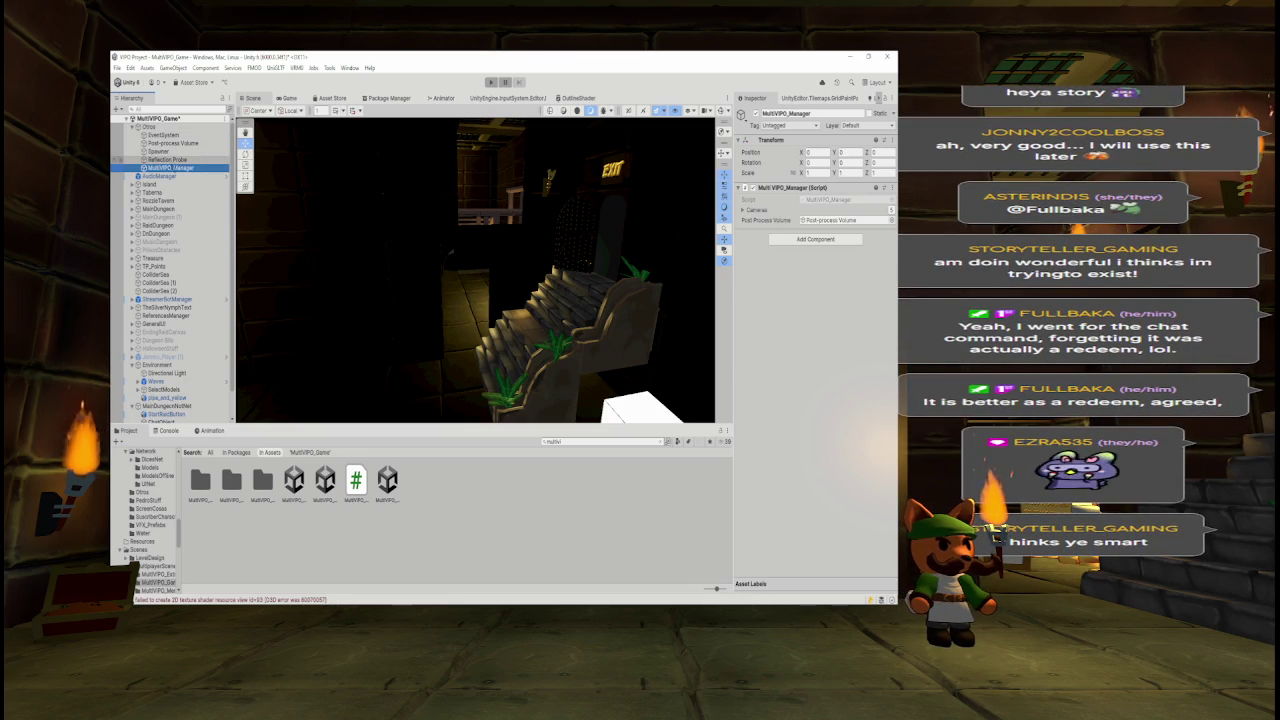
- Review the Otros children again, then drag the Otros group into Environment
click(167, 159)
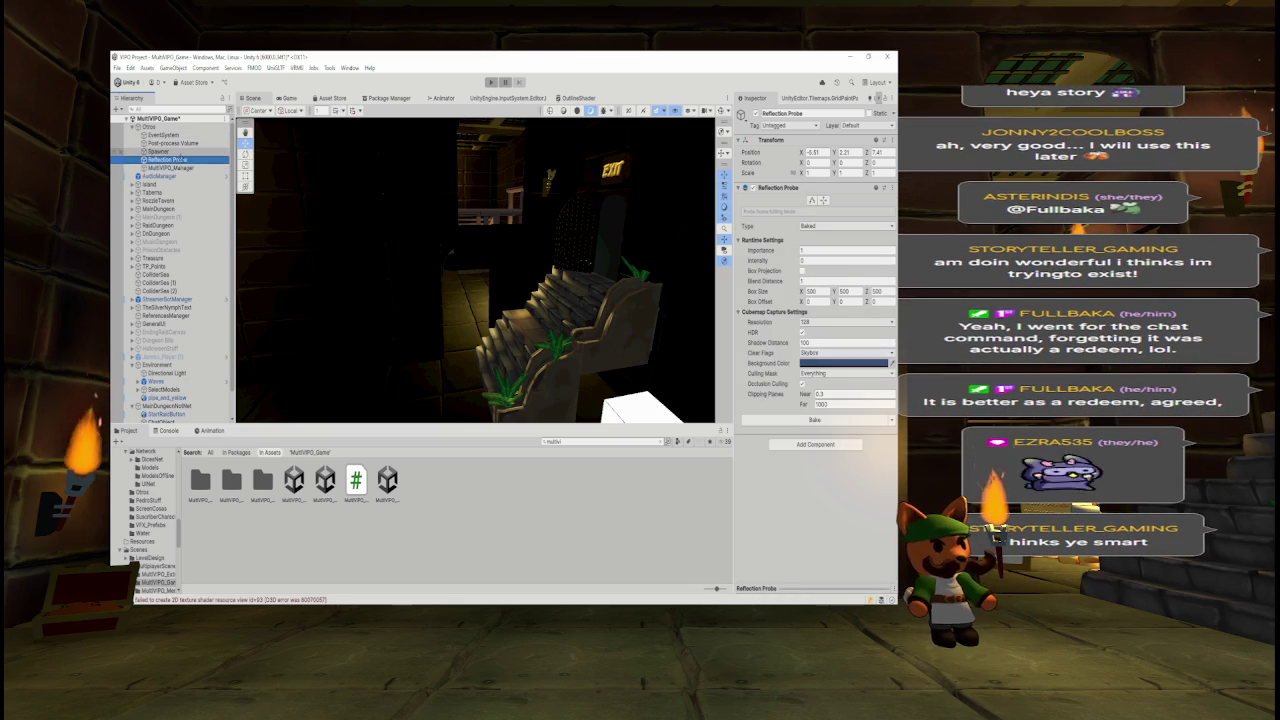
click(160, 151)
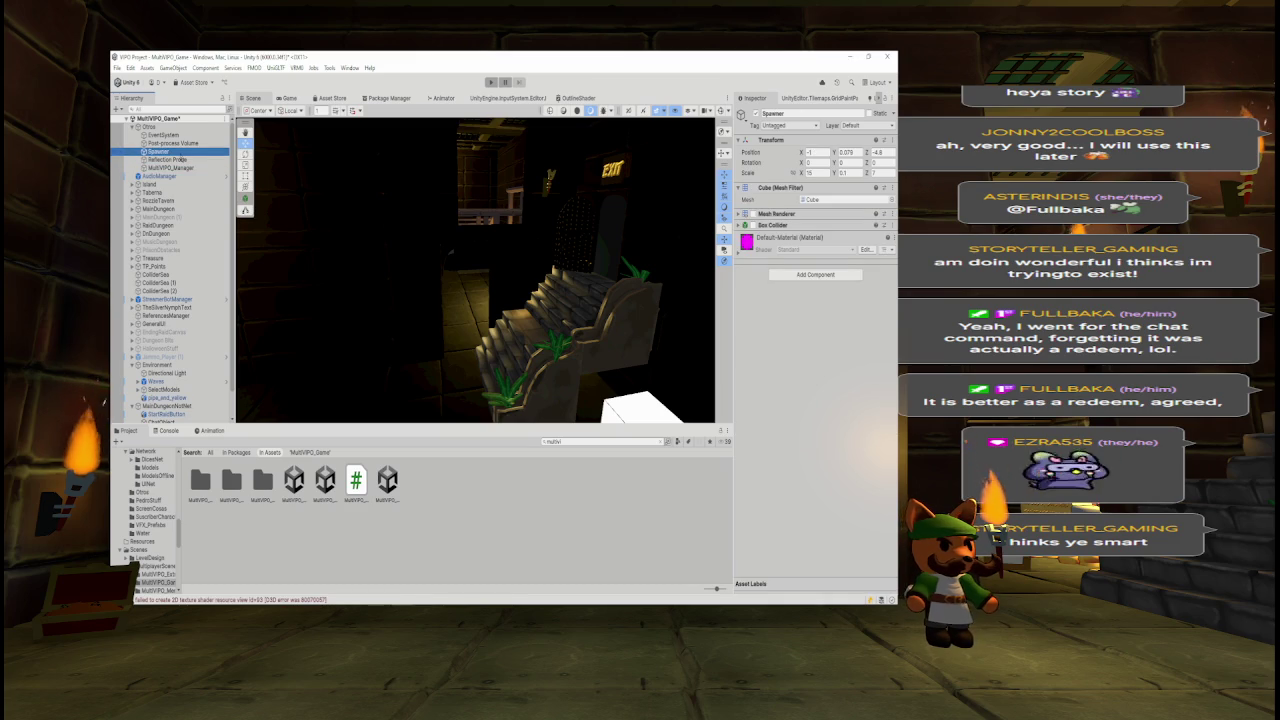
click(186, 143)
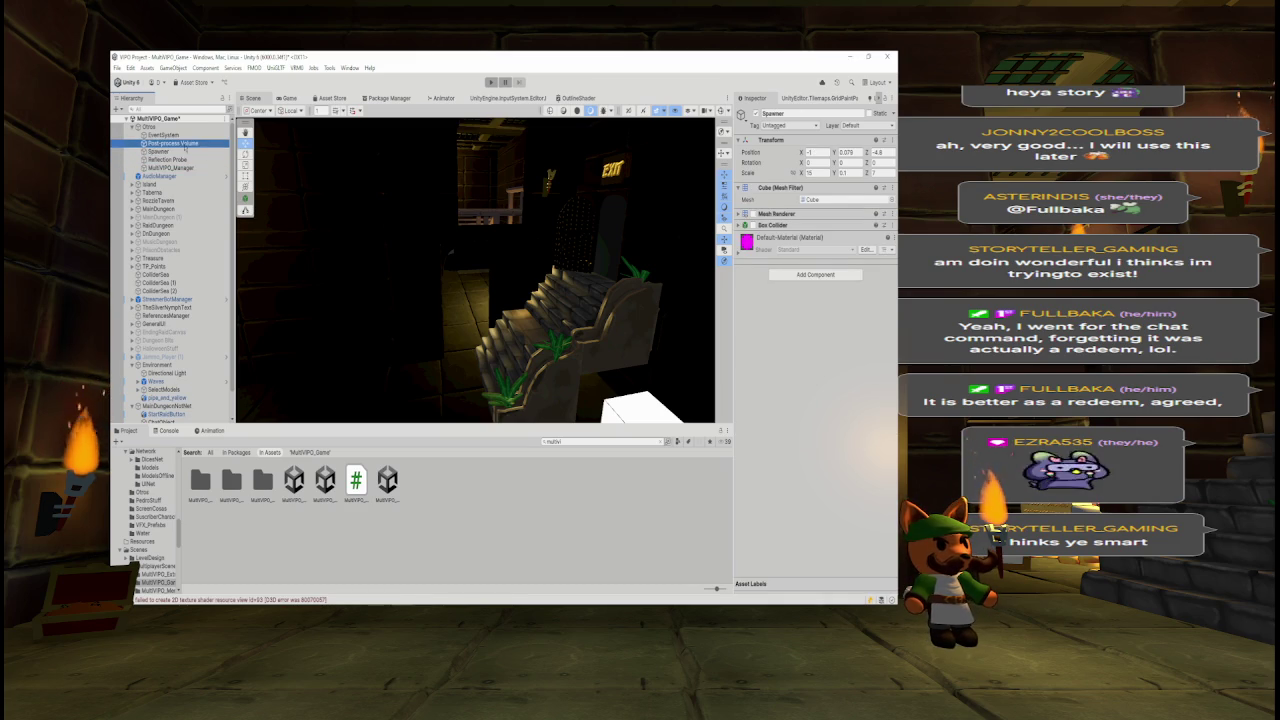
click(185, 135)
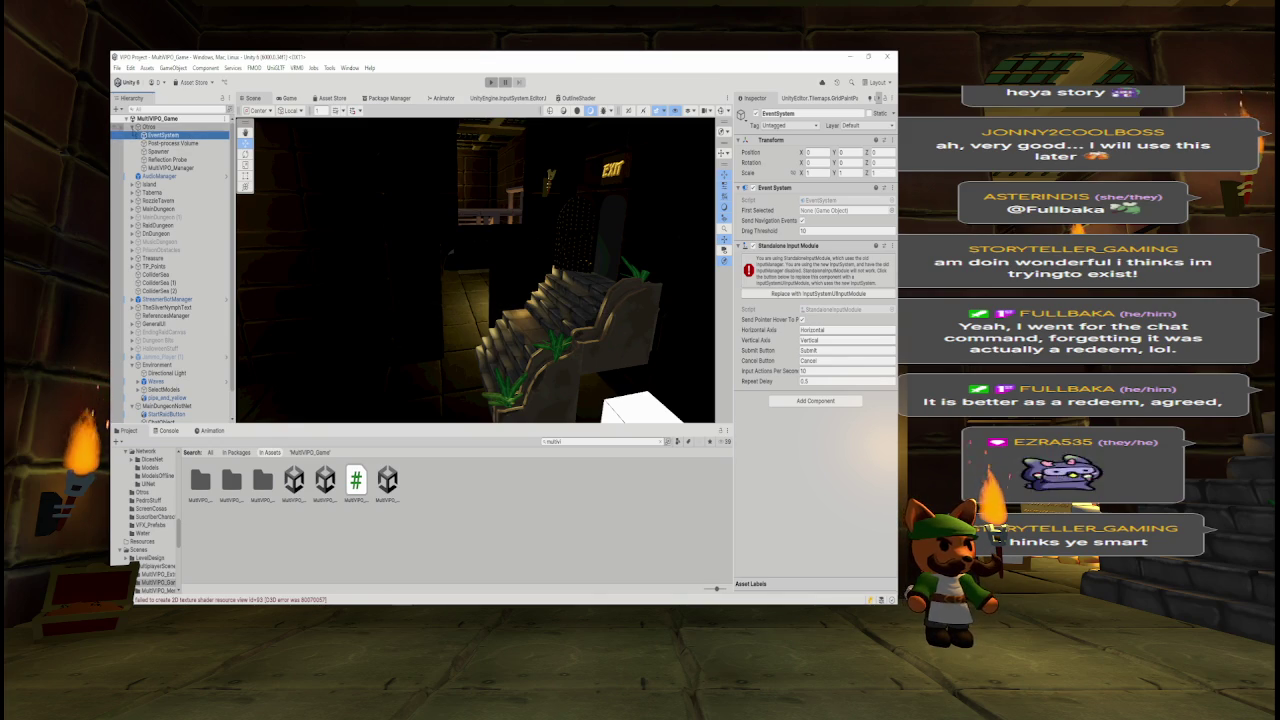
click(137, 128)
click(145, 128)
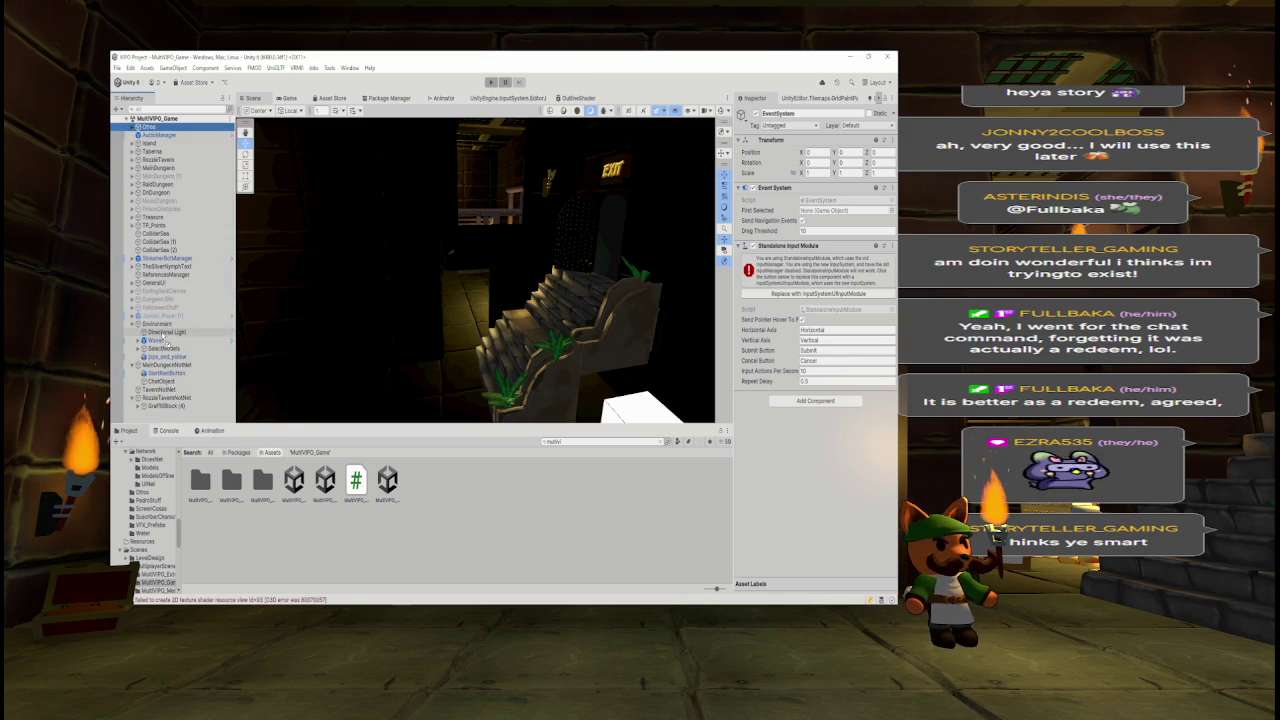
drag(160, 328, 158, 326)
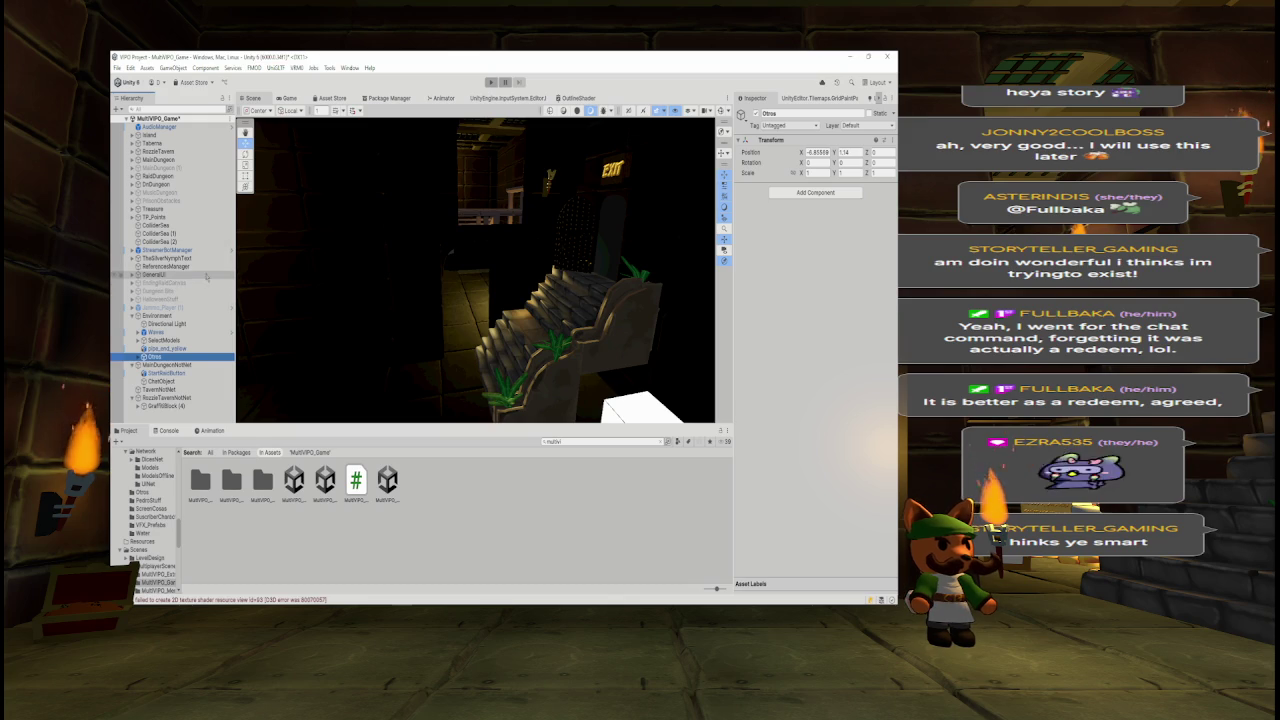
- Save the MultiVIPO_Game scene with Otros nested under Environment
key(ctrl+s)
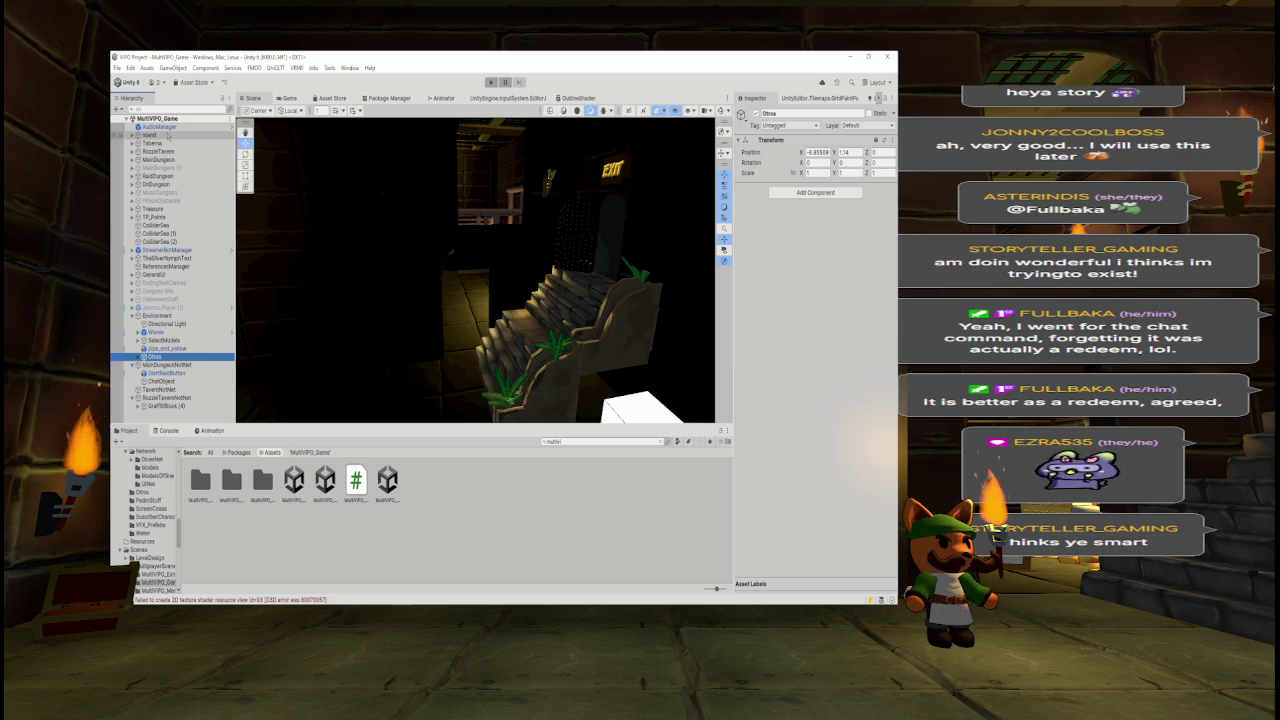
click(168, 135)
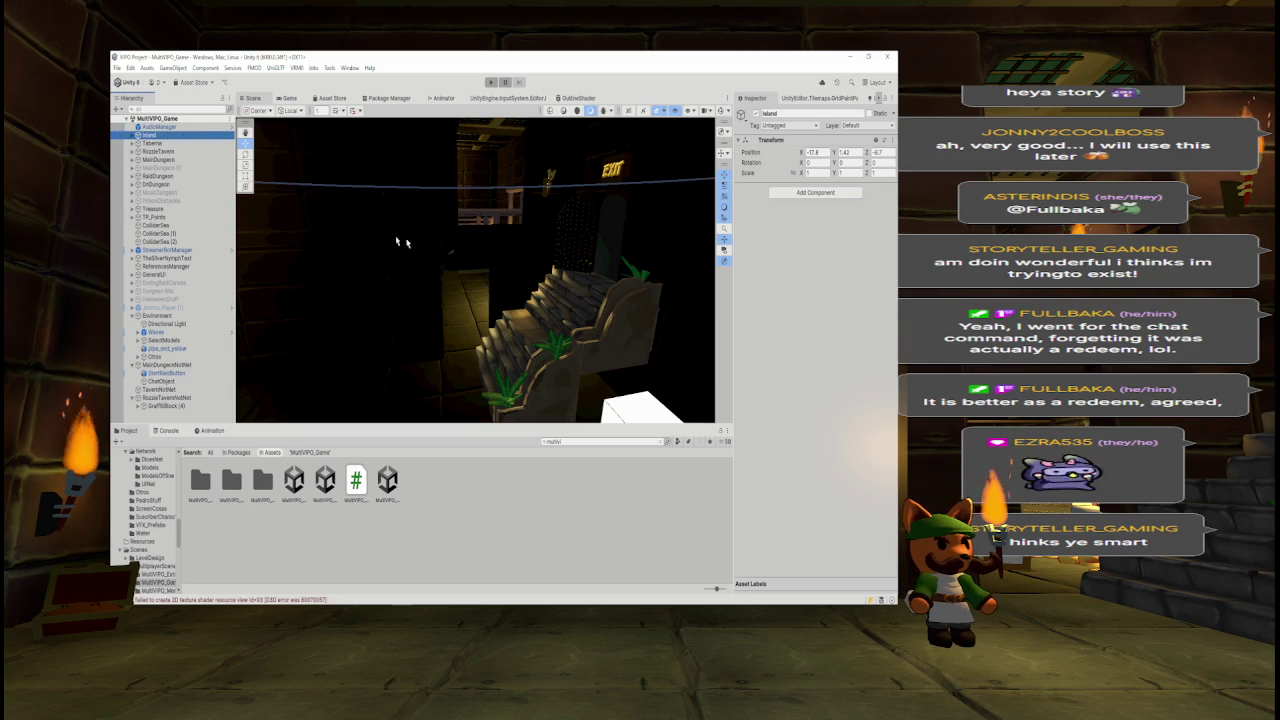
- Fly the Scene view over the sea, into the Hall of Fame room and out to the pirate ship
right_click(291, 205)
key(w)
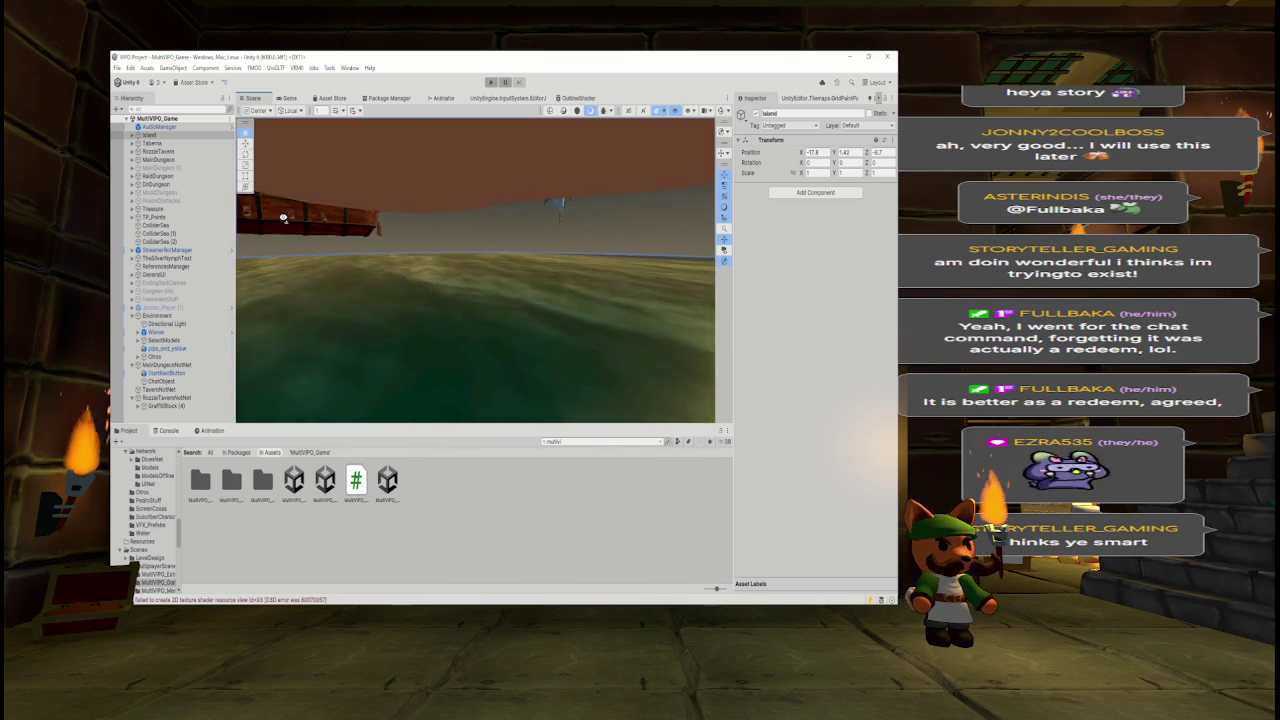
key(w)
key(s)
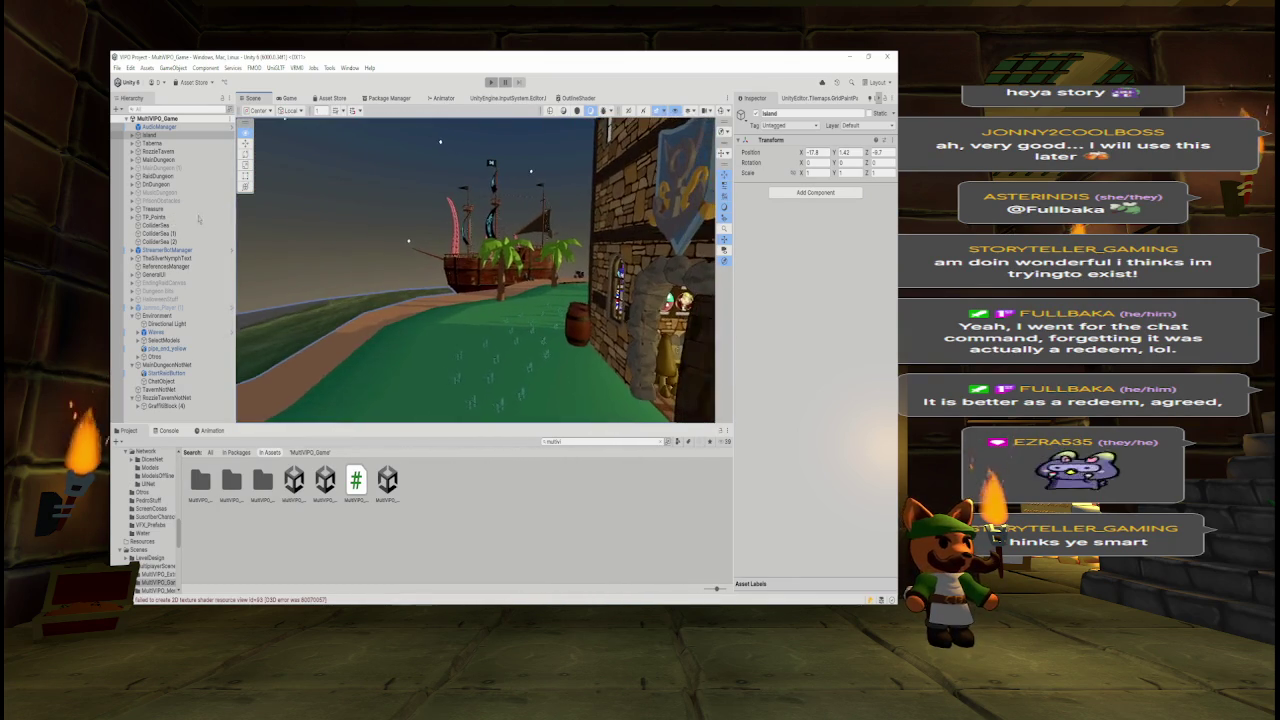
- Drag ColliderSea, ColliderSea (1) and ColliderSea (2) into Otros and collapse the group
click(165, 225)
shift+click(165, 241)
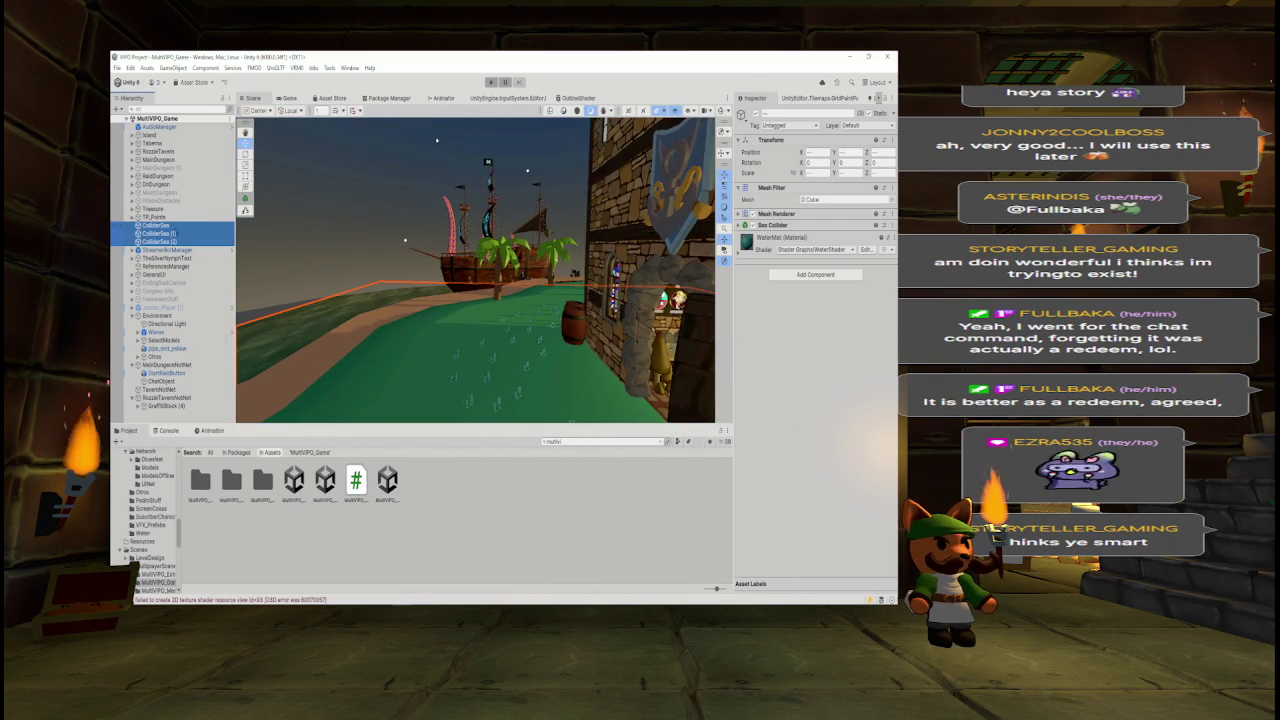
mouse_move(178, 266)
mouse_down()
mouse_move(176, 365)
mouse_move(173, 316)
mouse_move(437, 140)
mouse_up()
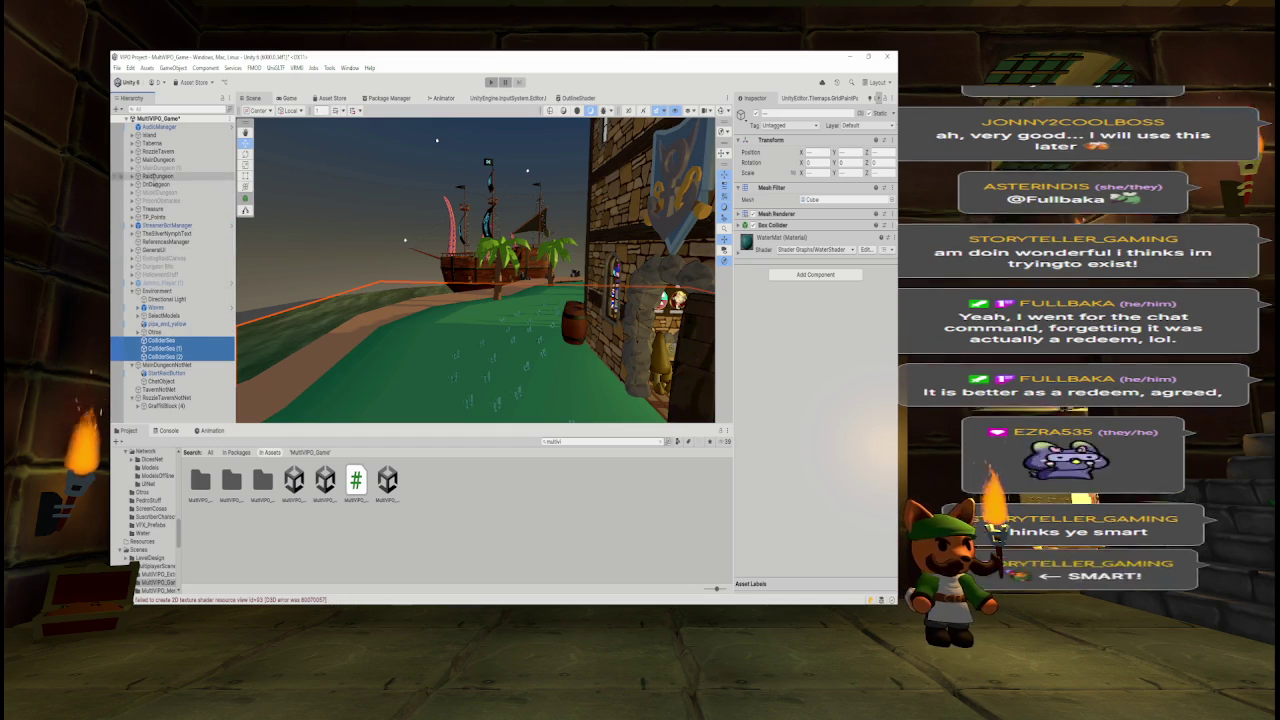
drag(177, 350, 177, 332)
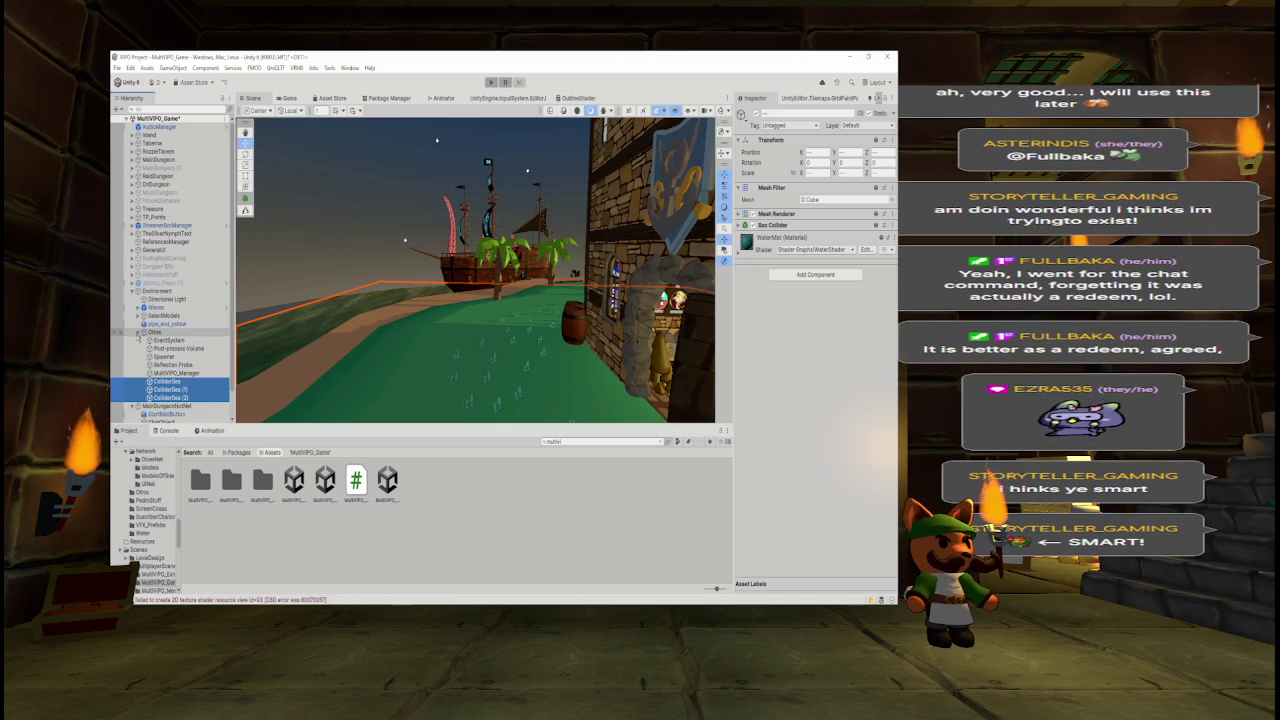
click(138, 331)
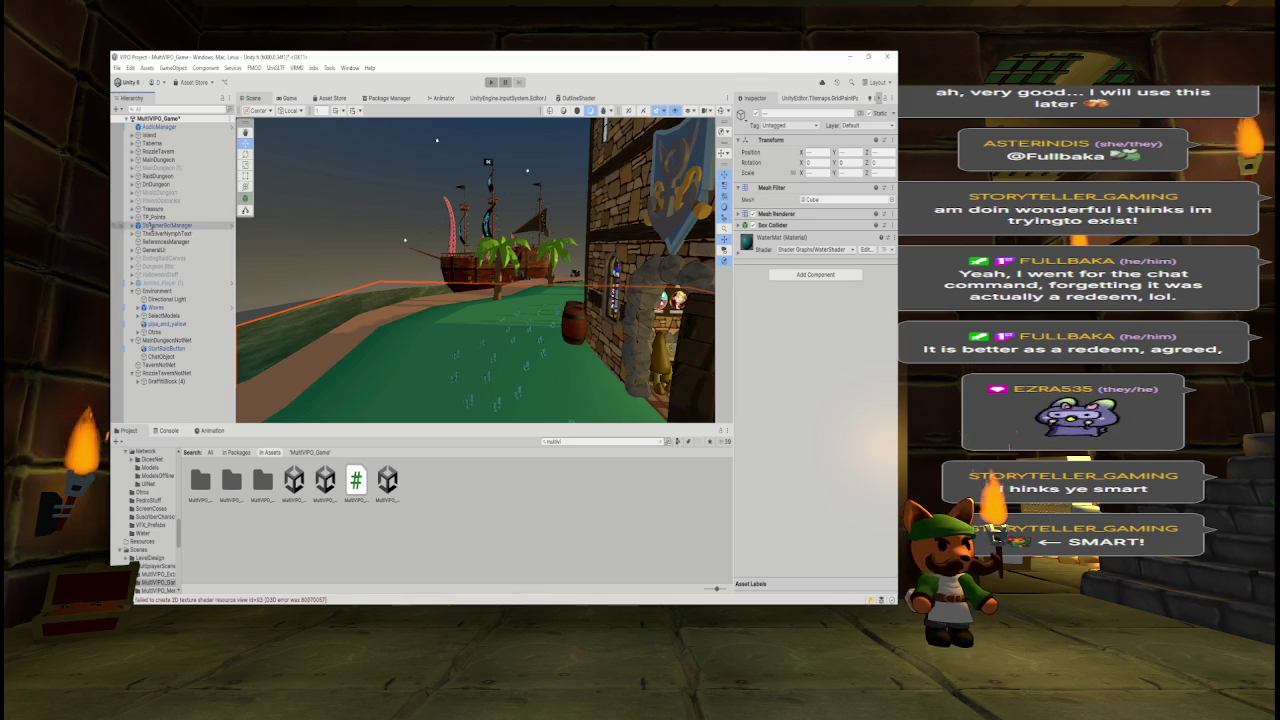
click(160, 242)
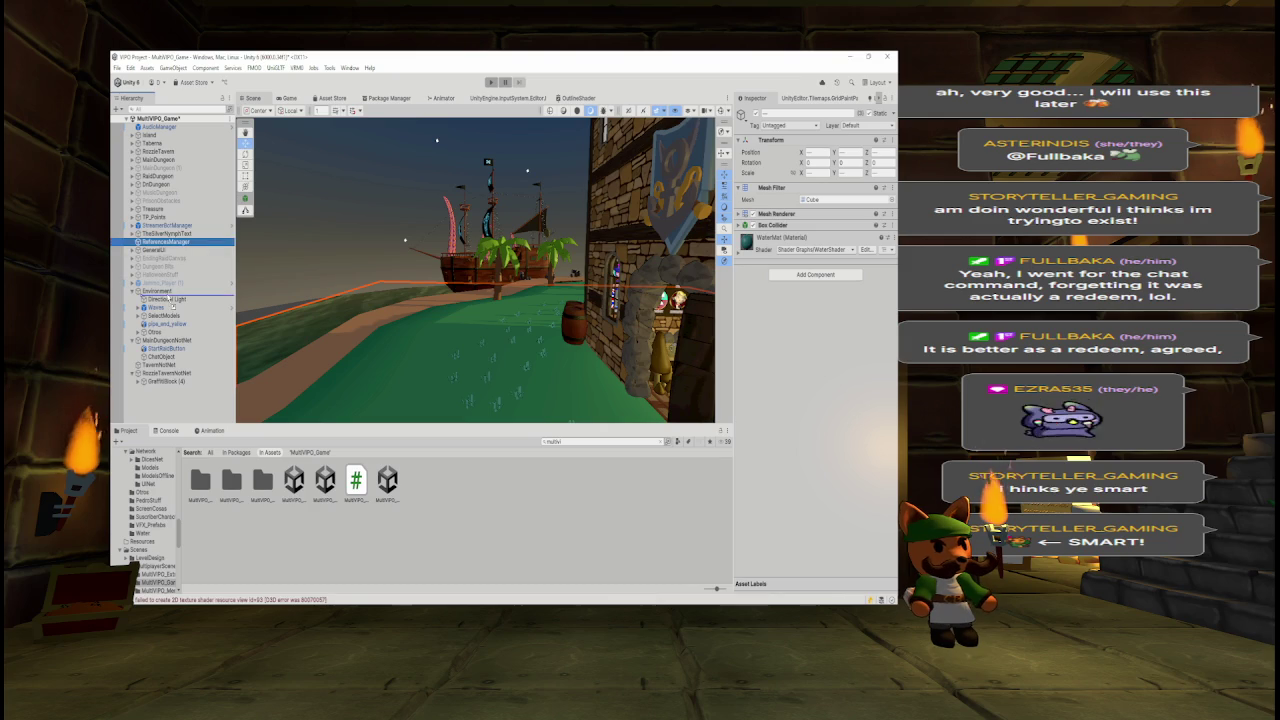
- Put ReferencesManager inside Otros, then review GeneralUI and its TemporizadorTongues and DialogueSystem children
drag(173, 325, 155, 332)
click(138, 324)
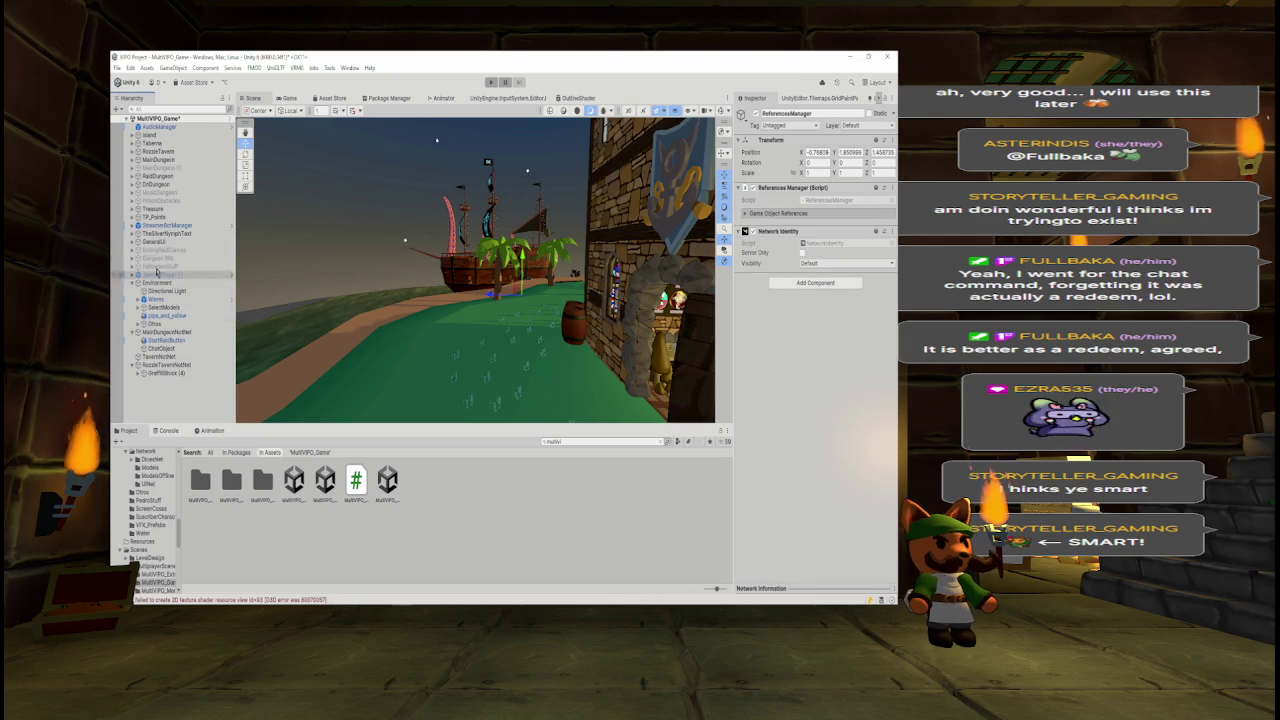
click(160, 242)
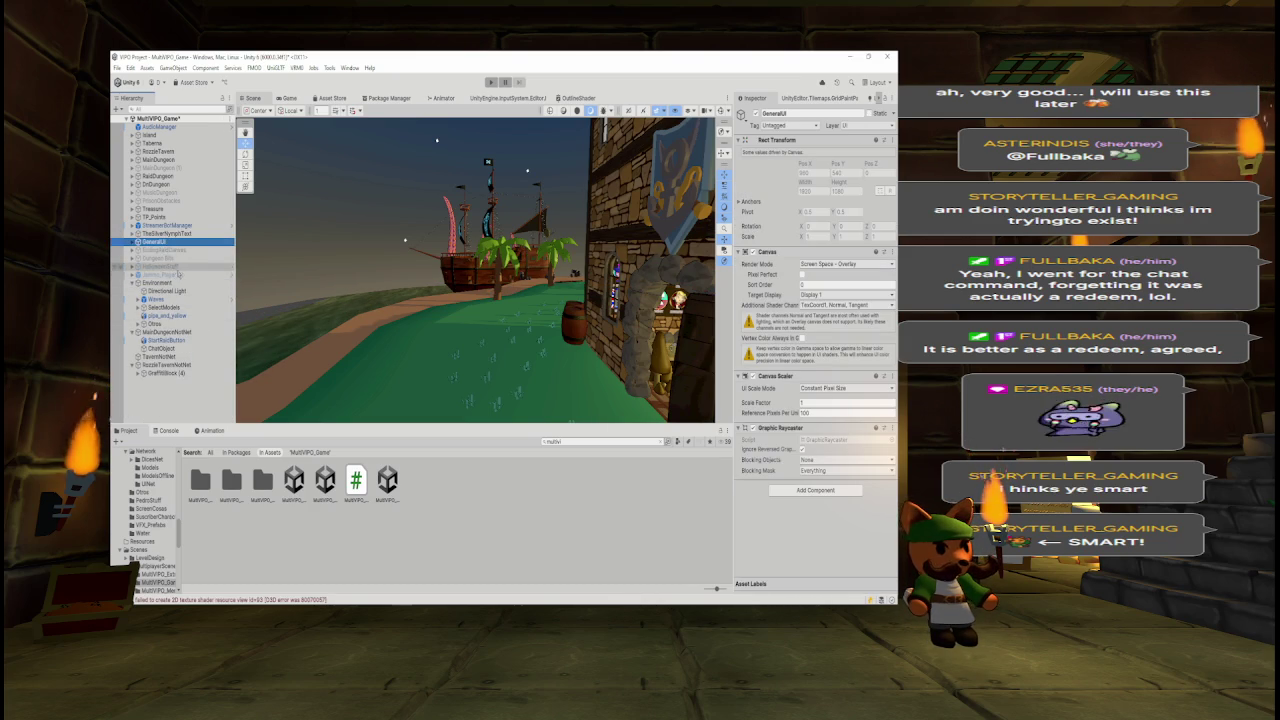
click(293, 200)
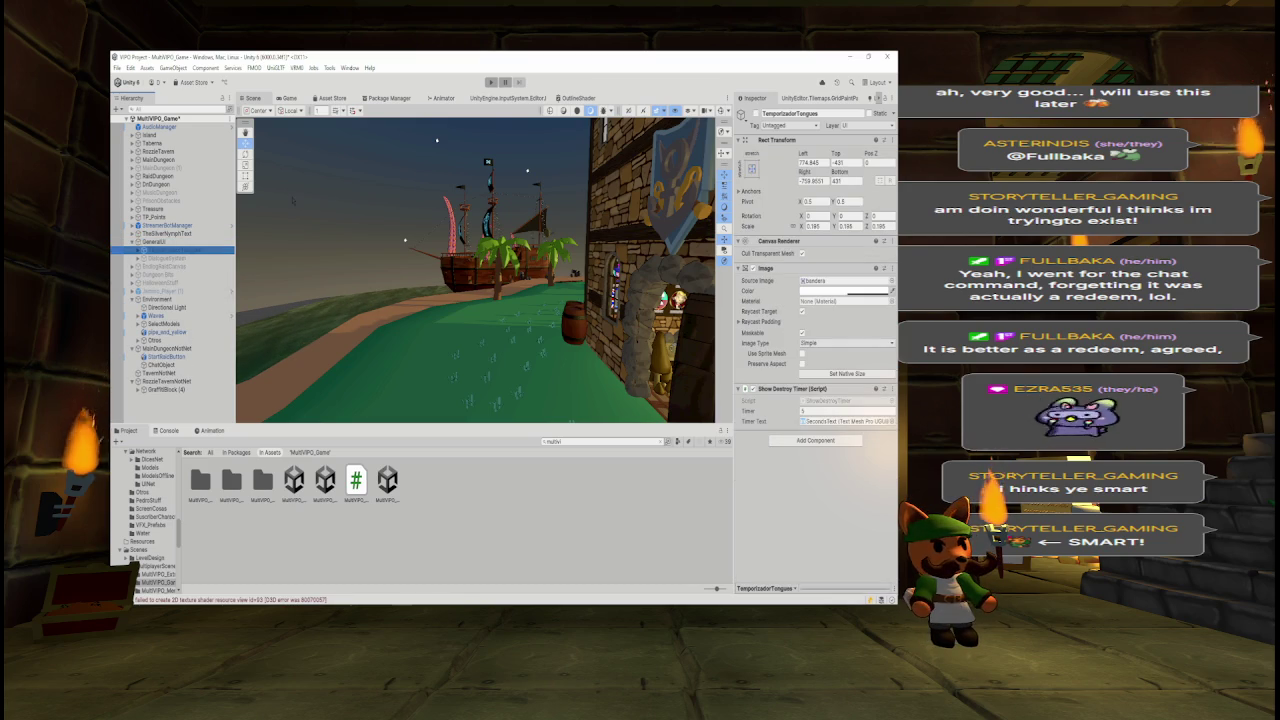
key(Down)
key(Left)
key(Left)
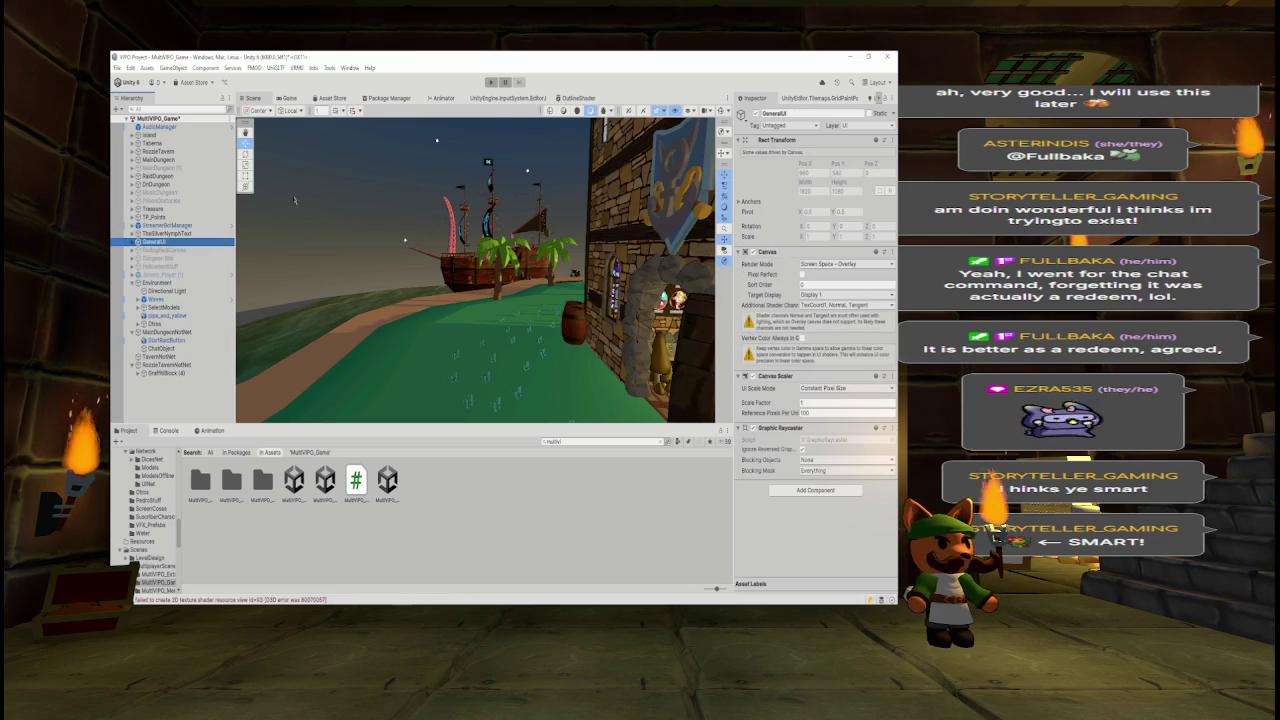
- Parent GeneralUI under Environment so it sits right after Otros
drag(170, 246, 170, 284)
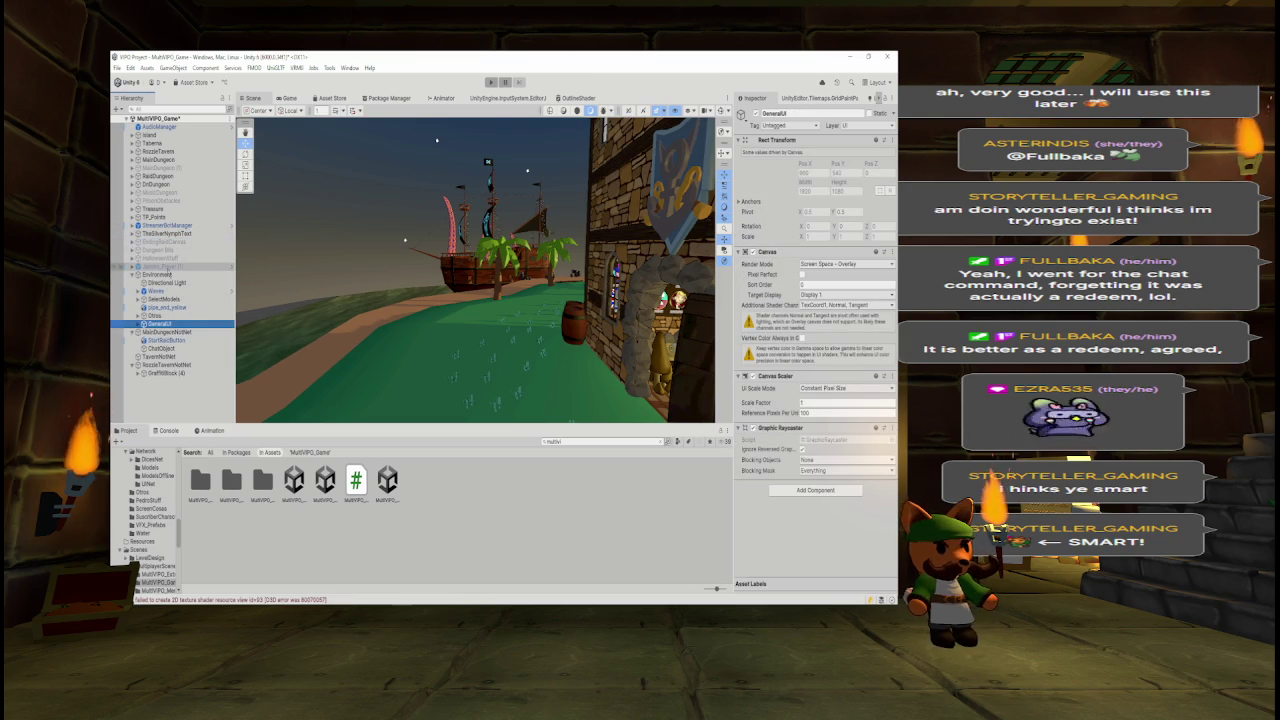
click(172, 267)
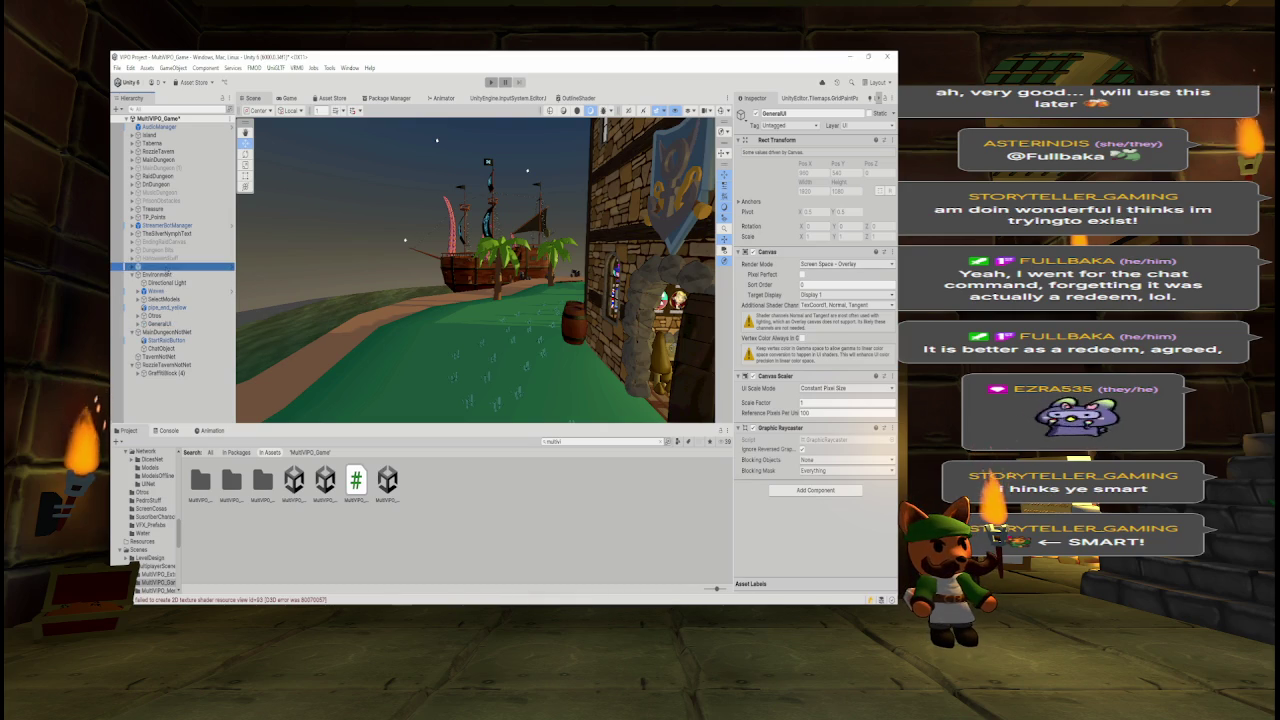
key(ctrl+z)
click(190, 267)
- Select Jammo_Player (1) and frame it in the Scene view
click(757, 113)
key(f)
drag(401, 184, 300, 200)
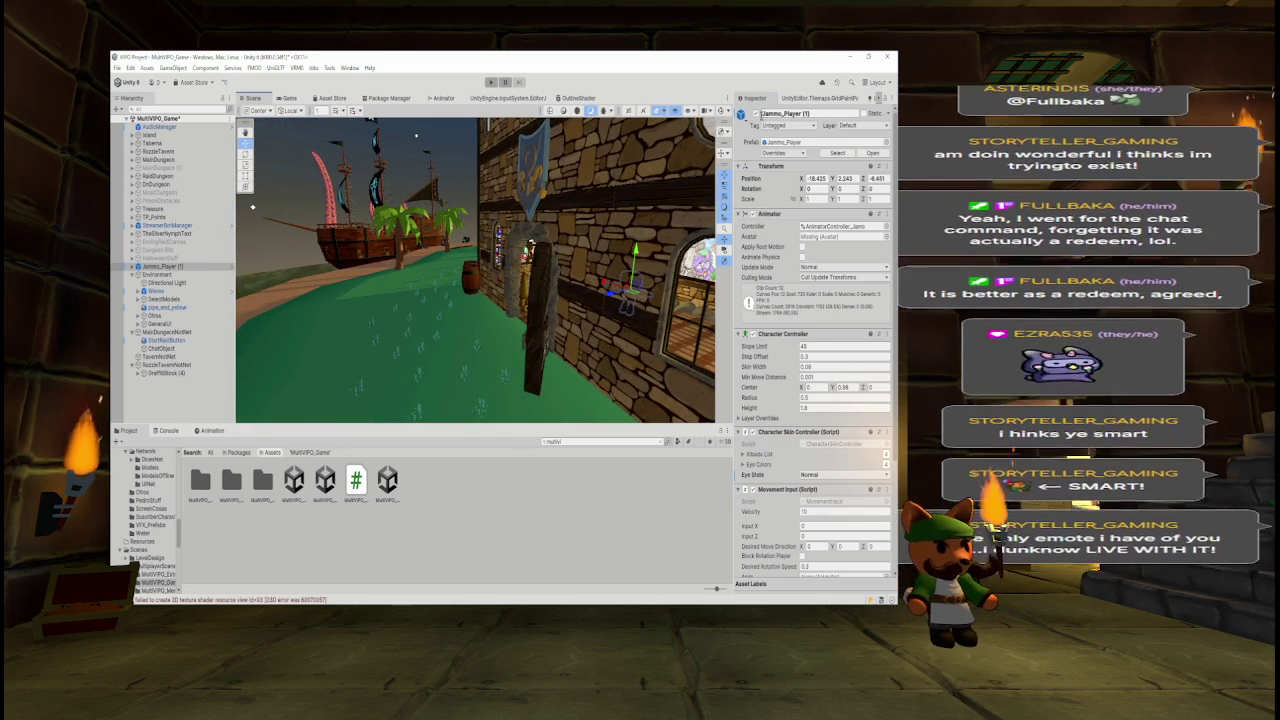
- Delete the Jammo_Player (1) object from the scene
click(172, 267)
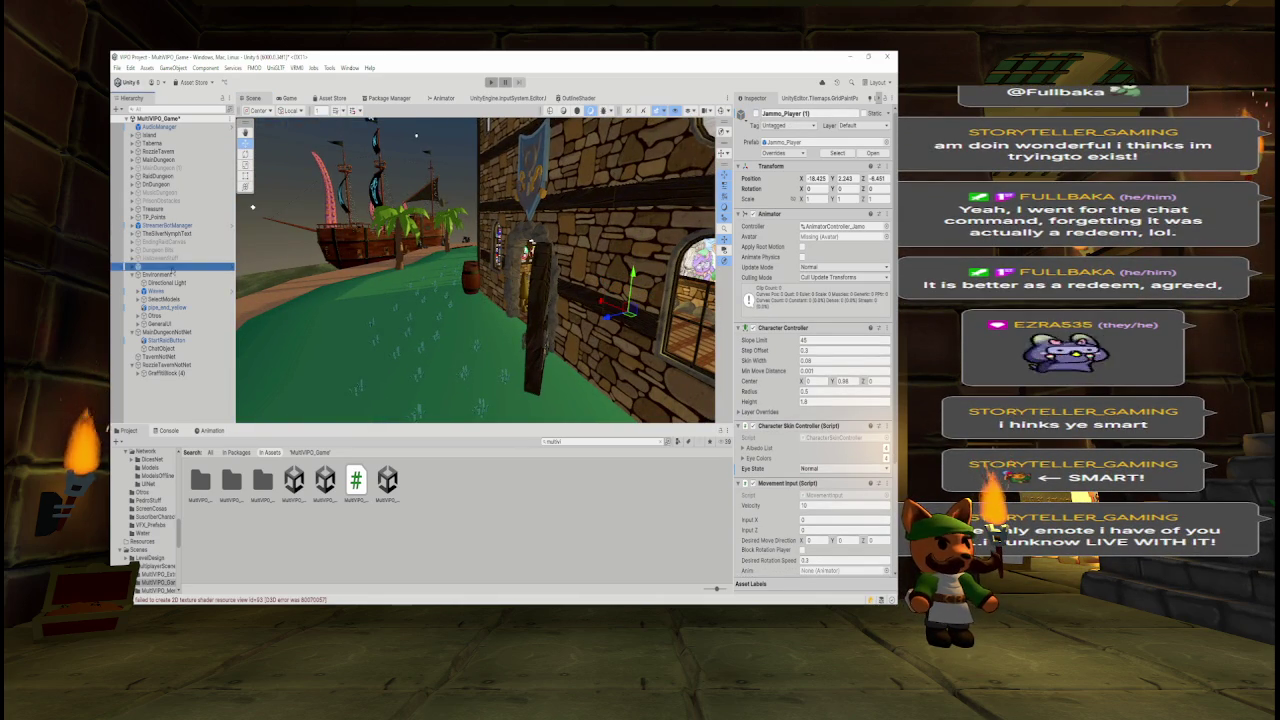
key(Delete)
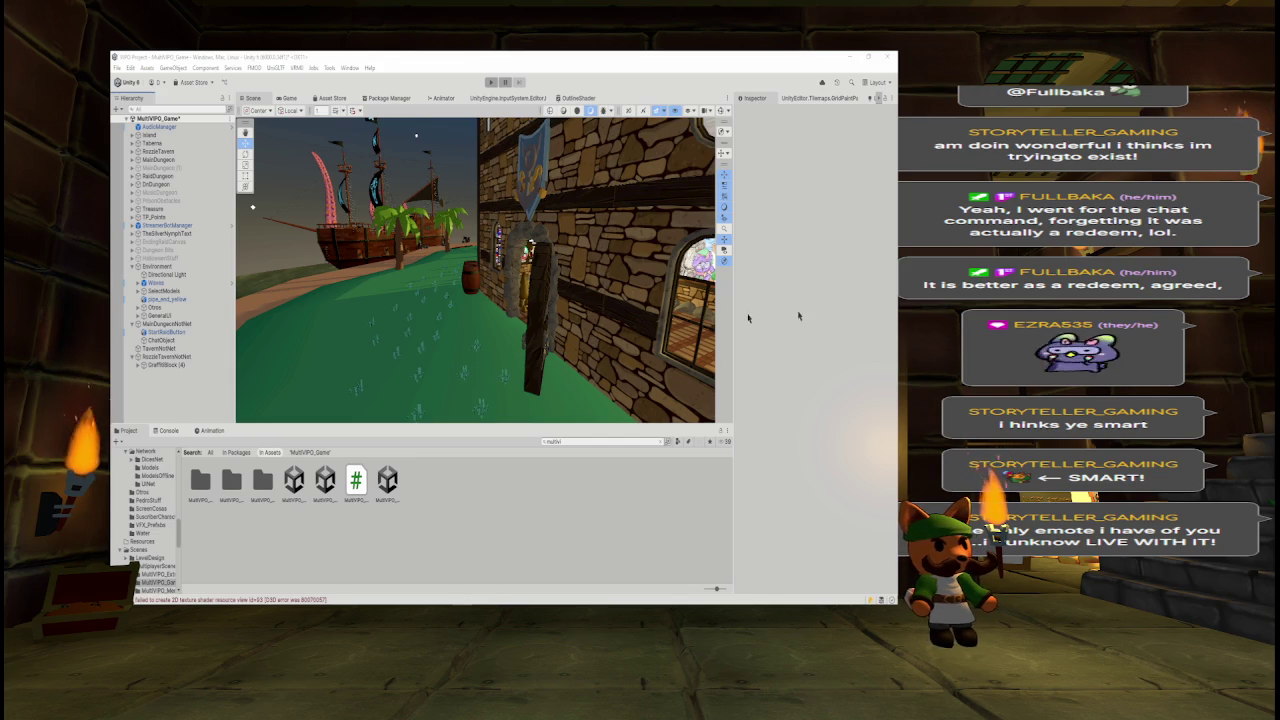
- Check TheSilverNymphText's Text (TMP) child, then move the sign into the TavernNotNet group
click(184, 236)
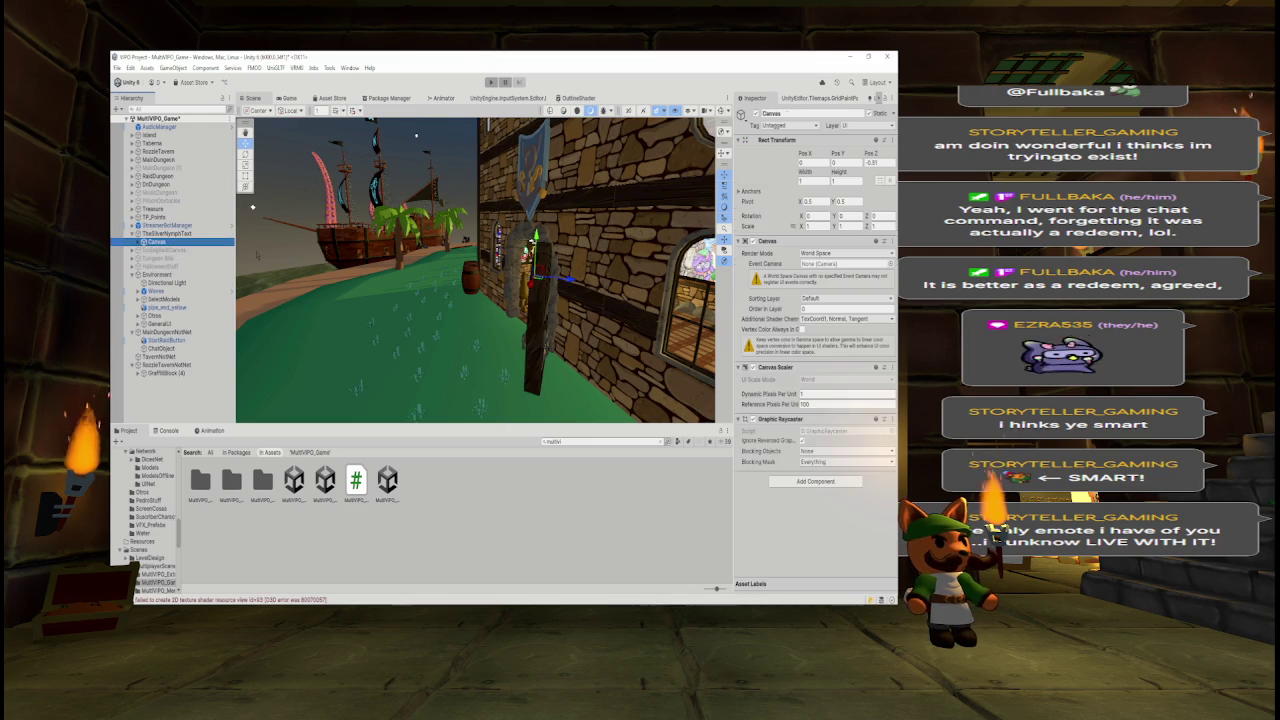
click(142, 241)
click(166, 249)
click(166, 233)
click(136, 233)
drag(470, 280, 647, 282)
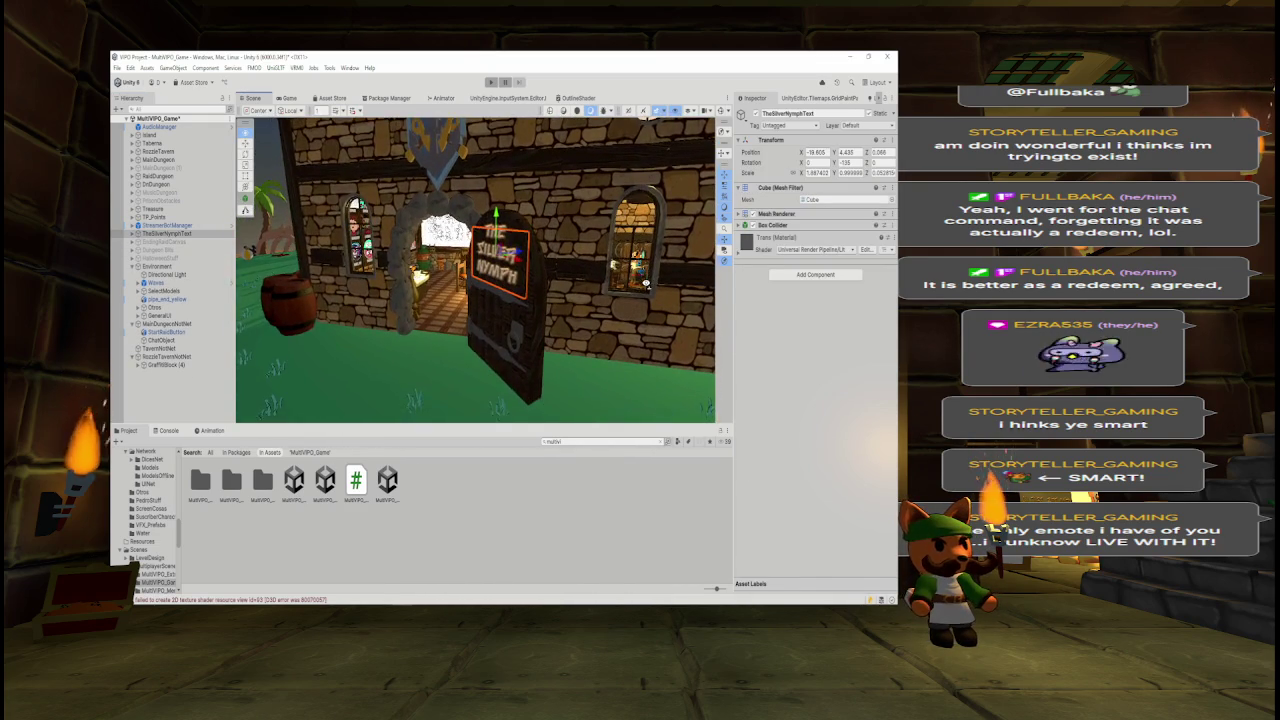
drag(166, 233, 162, 355)
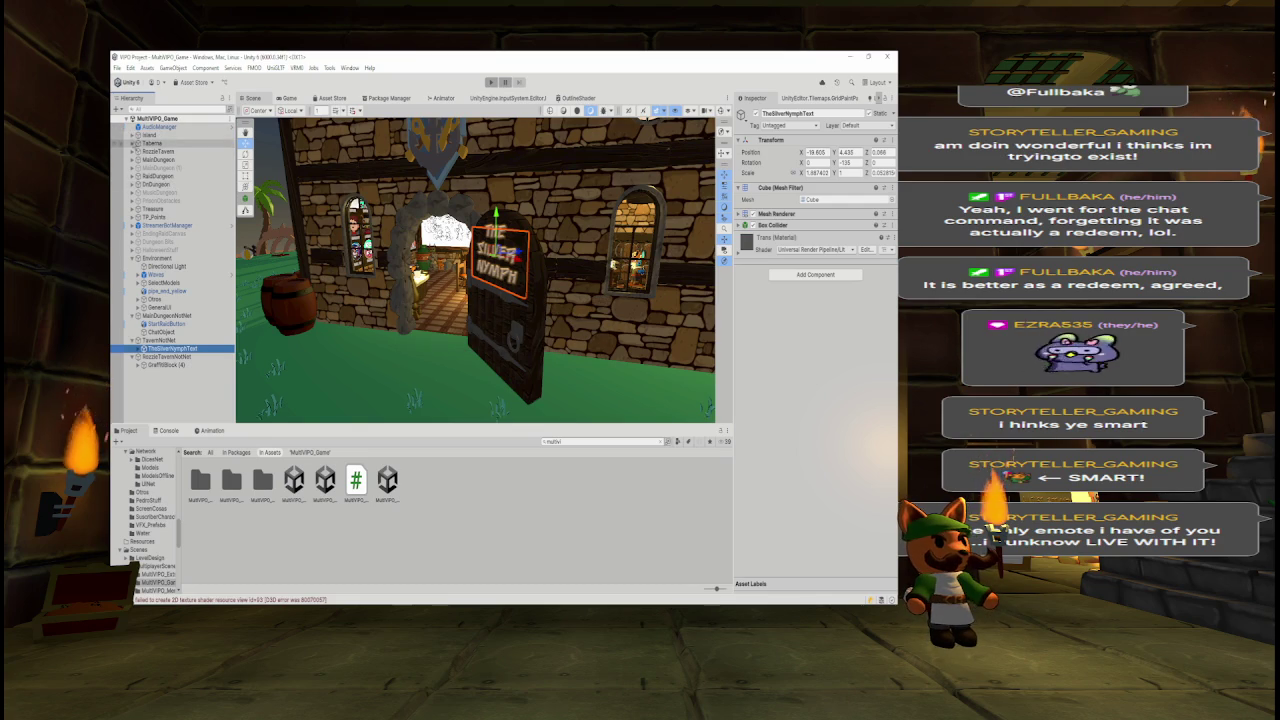
- Review Island's children: SkyDome, the patch-sand pieces, patch-grass and BeachBall
click(132, 135)
click(158, 143)
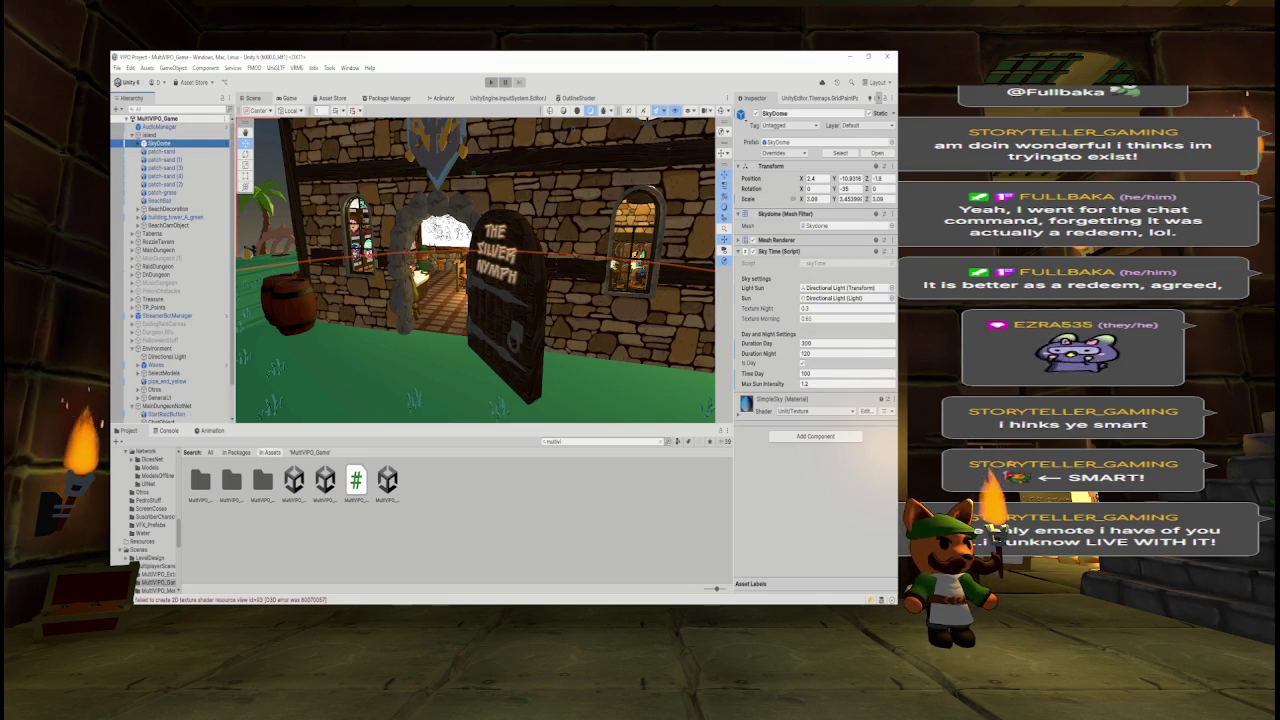
click(160, 151)
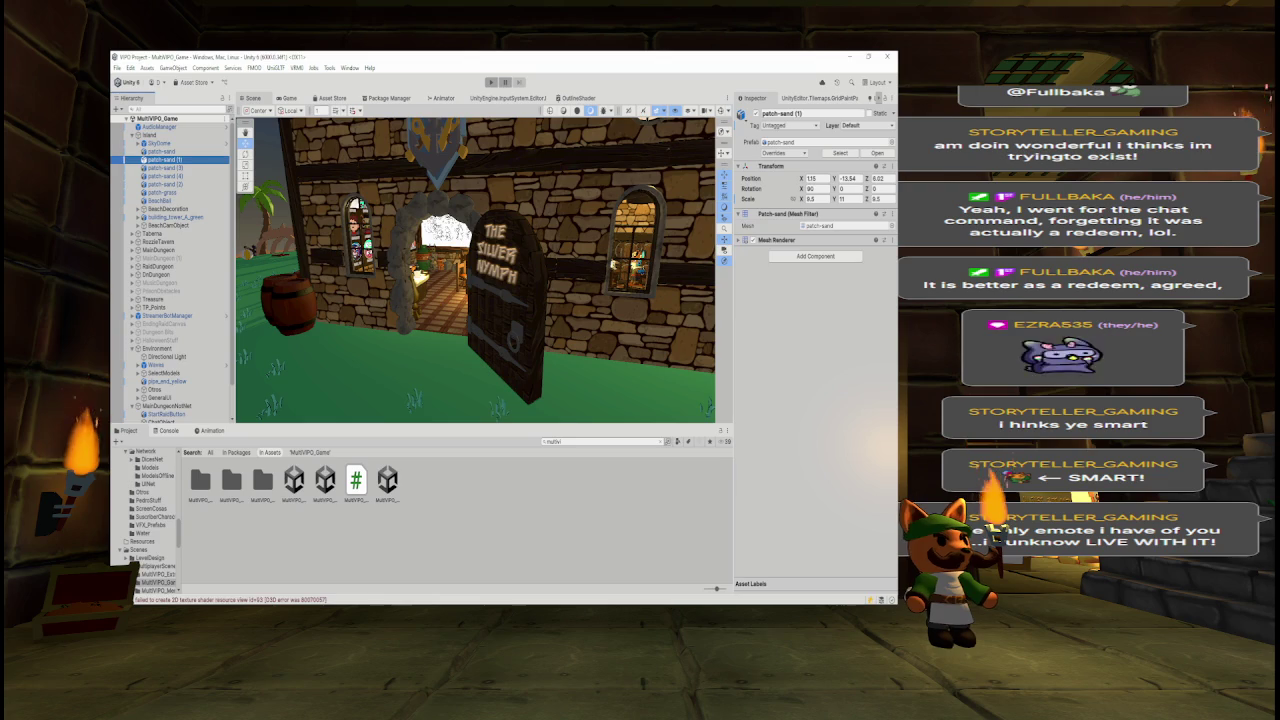
key(Down)
key(Down)
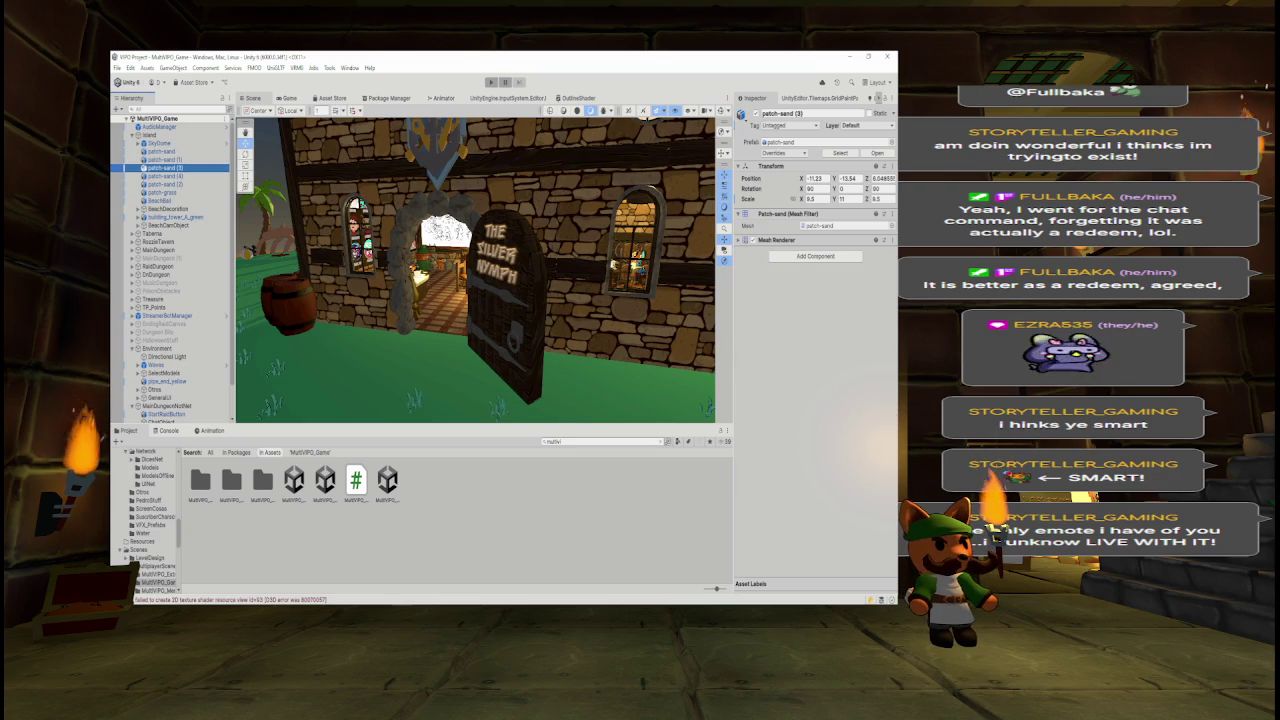
key(Down)
key(Down)
key(Down)
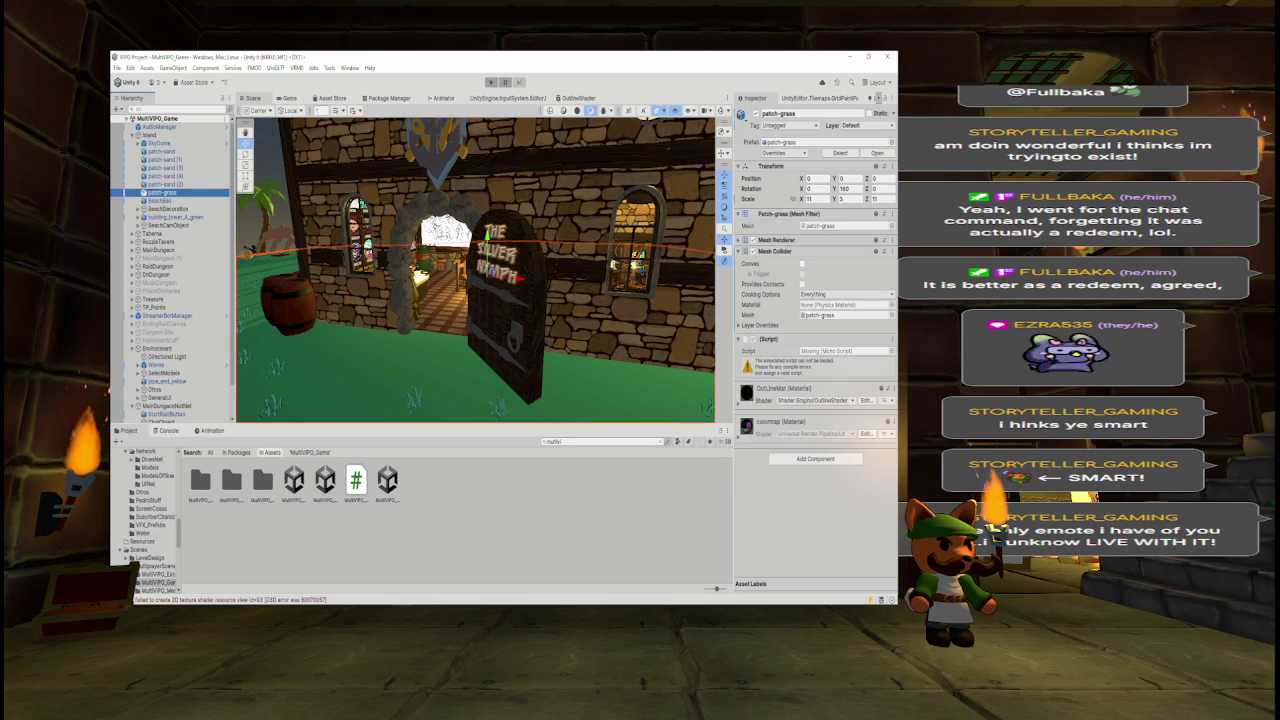
key(Down)
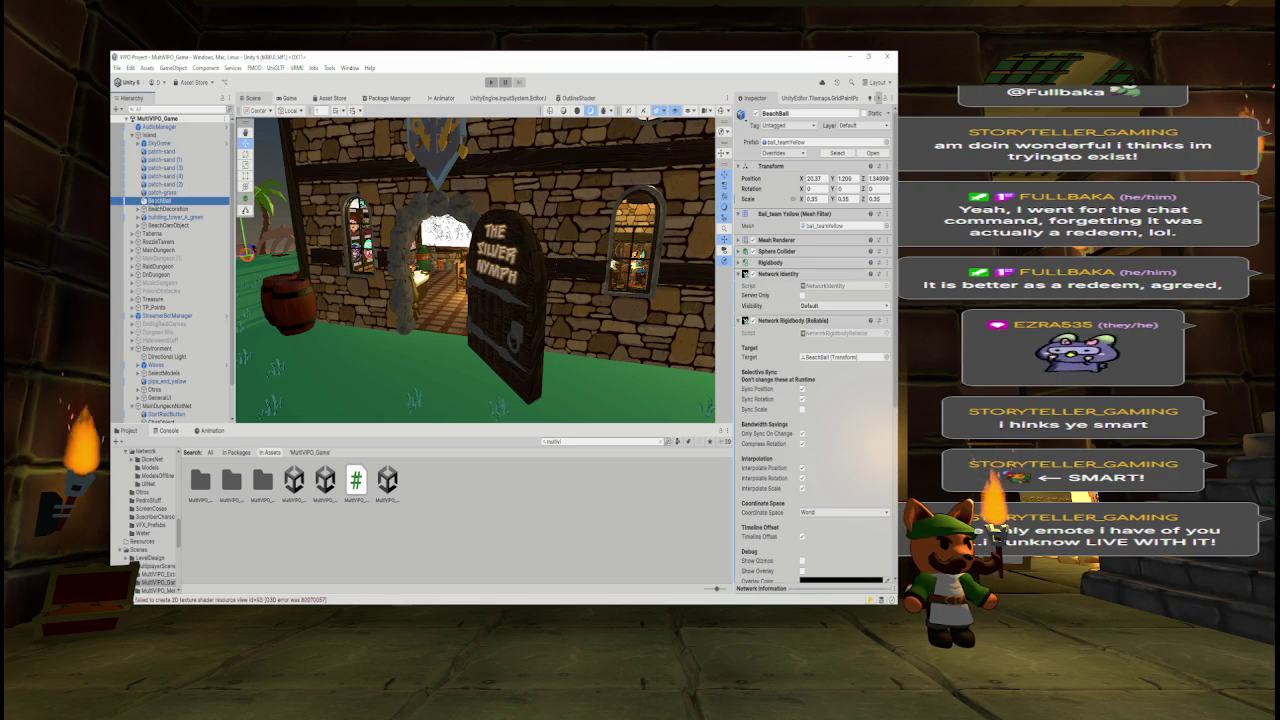
click(131, 135)
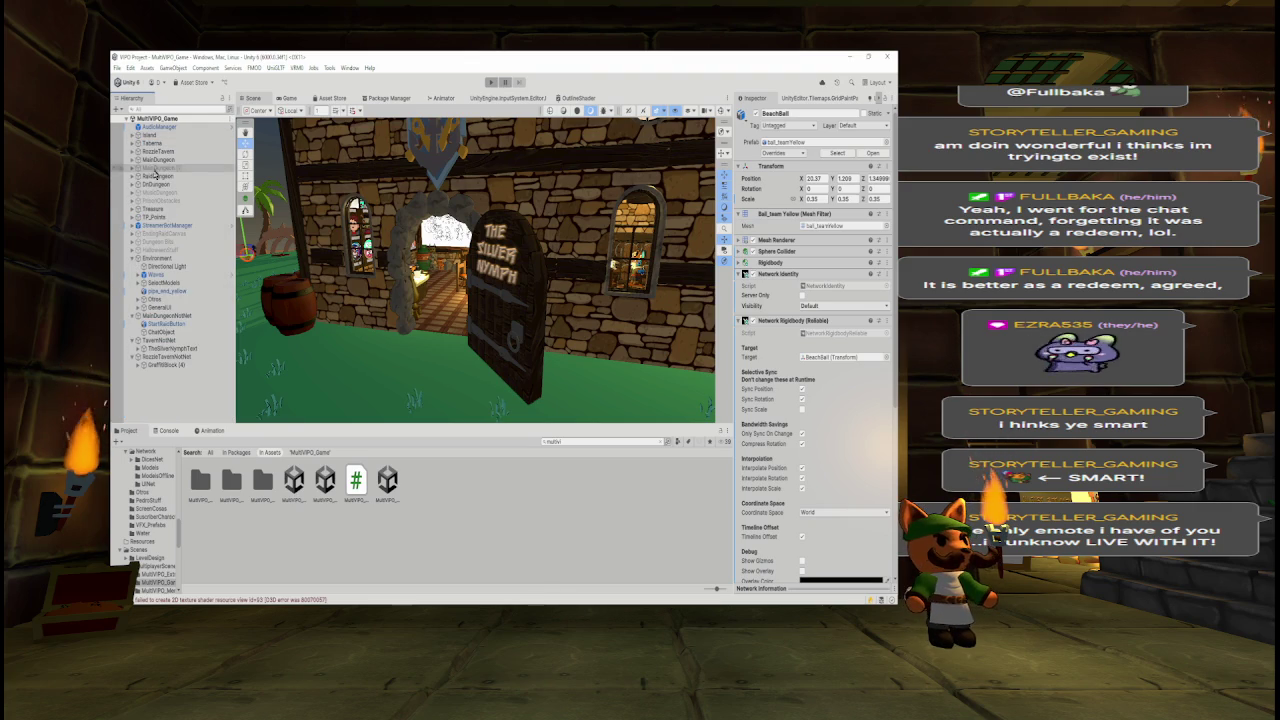
- Create an empty GameObject in the Hierarchy and rename it IslandNotNet
right_click(152, 393)
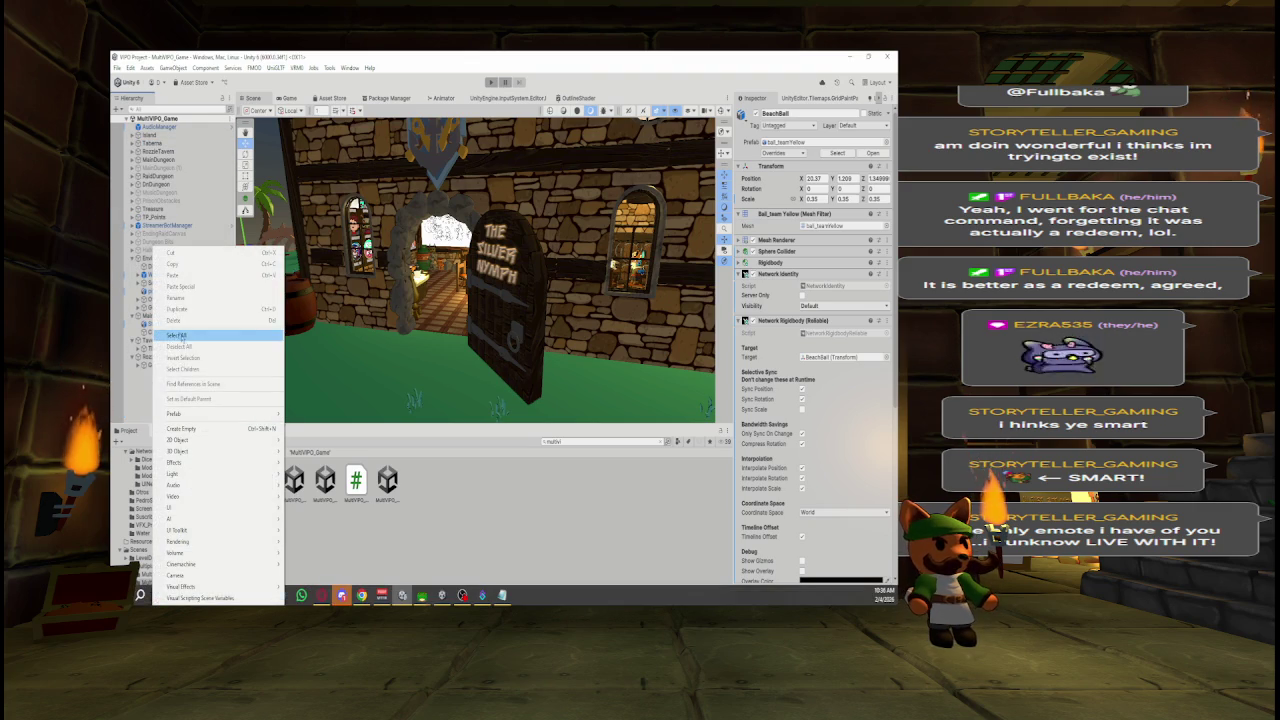
click(188, 433)
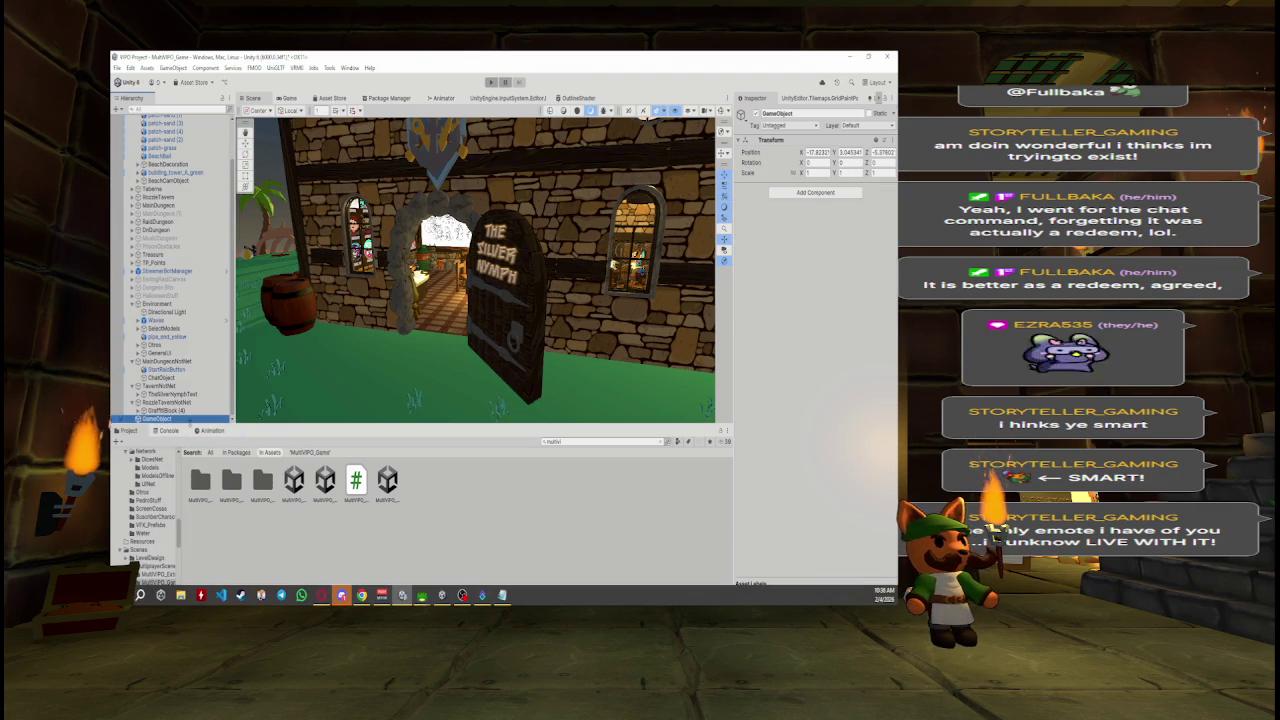
click(791, 113)
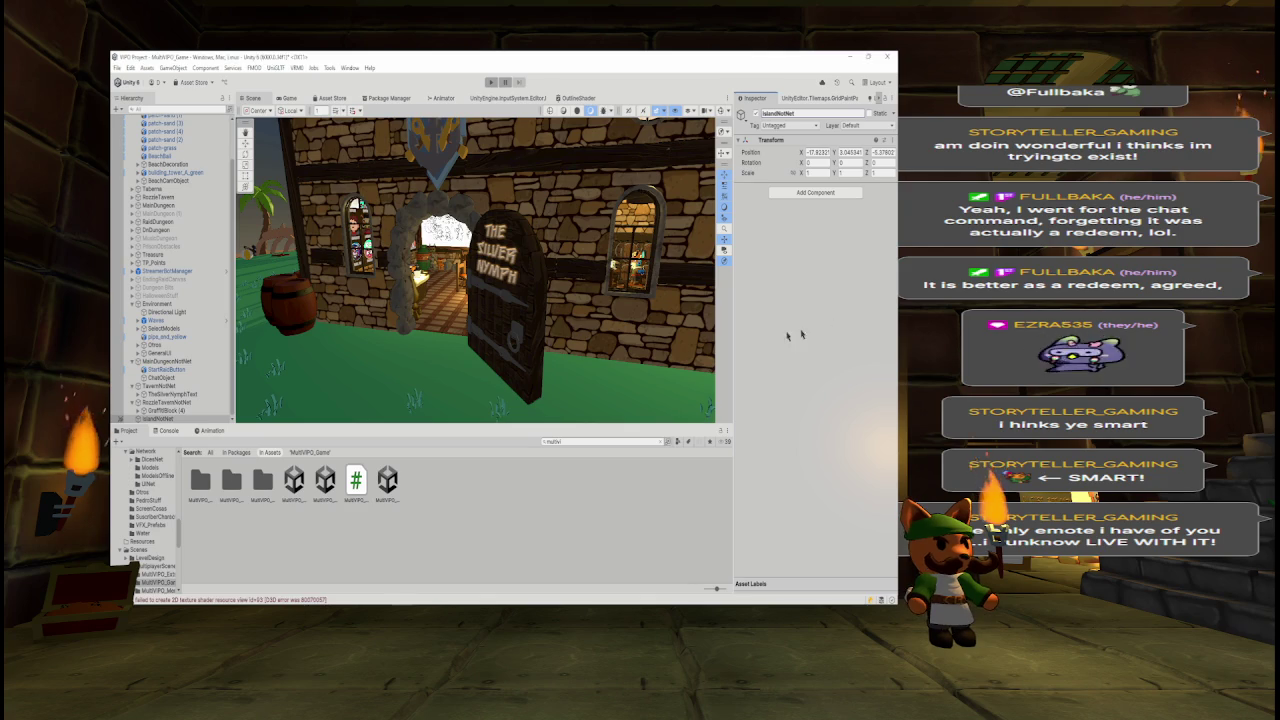
- Move SkyDome through patch-grass into IslandNotNet, then expand BeachDecoration
scroll(225, 386, up, 3)
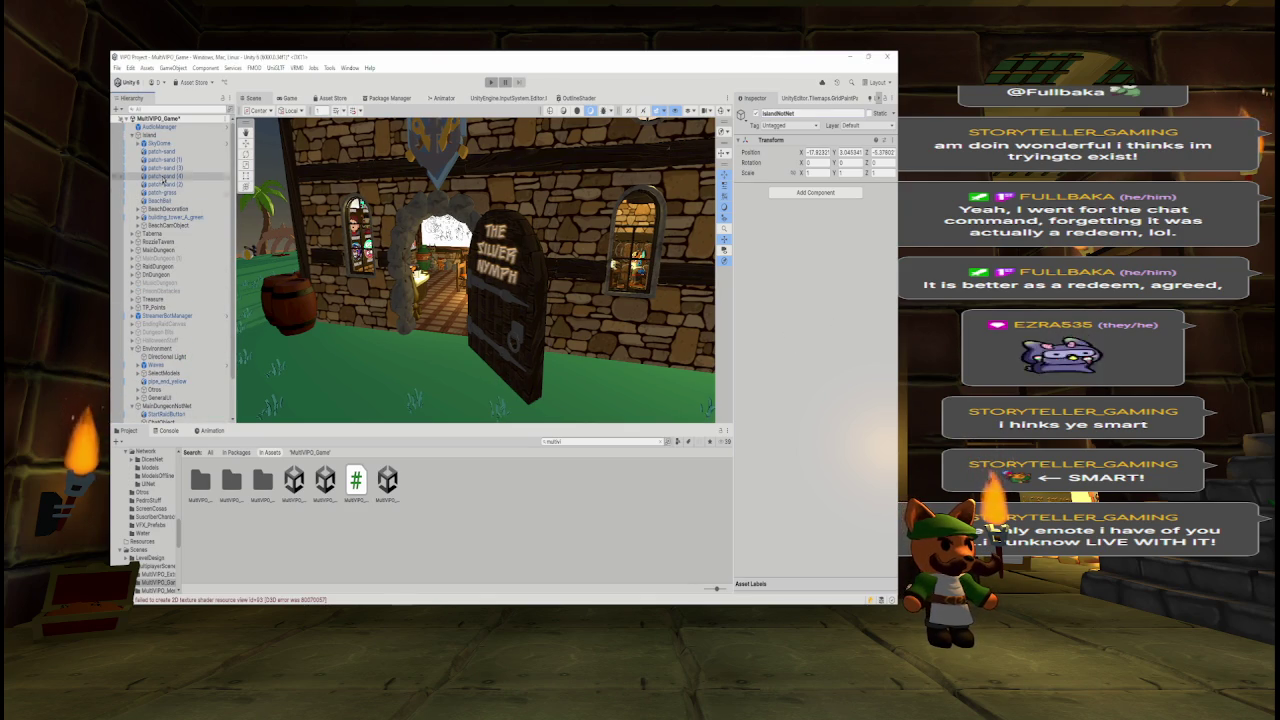
click(160, 143)
key(shift+Down)
key(shift+Down)
key(shift+Down)
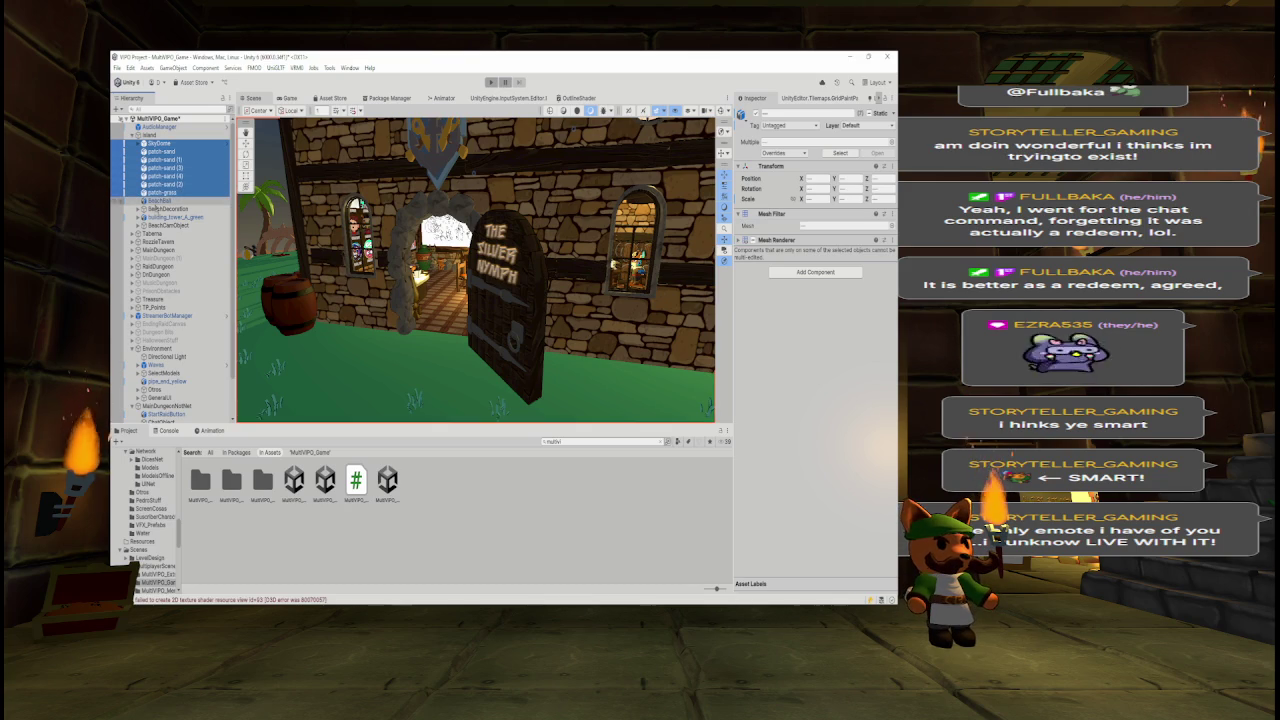
scroll(183, 188, down, 3)
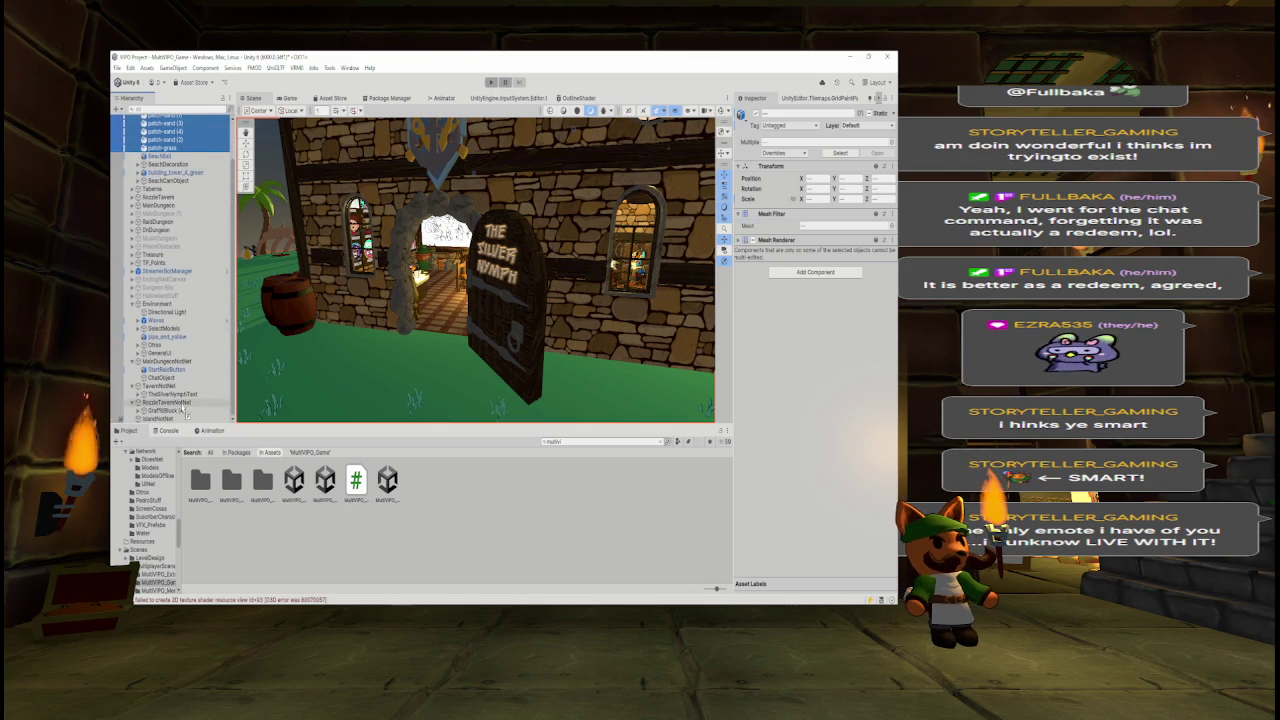
scroll(180, 425, down, 3)
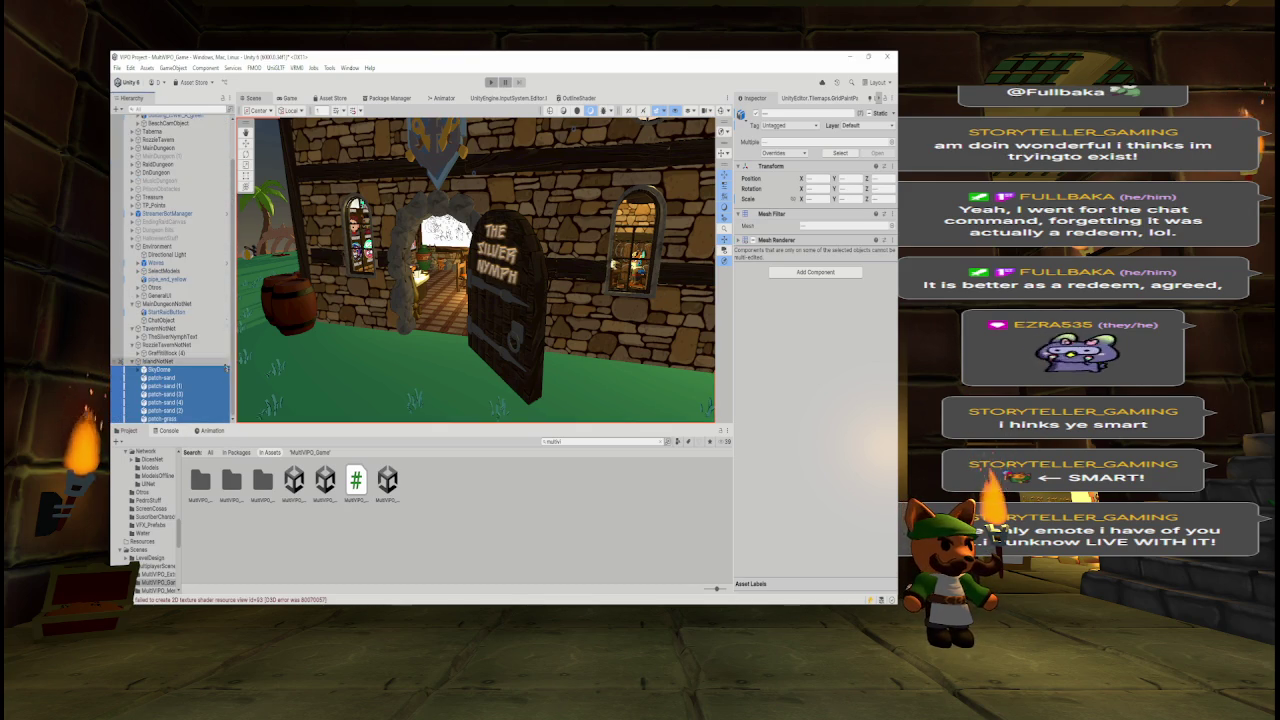
scroll(170, 270, up, 3)
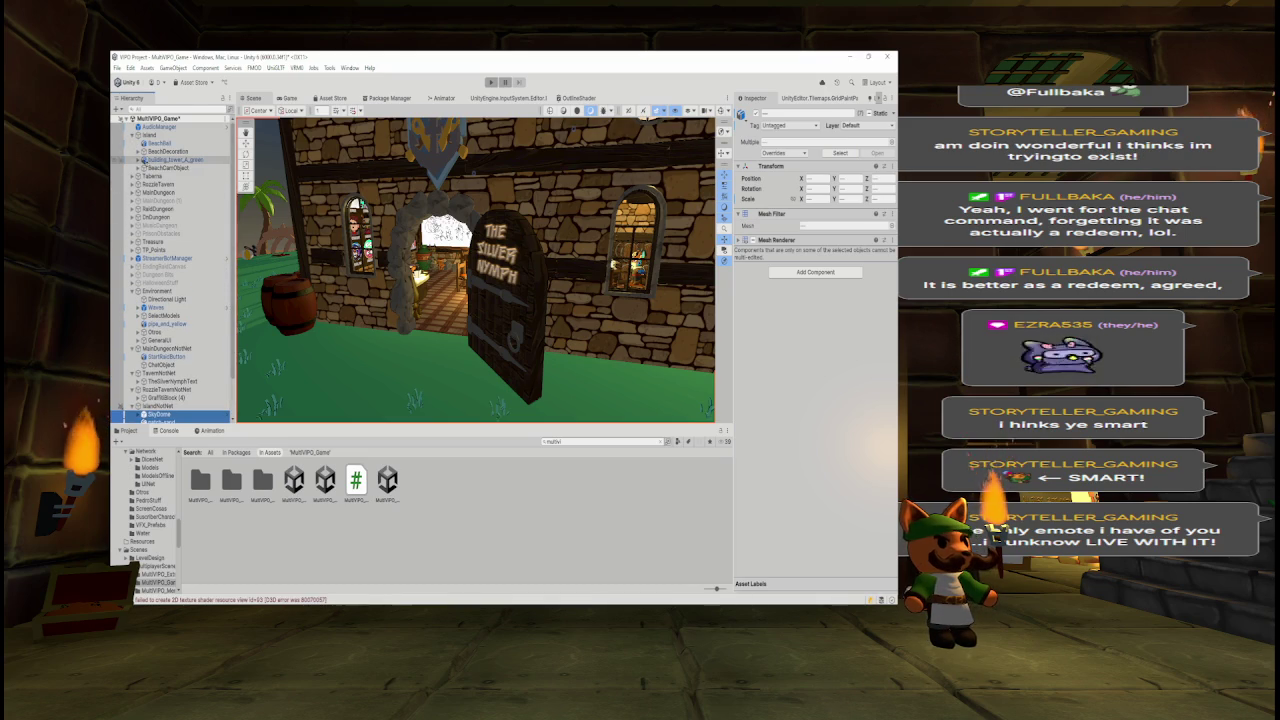
click(160, 151)
key(Right)
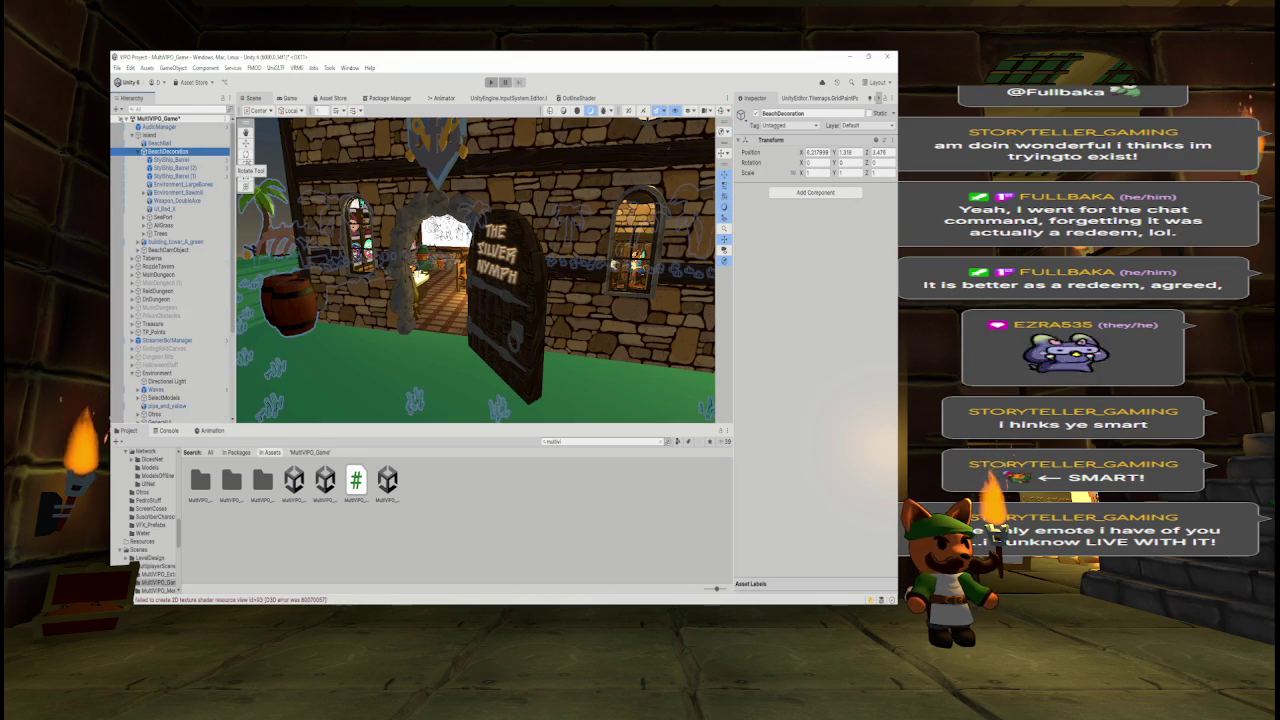
- Step through BeachDecoration's children: the StylShip_Barrels, Environment_LargeBones and Weapon_DoubleAxe
key(Down)
key(Down)
key(Down)
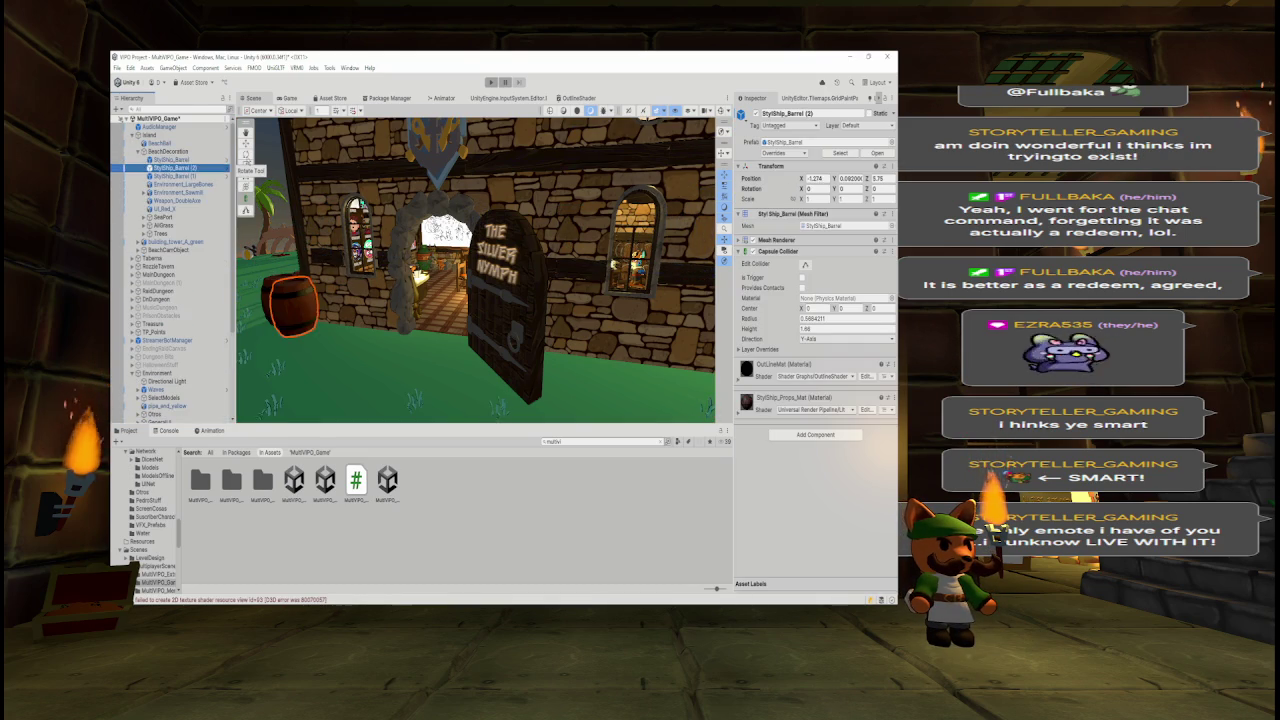
key(Down)
key(Down)
key(Up)
key(Down)
key(Down)
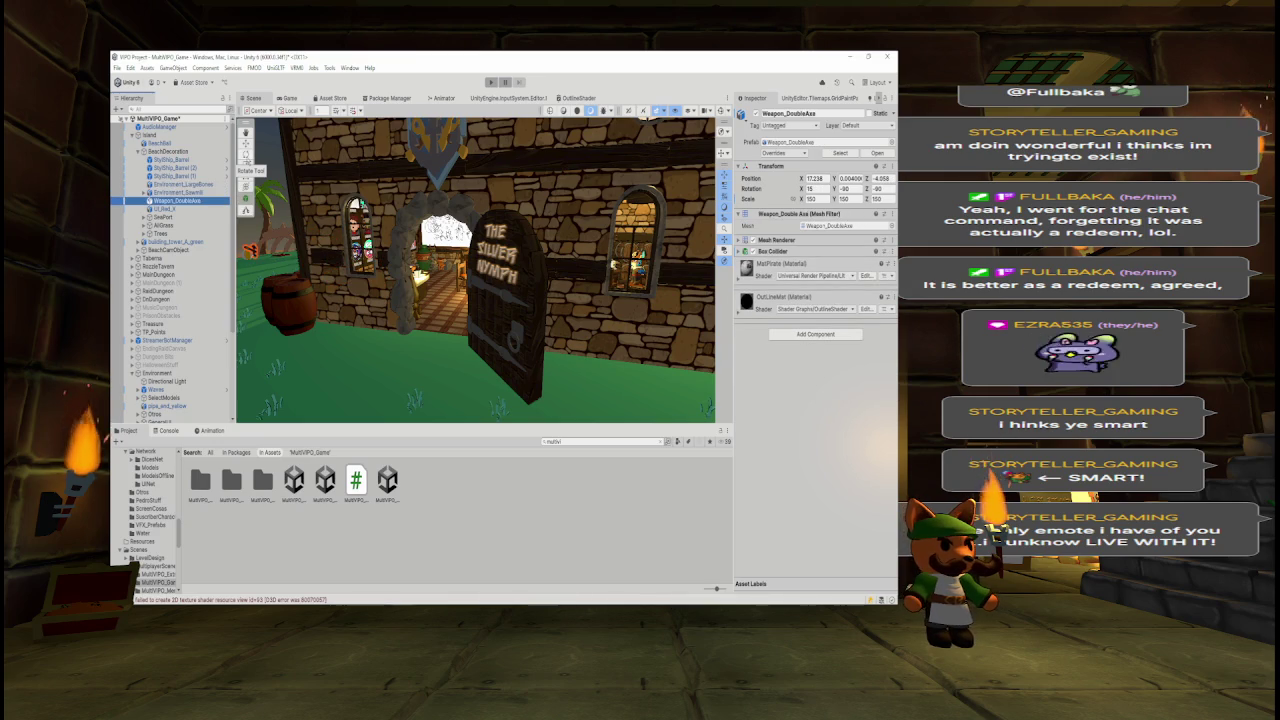
key(Down)
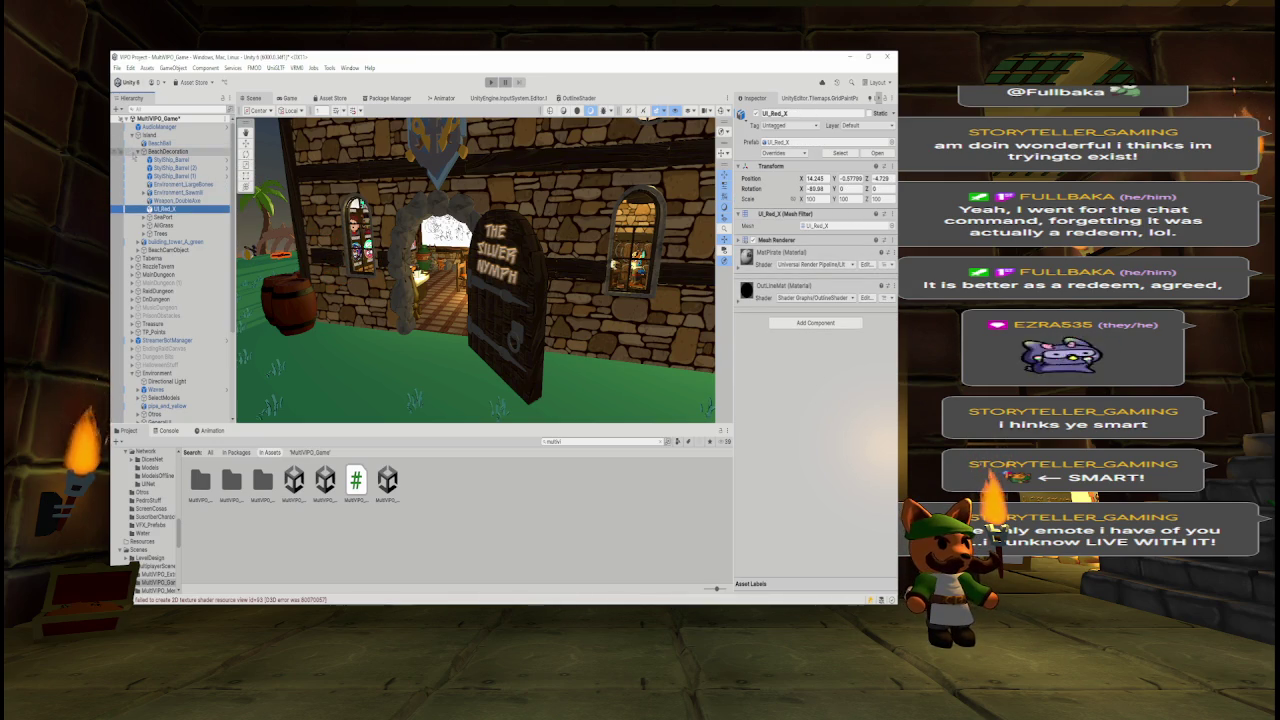
click(137, 151)
click(160, 151)
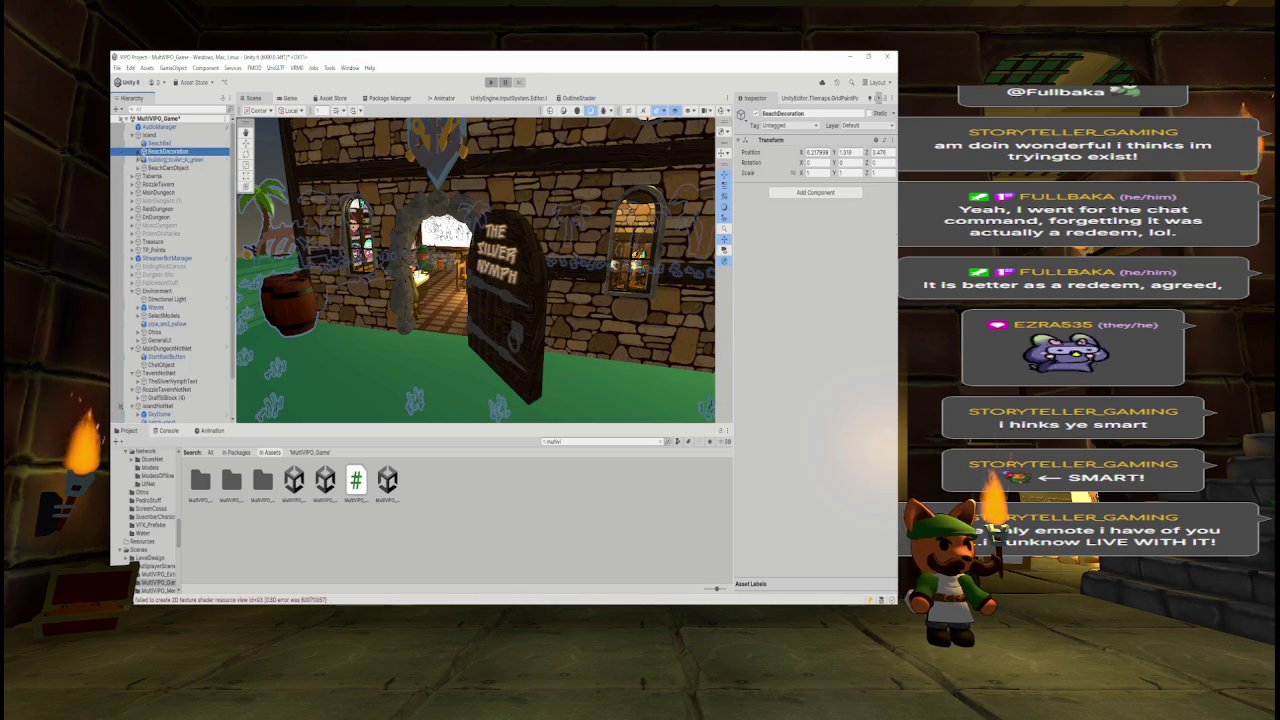
click(137, 151)
- Frame the SeaPort ship and check its children, then collapse SeaPort and BeachDecoration
click(163, 217)
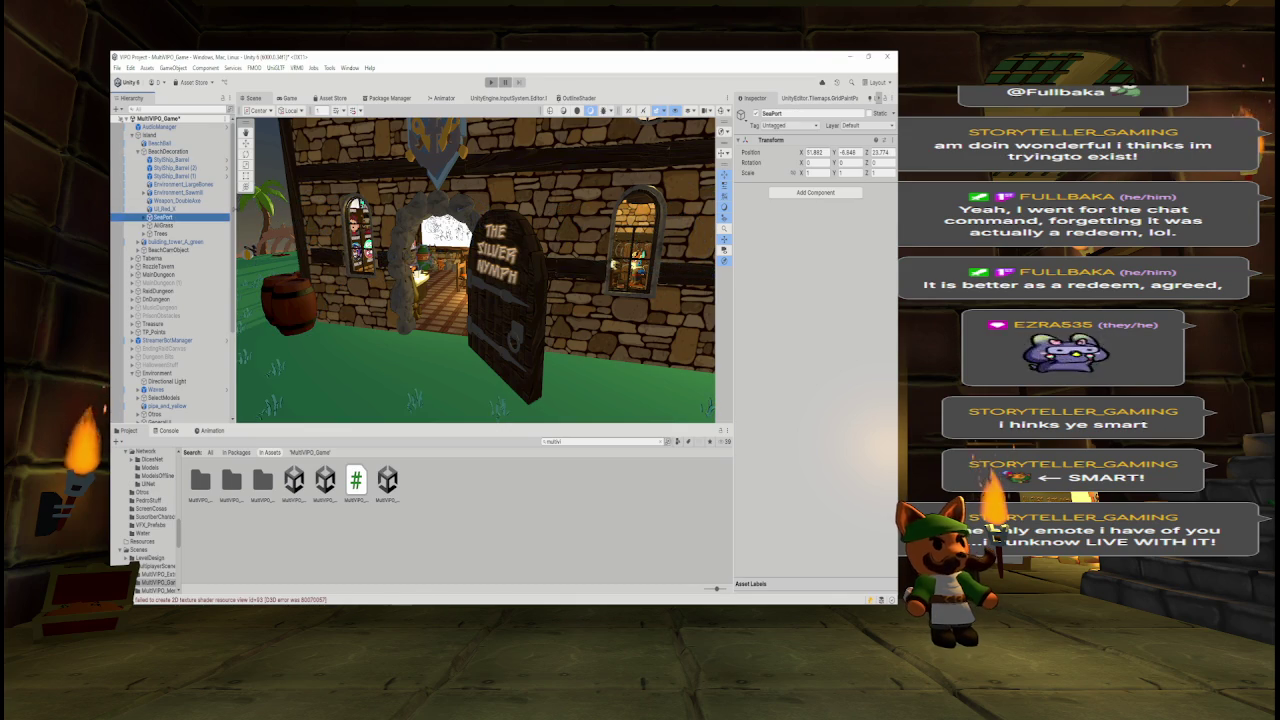
double_click(163, 217)
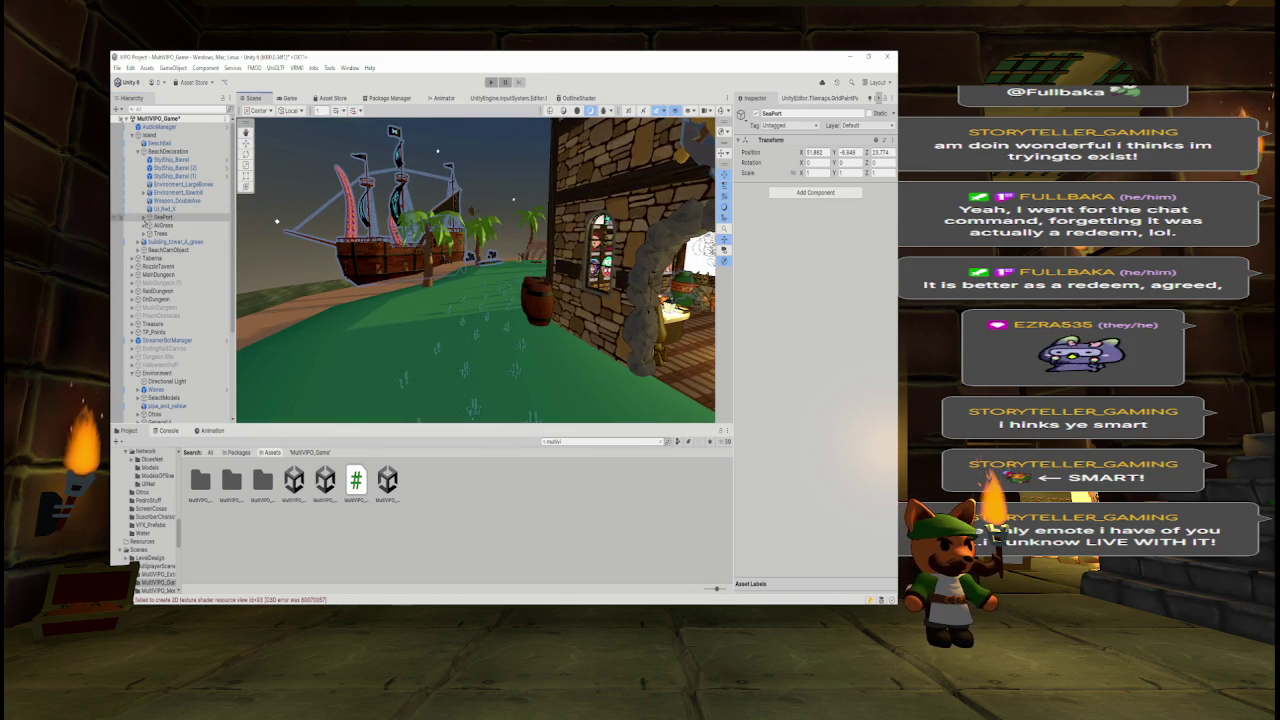
click(143, 217)
click(143, 217)
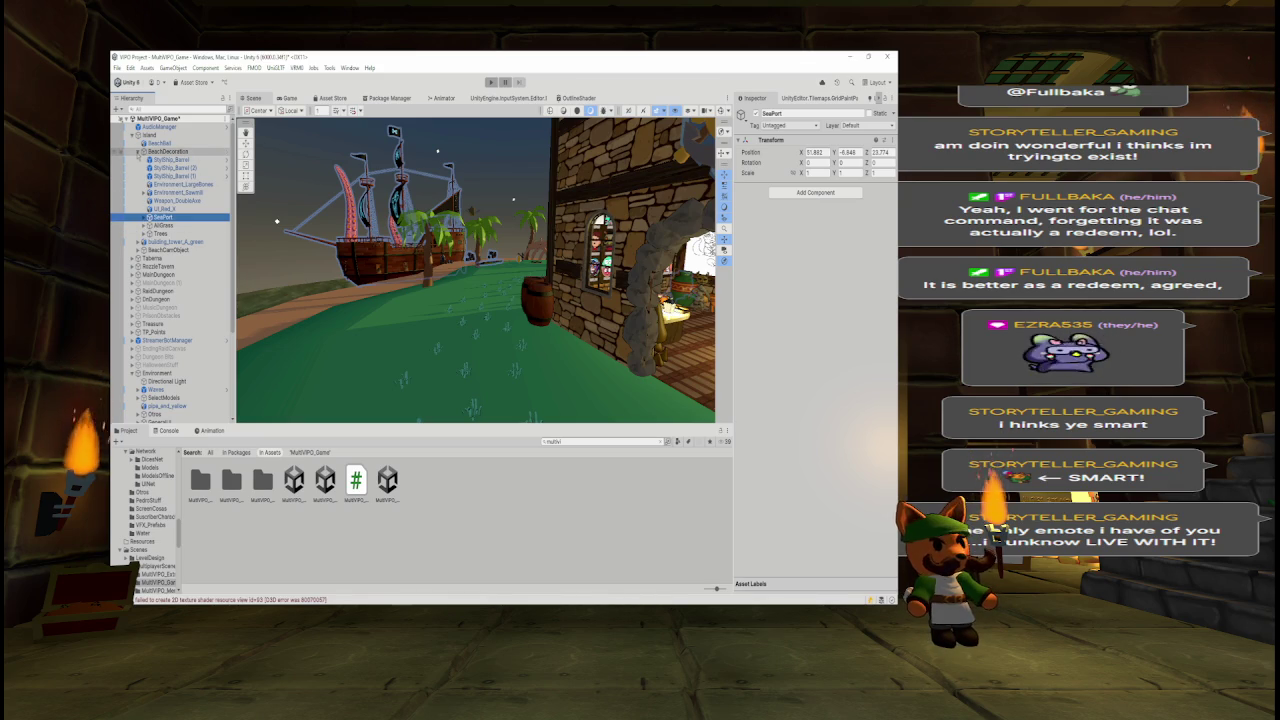
click(138, 151)
- Frame building_tower_A_green and shrink the Project panel to enlarge the Scene view
click(175, 159)
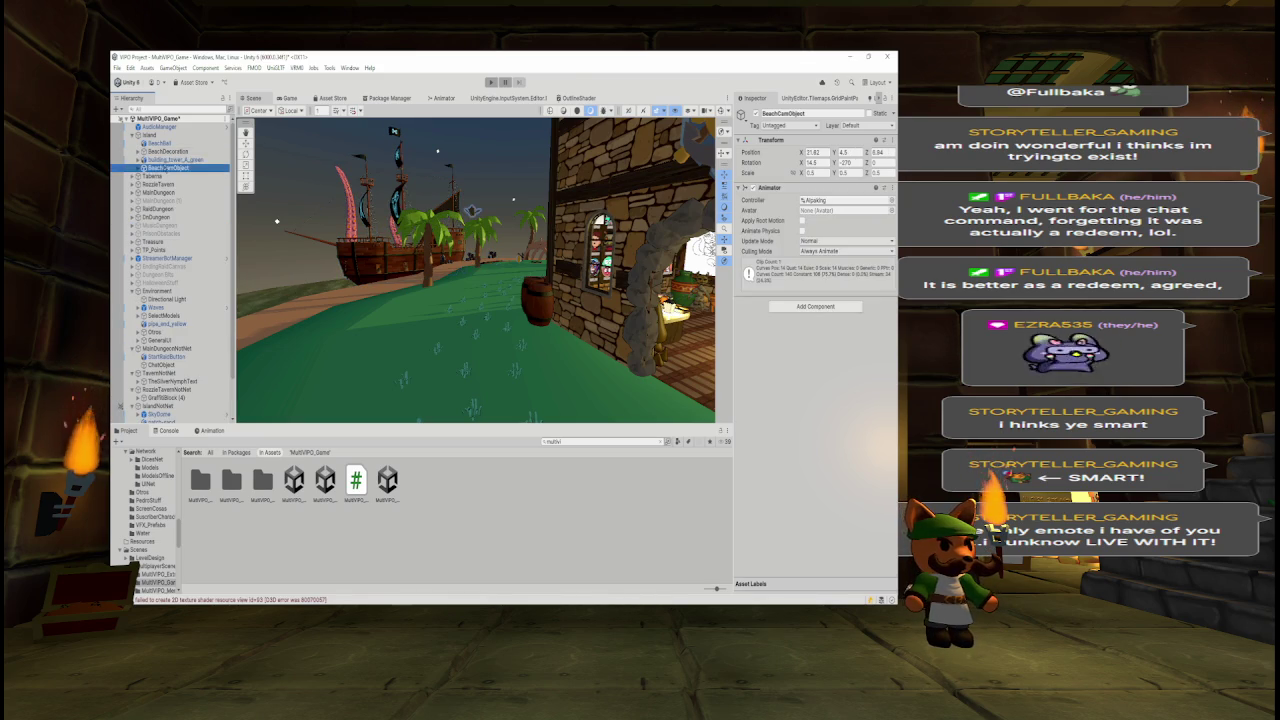
key(f)
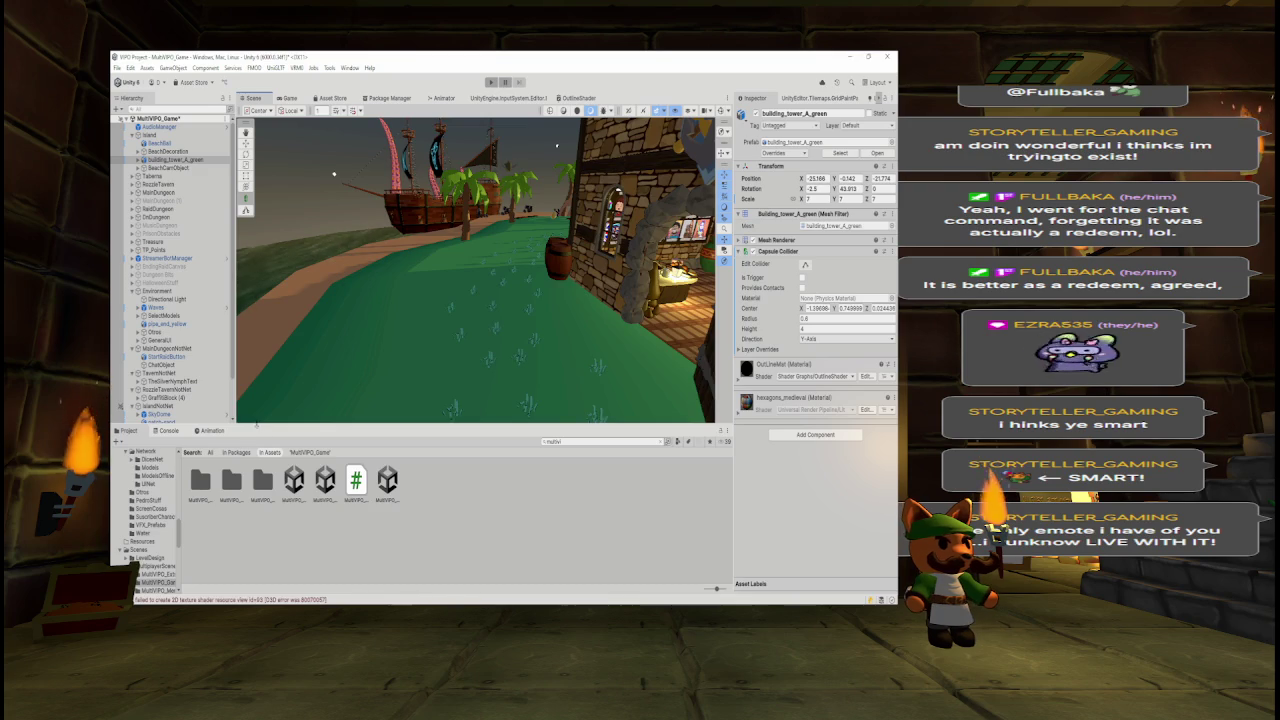
drag(257, 430, 244, 576)
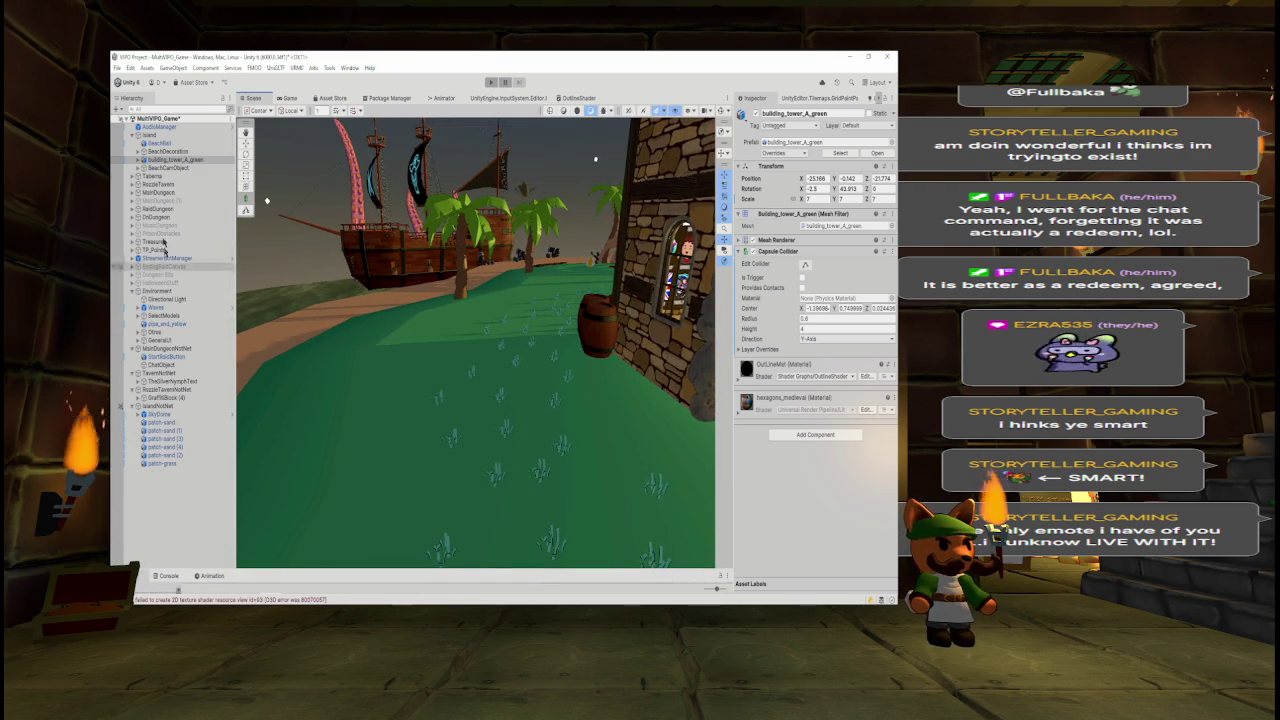
- Move building_tower_A_green and BeachCamObject under IslandNotNet
click(162, 163)
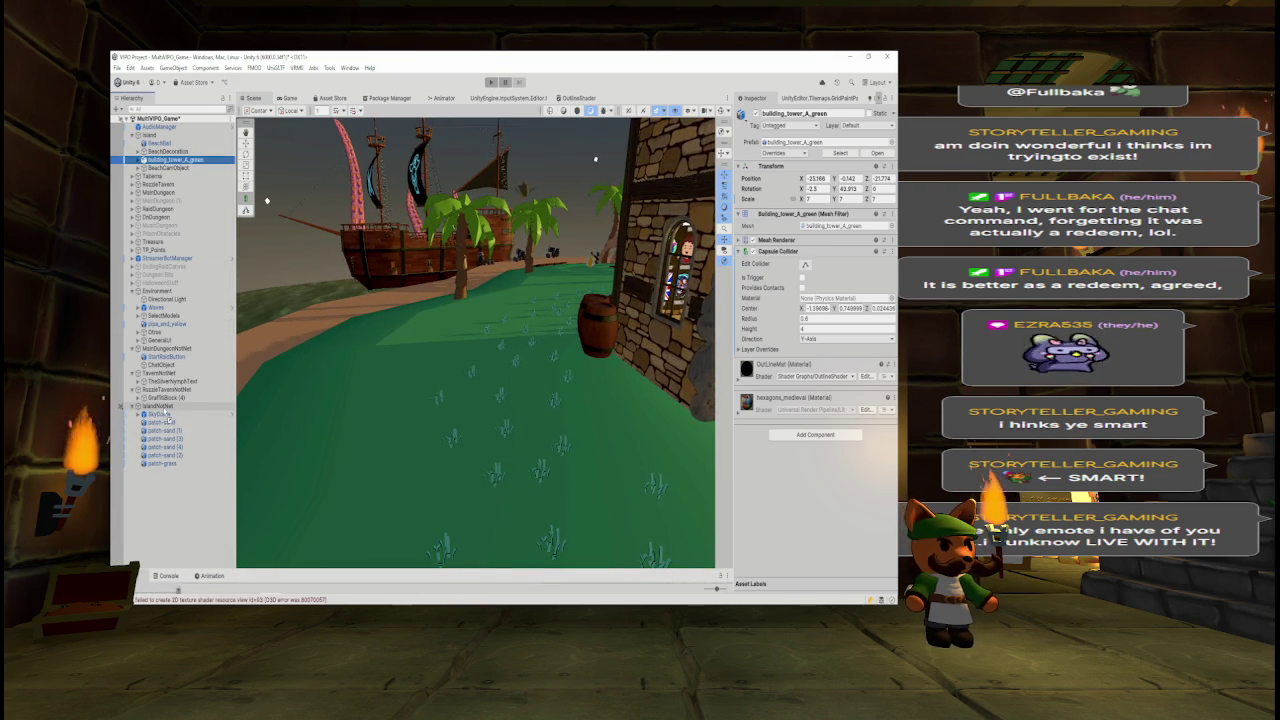
drag(168, 418, 166, 410)
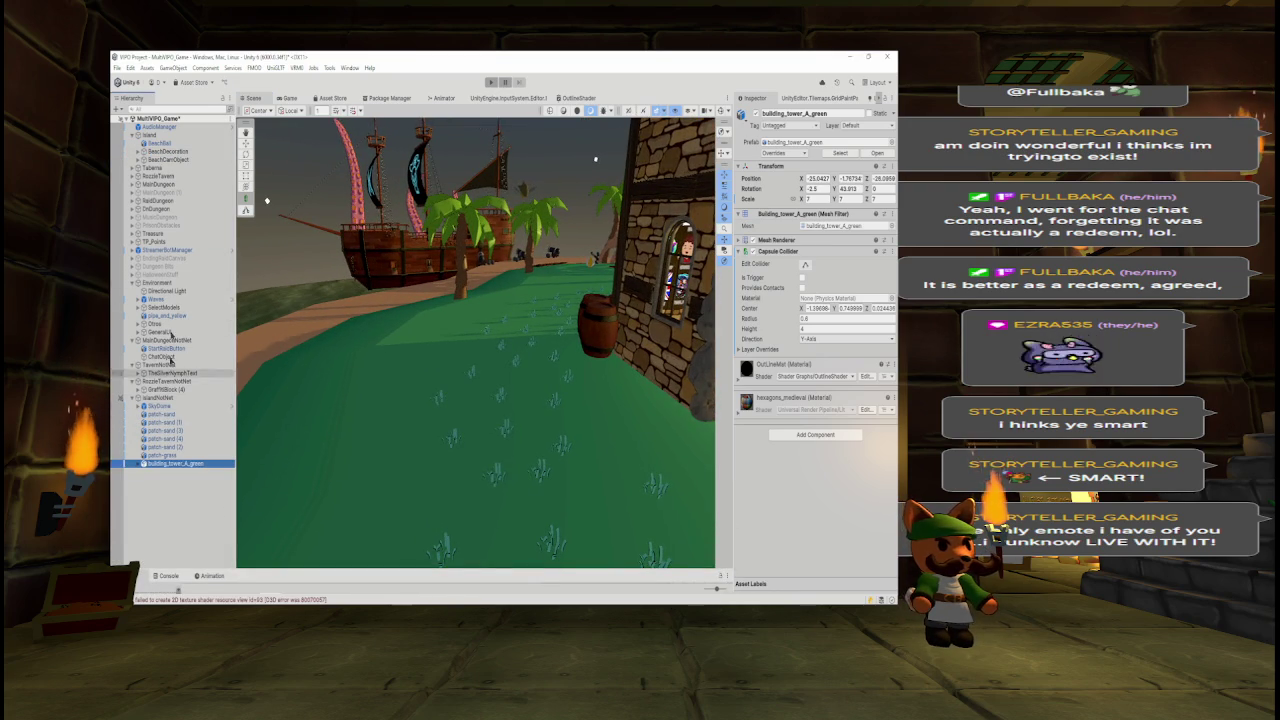
click(168, 159)
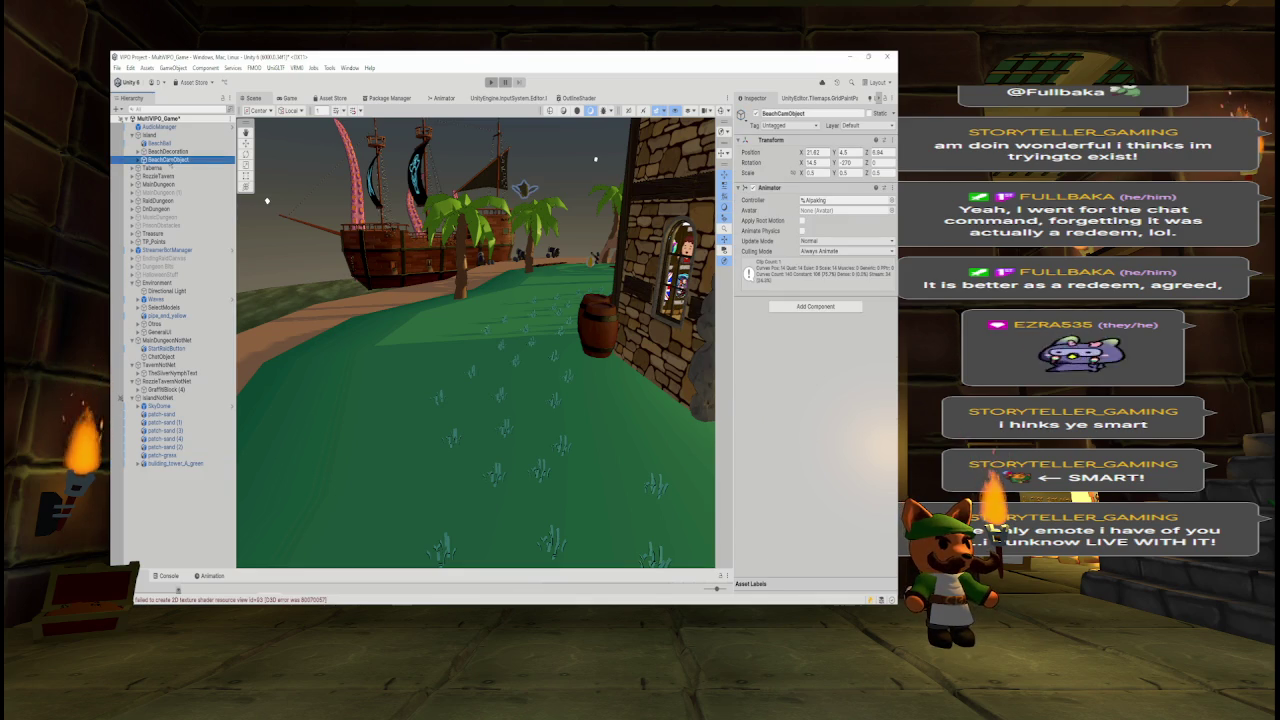
drag(168, 159, 165, 397)
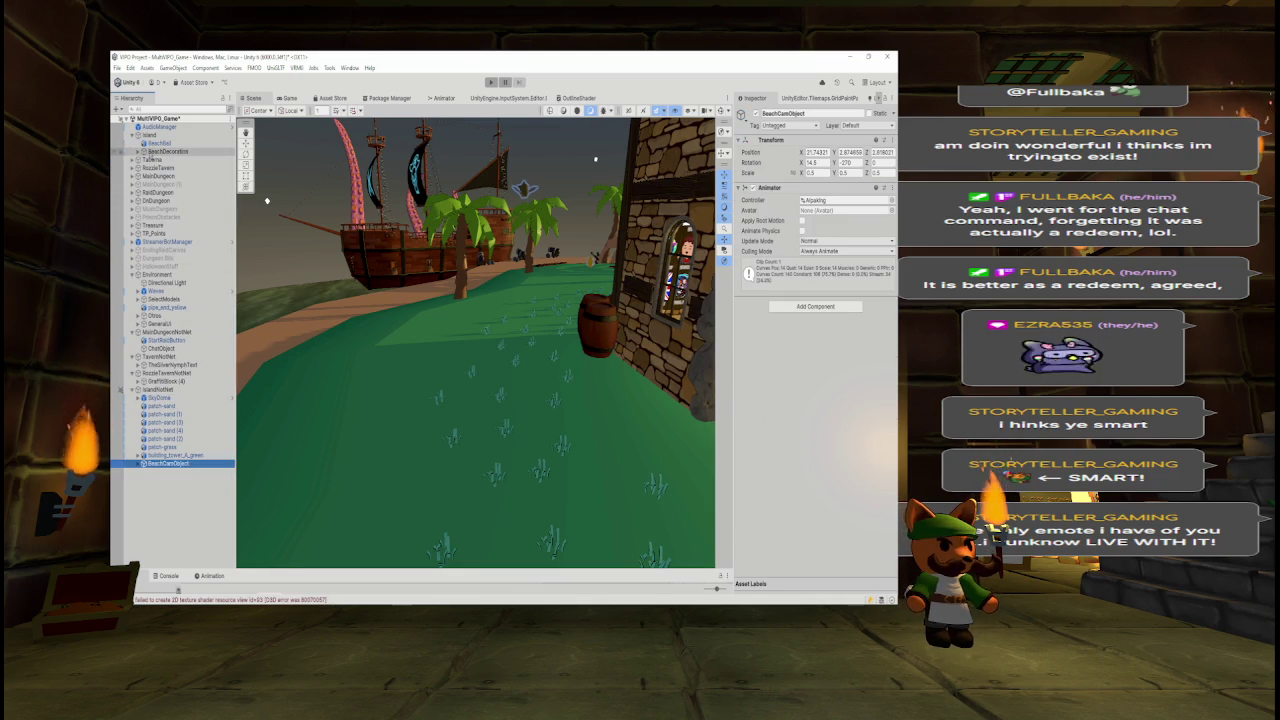
click(155, 135)
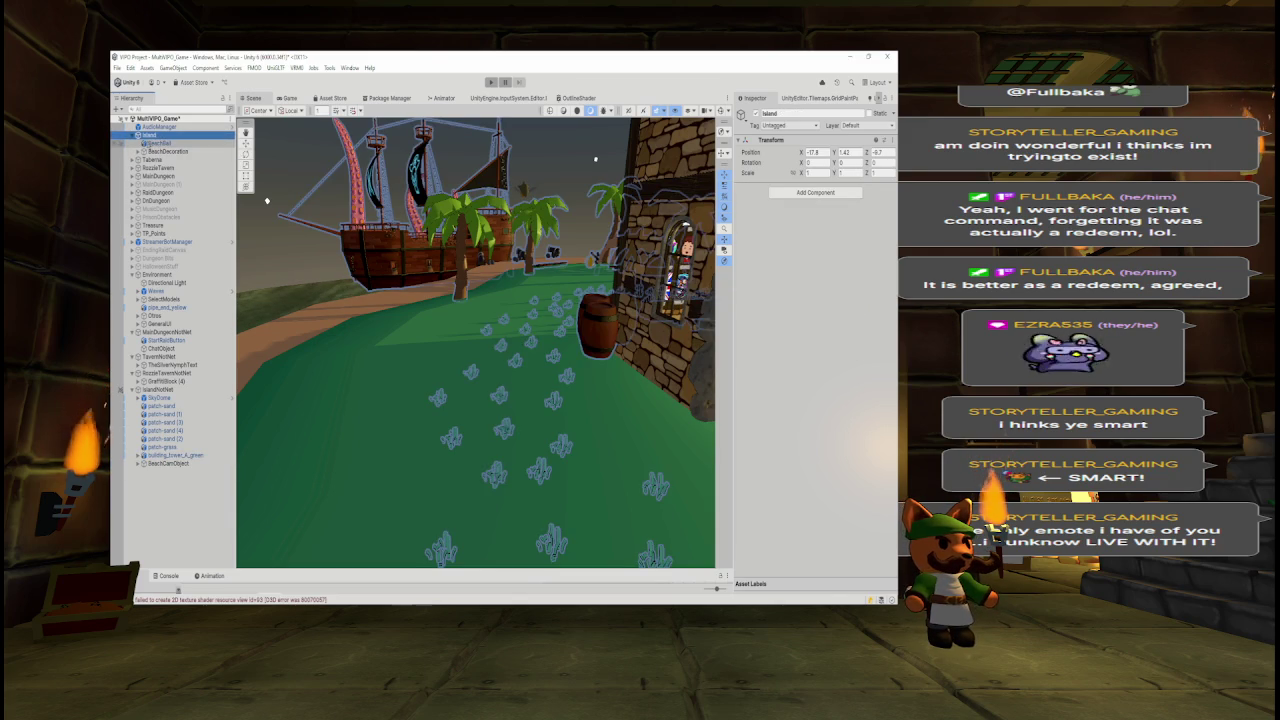
- Move BeachBall to the scene root above Island and expand BeachDecoration's barrels and props
click(155, 143)
drag(157, 143, 155, 133)
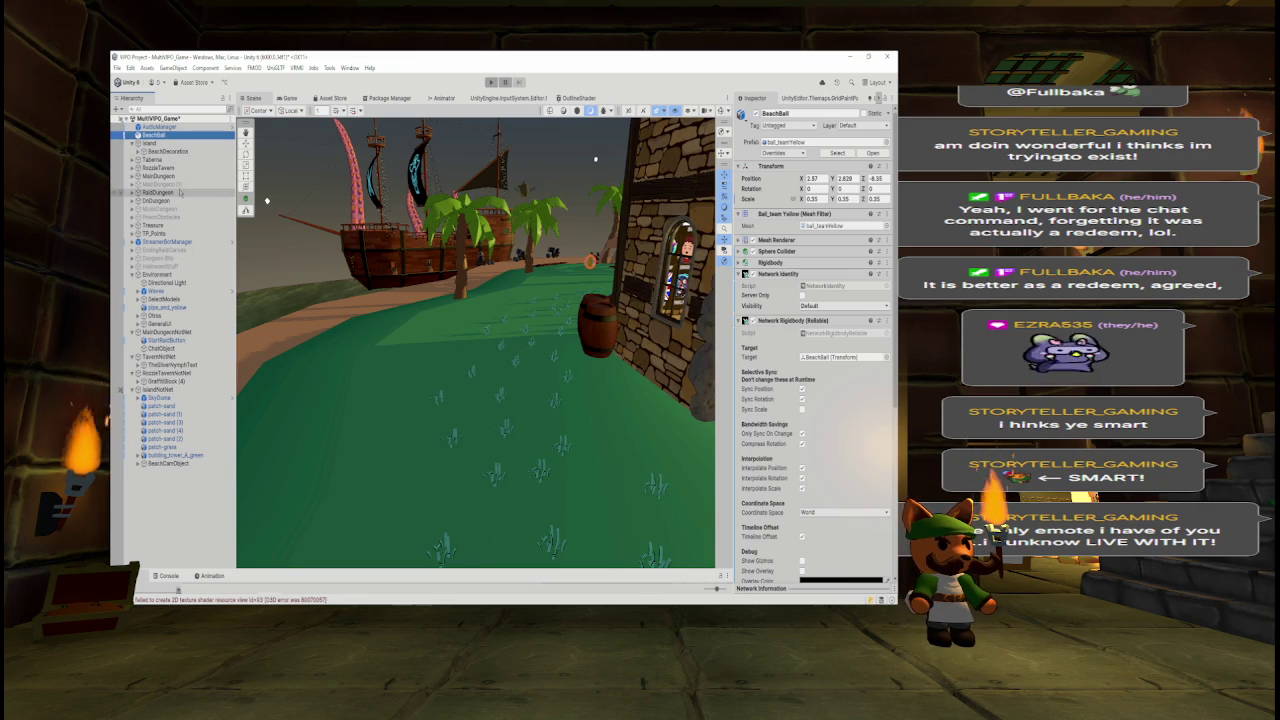
click(210, 151)
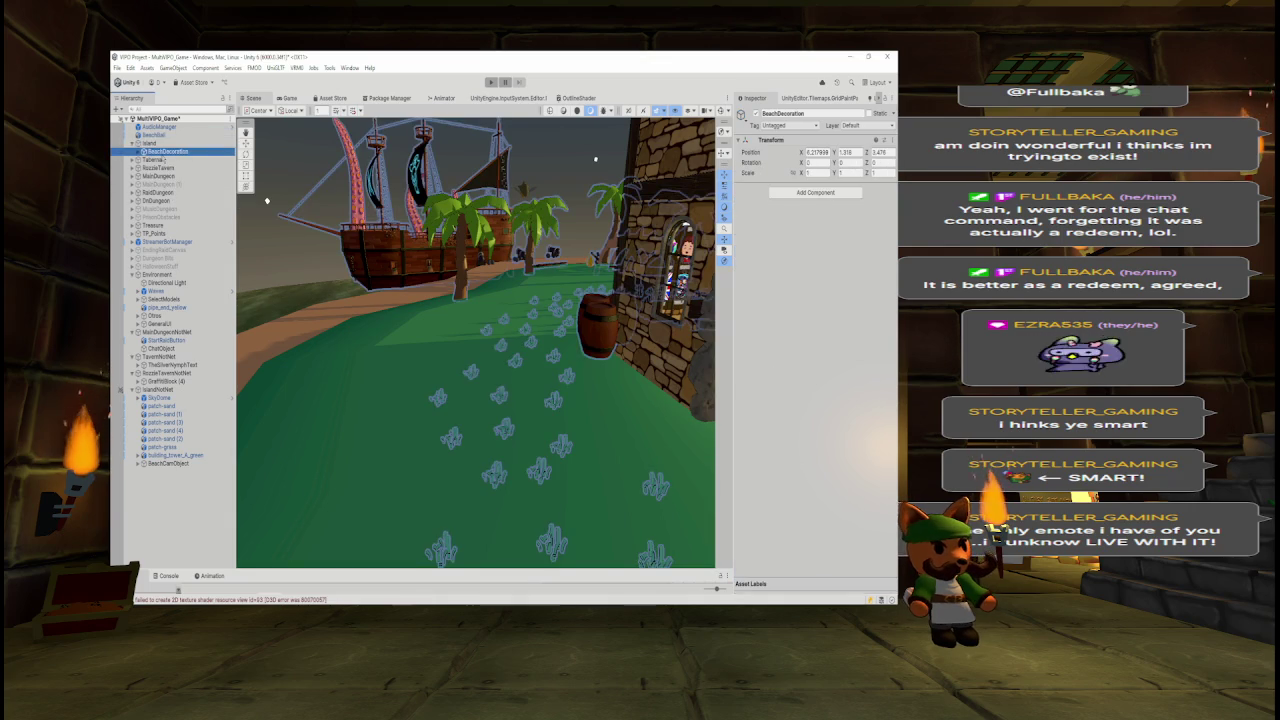
key(Right)
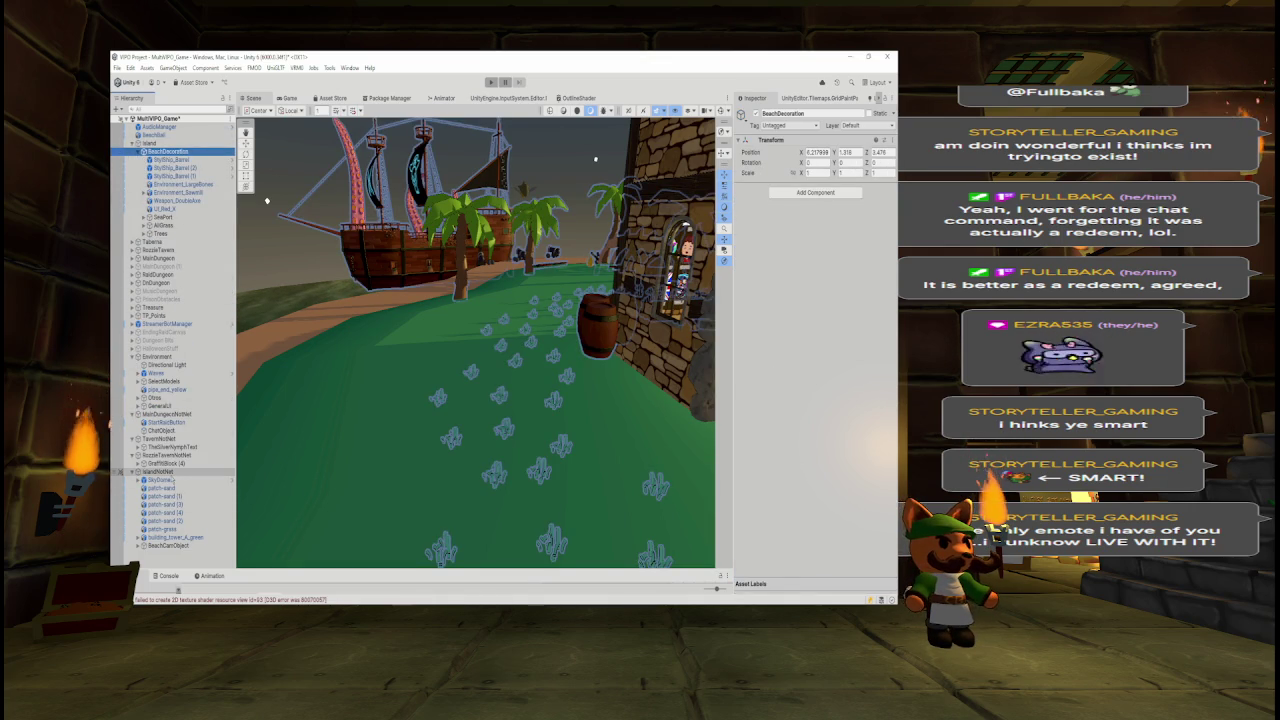
click(166, 160)
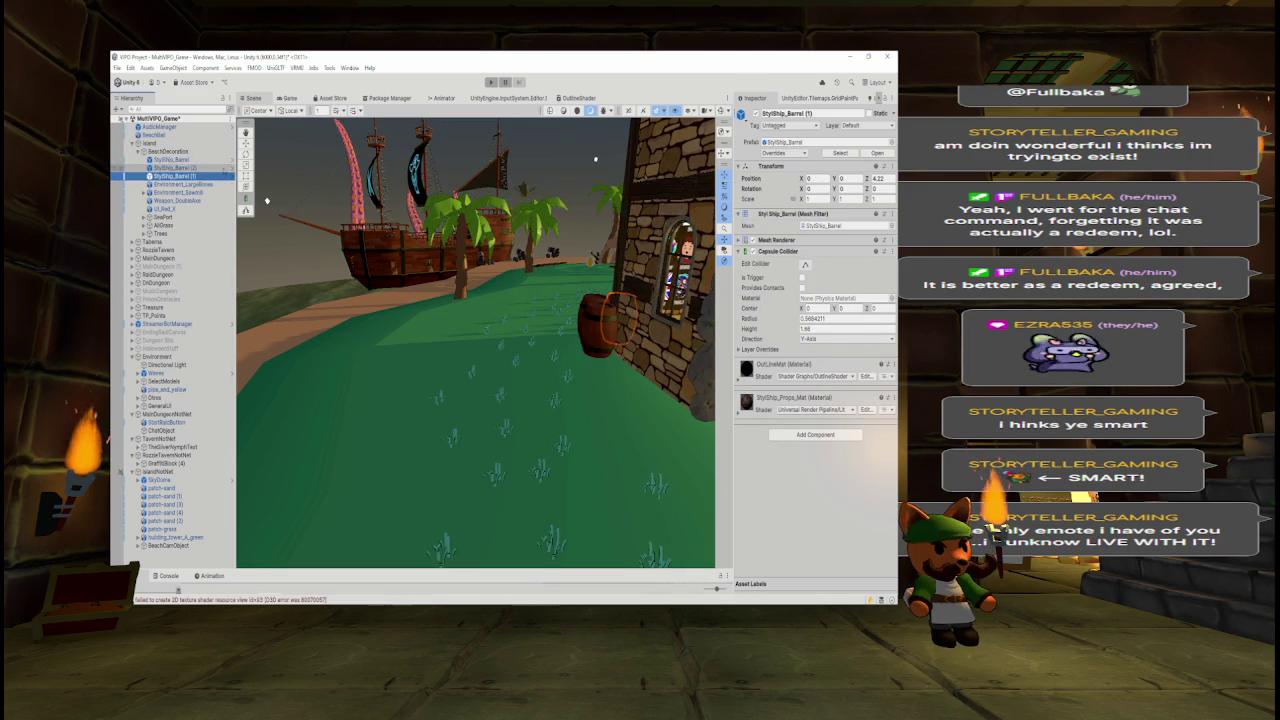
- Inspect Environment_Sawmill and SeaPort, then move Barco to the scene root above Island
click(178, 192)
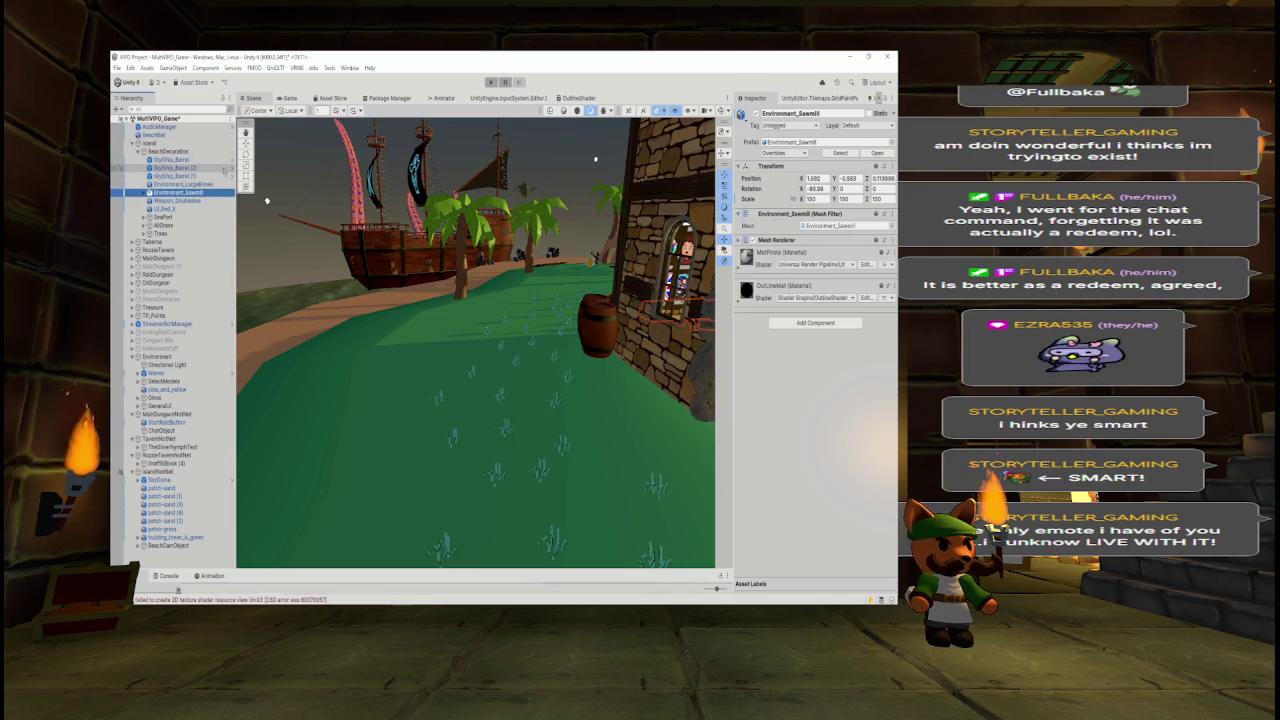
click(162, 217)
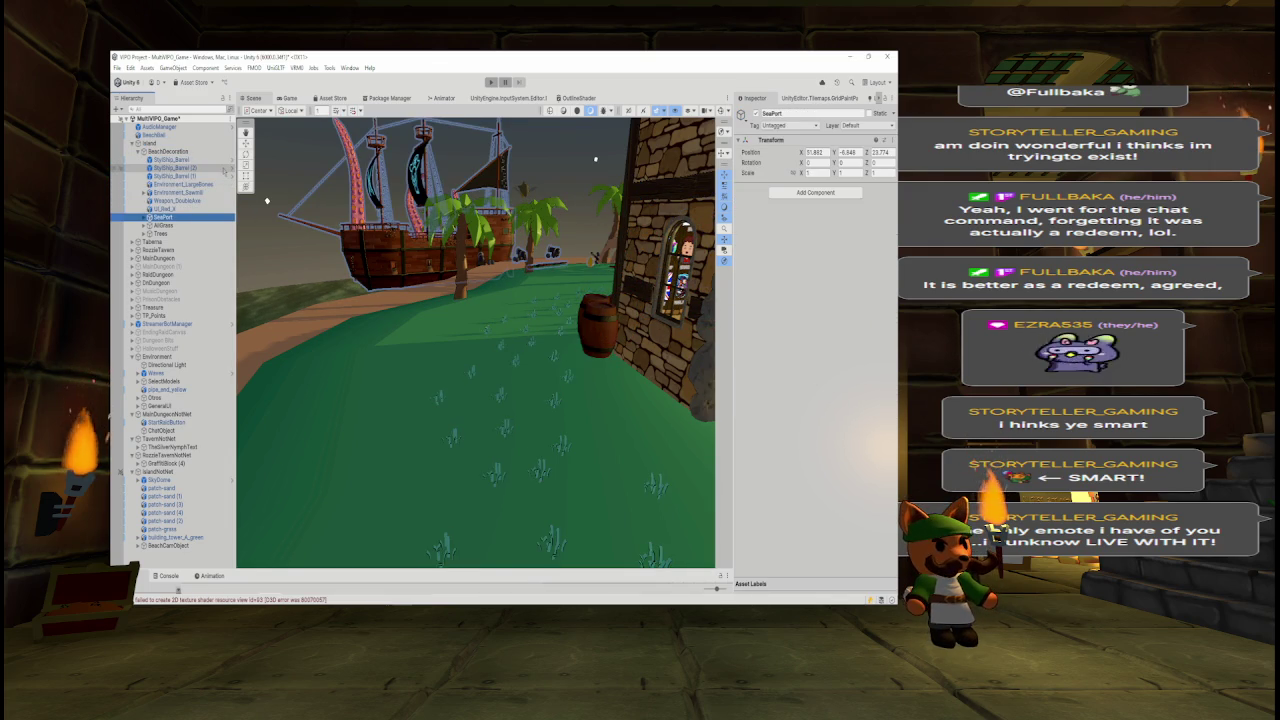
click(267, 200)
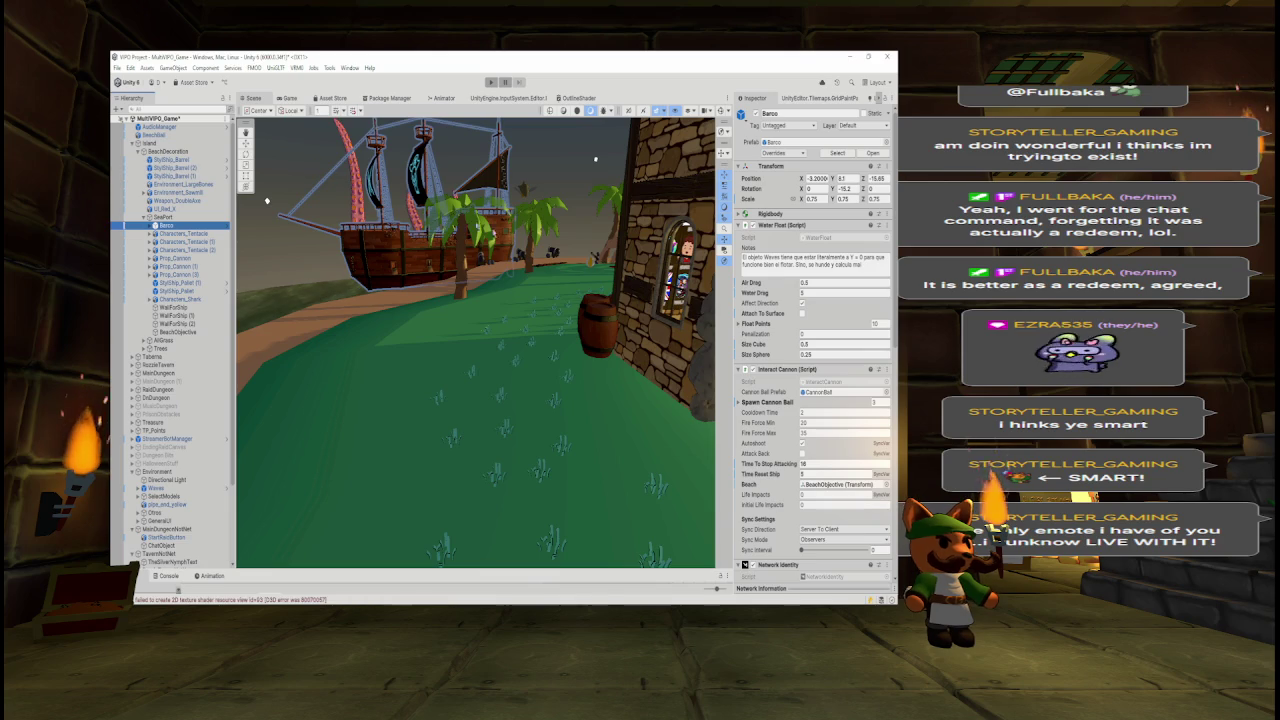
click(745, 225)
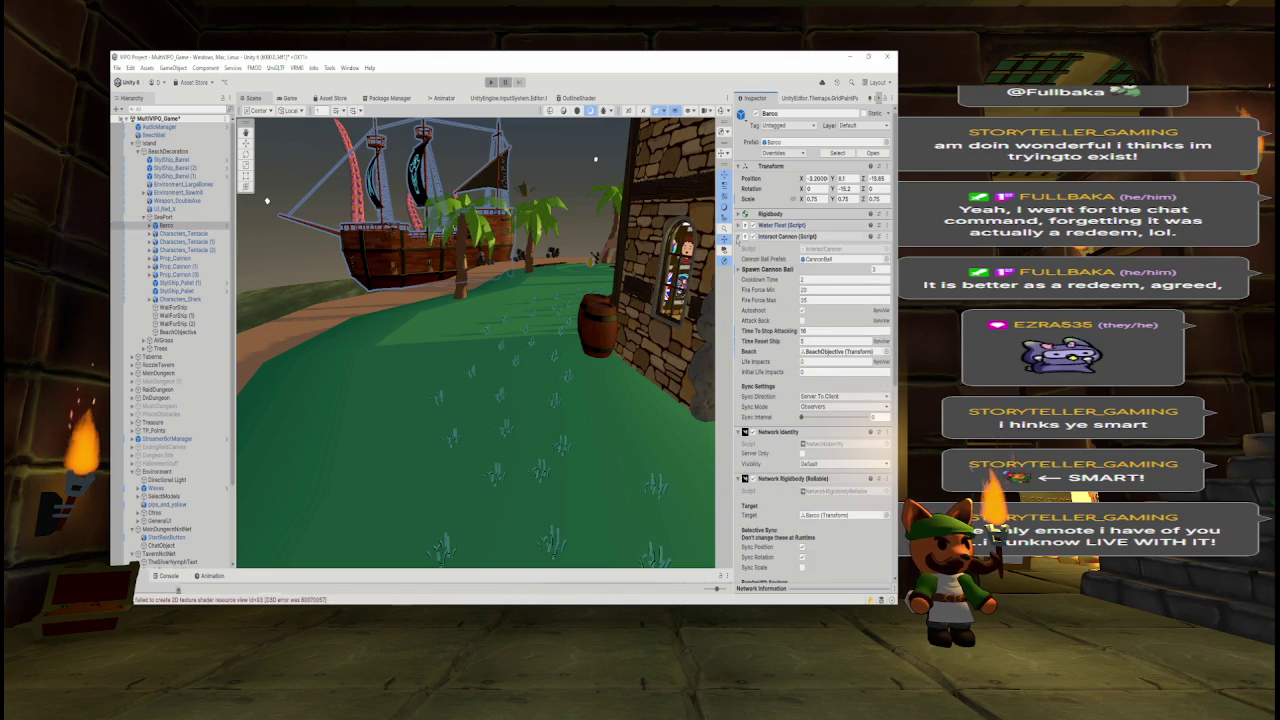
click(745, 236)
drag(165, 226, 145, 139)
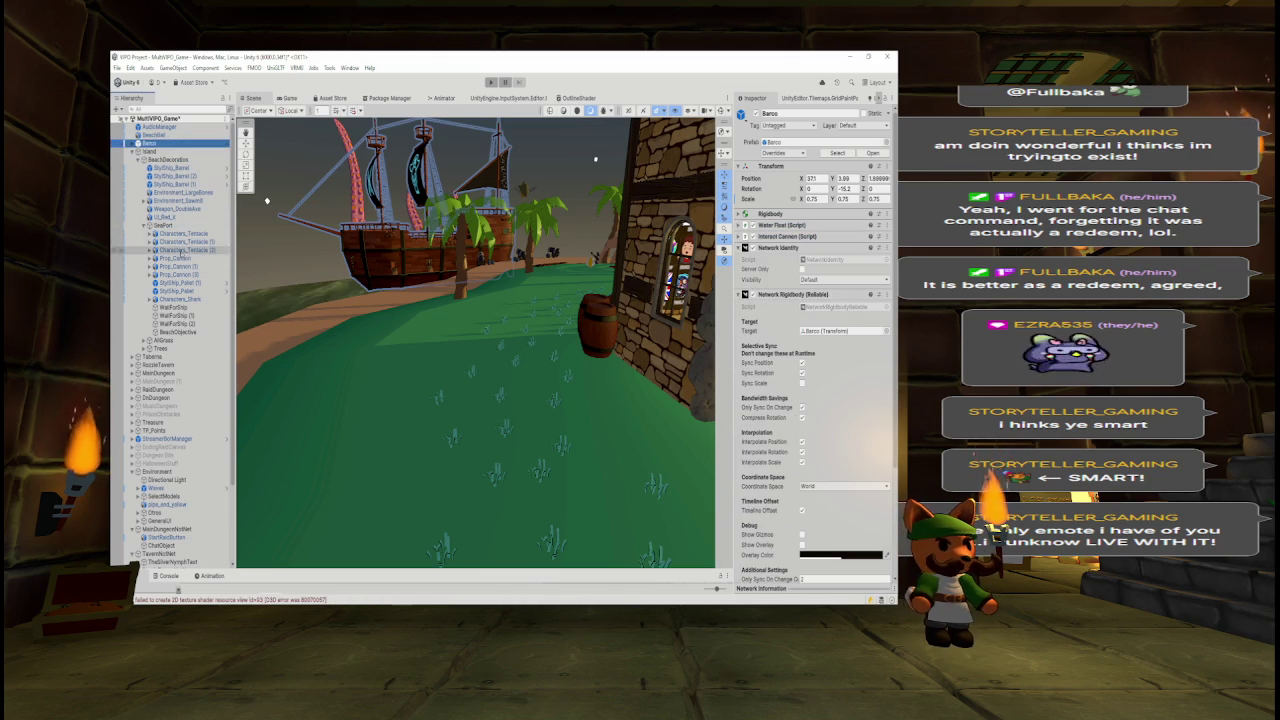
- Select Prop_Cannon and its two copies and move them to the scene root
click(183, 233)
key(Down)
key(Down)
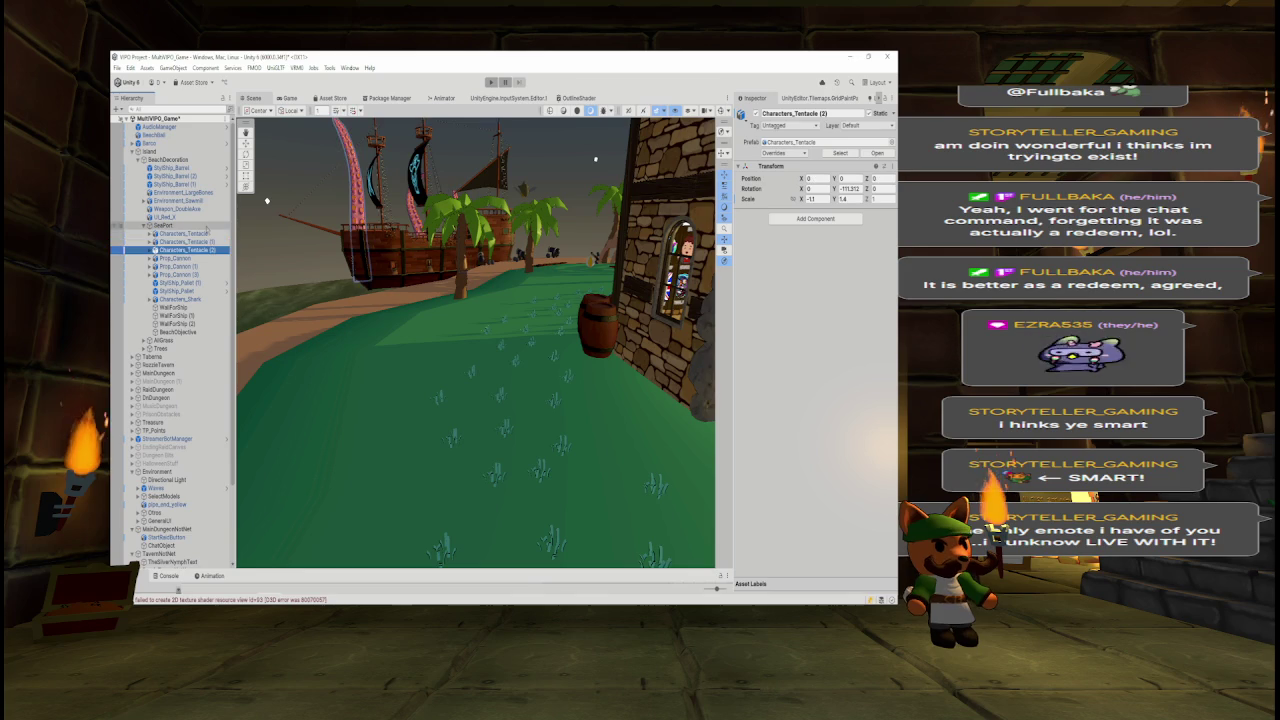
key(Down)
key(Down)
key(Up)
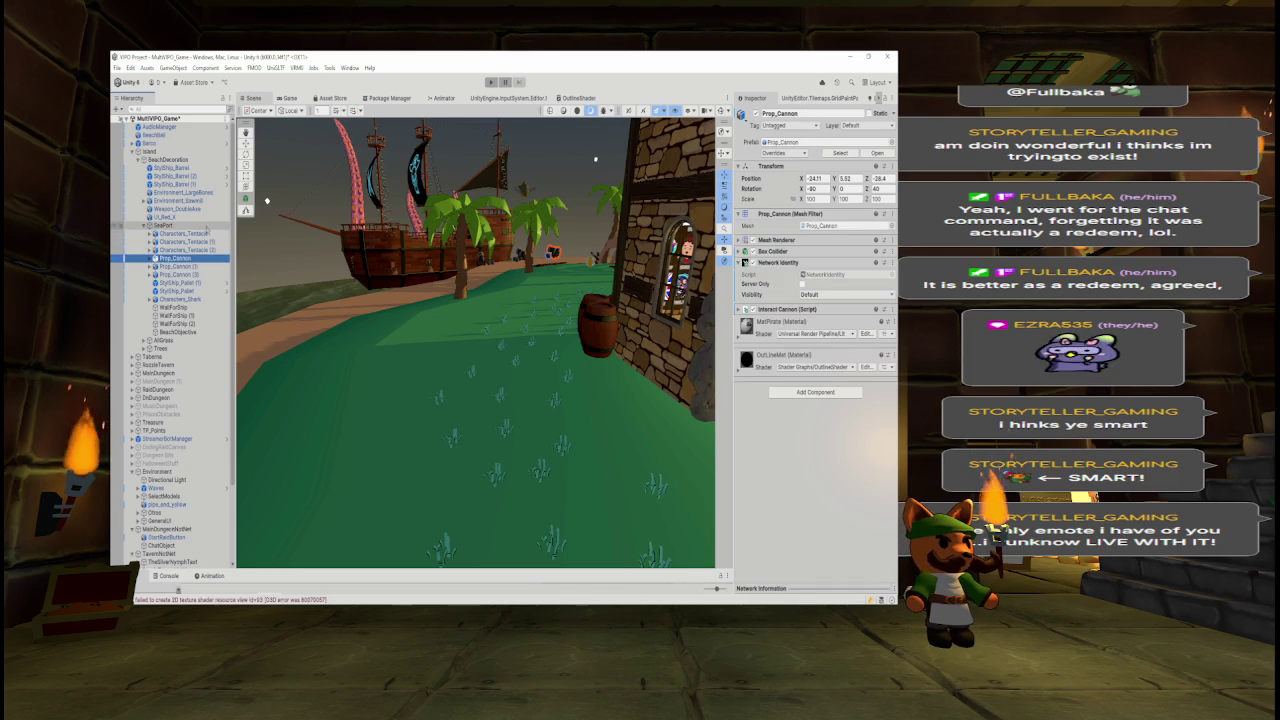
key(shift+Down)
key(shift+Down)
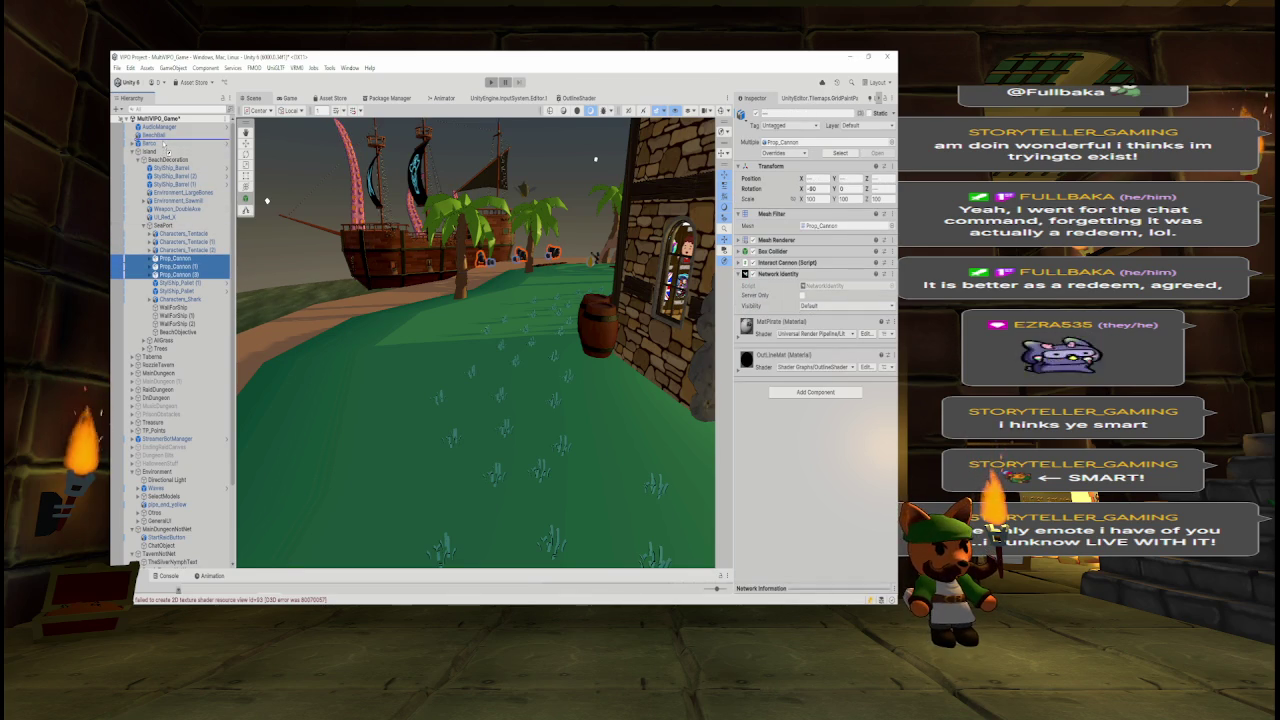
drag(167, 151, 167, 150)
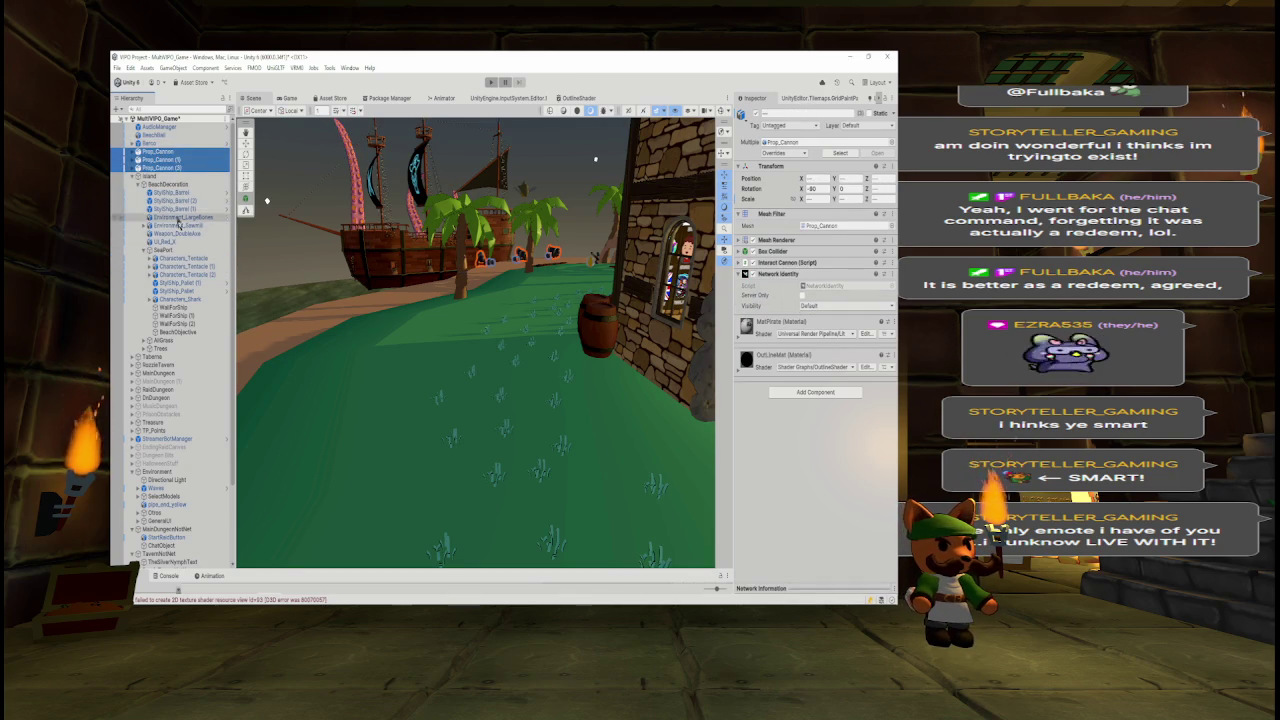
- Review SeaPort's remaining children, from the pallet to BeachObjective, then collapse SeaPort
click(185, 291)
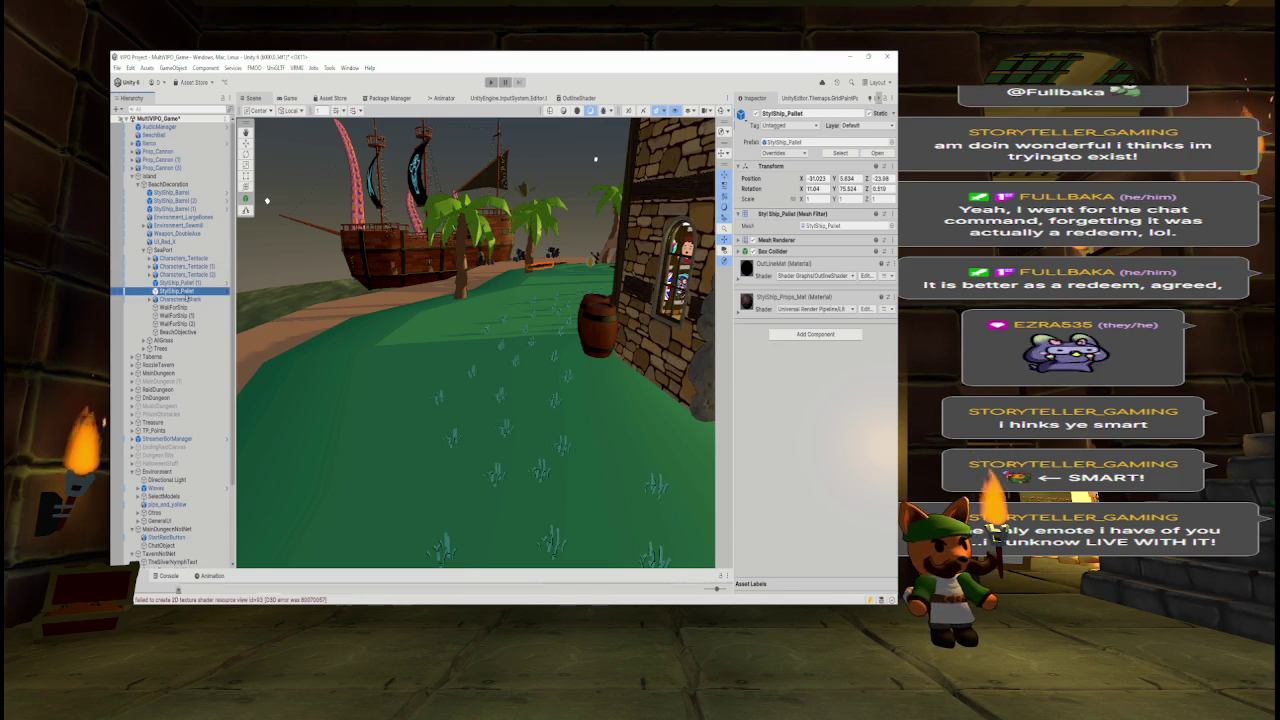
click(182, 299)
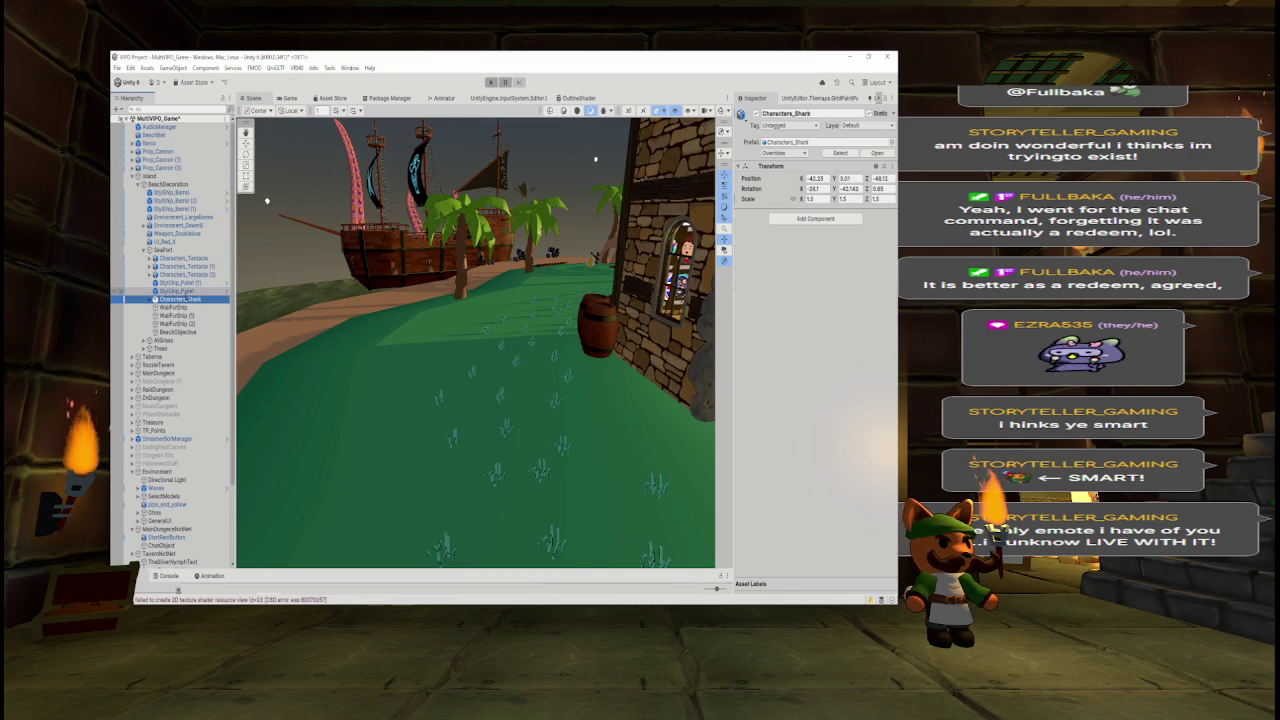
key(Down)
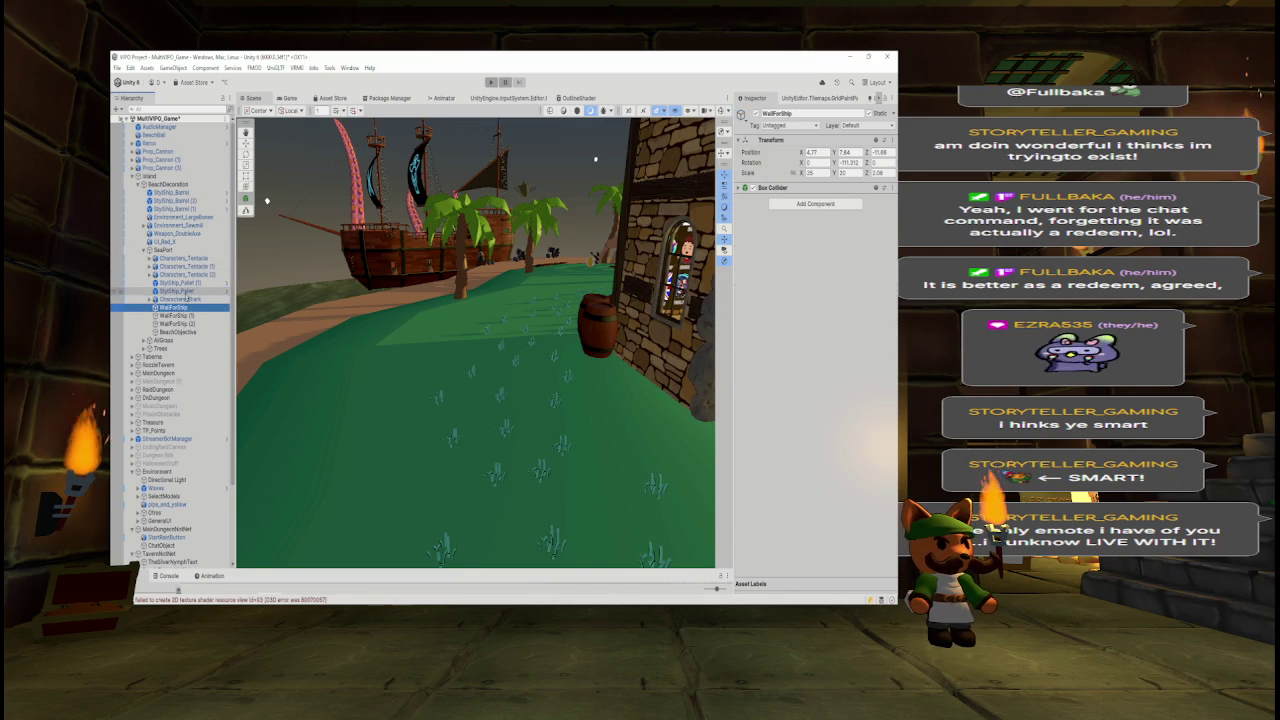
key(Down)
key(Down)
key(Down)
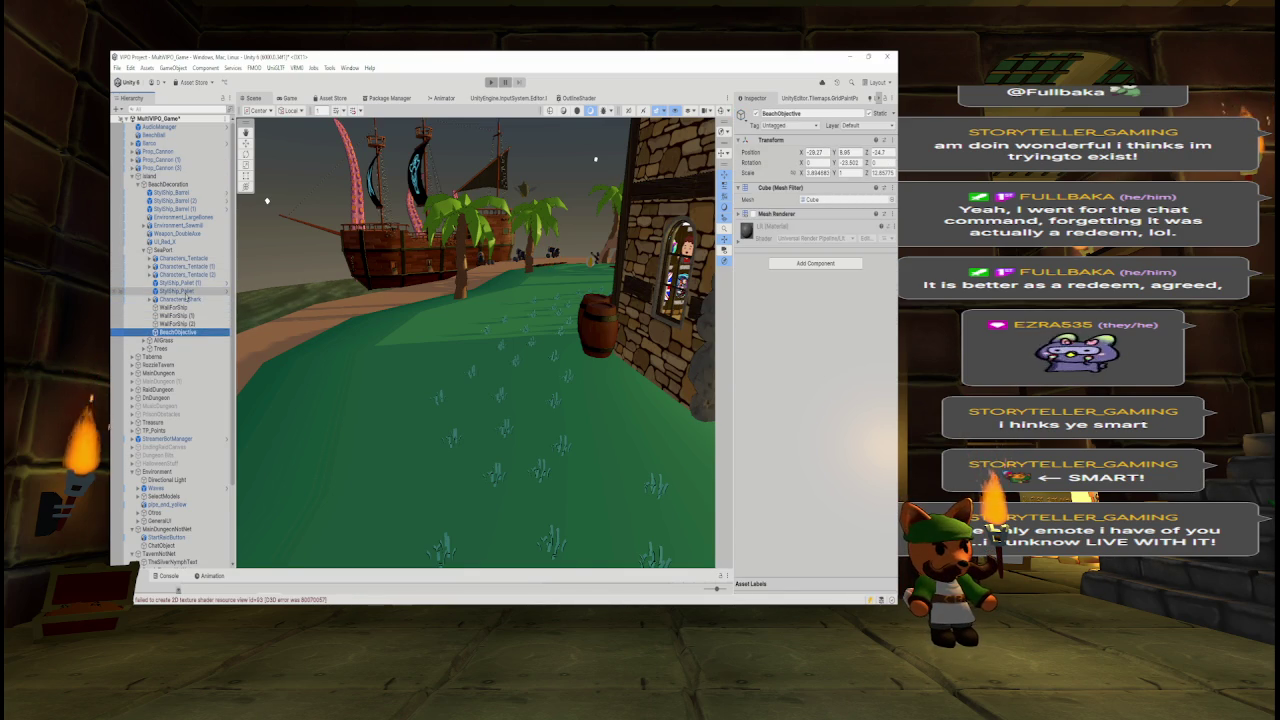
key(Up)
key(Up)
key(Up)
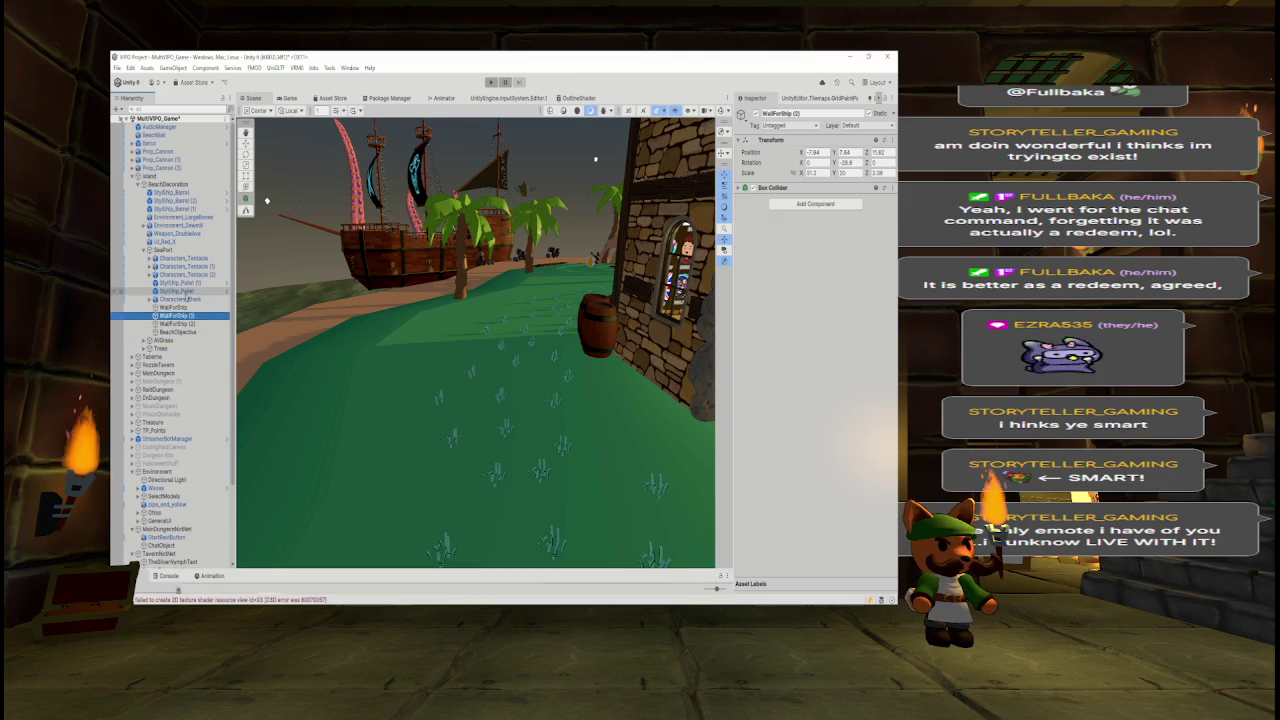
key(Left)
- Look through the AllGrass and Trees groups to check the grass and palm tree objects
key(Down)
key(Right)
key(Down)
key(Up)
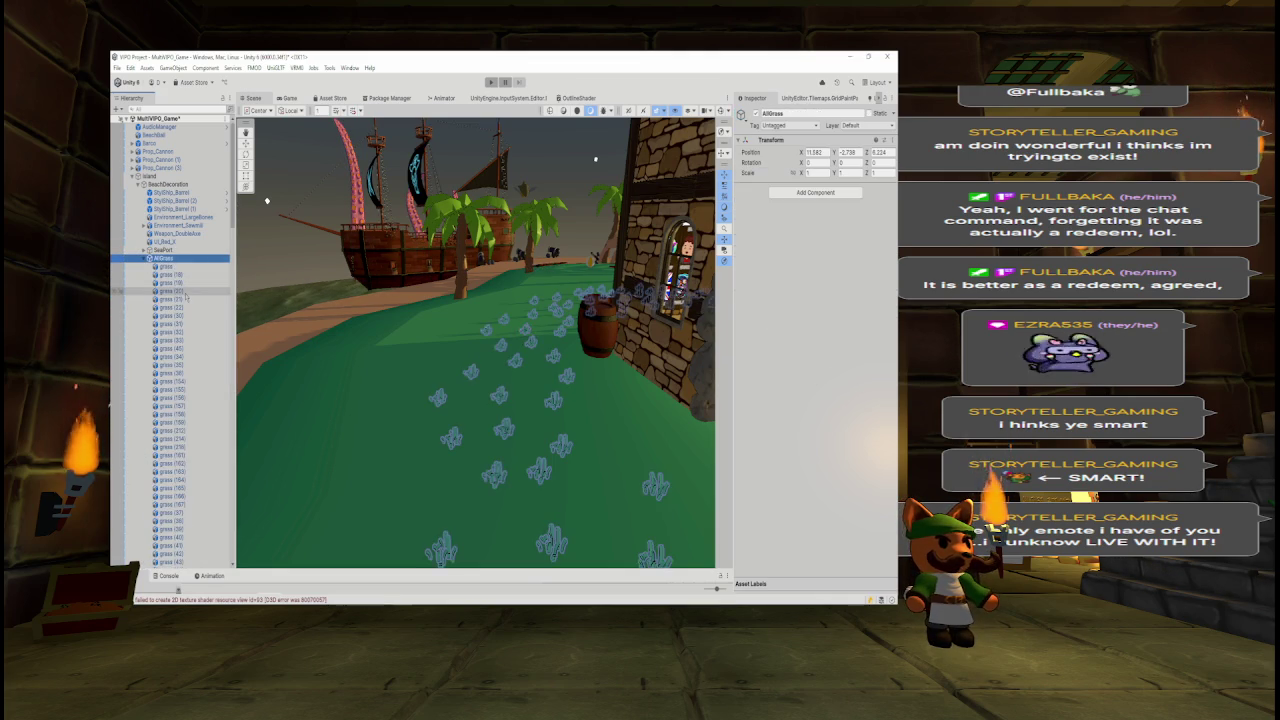
key(Left)
key(Down)
key(Right)
key(Left)
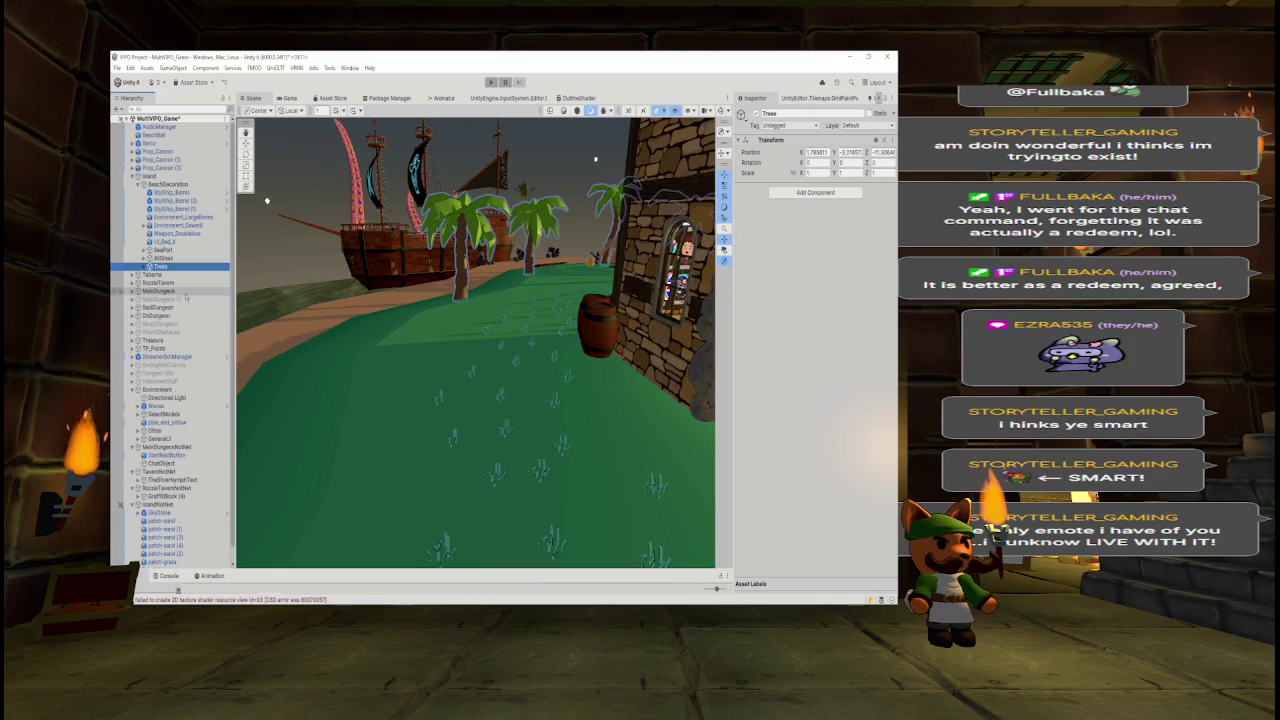
- Move BeachDecoration into IslandNotNet, delete the empty Island group, and collapse IslandNotNet
click(137, 185)
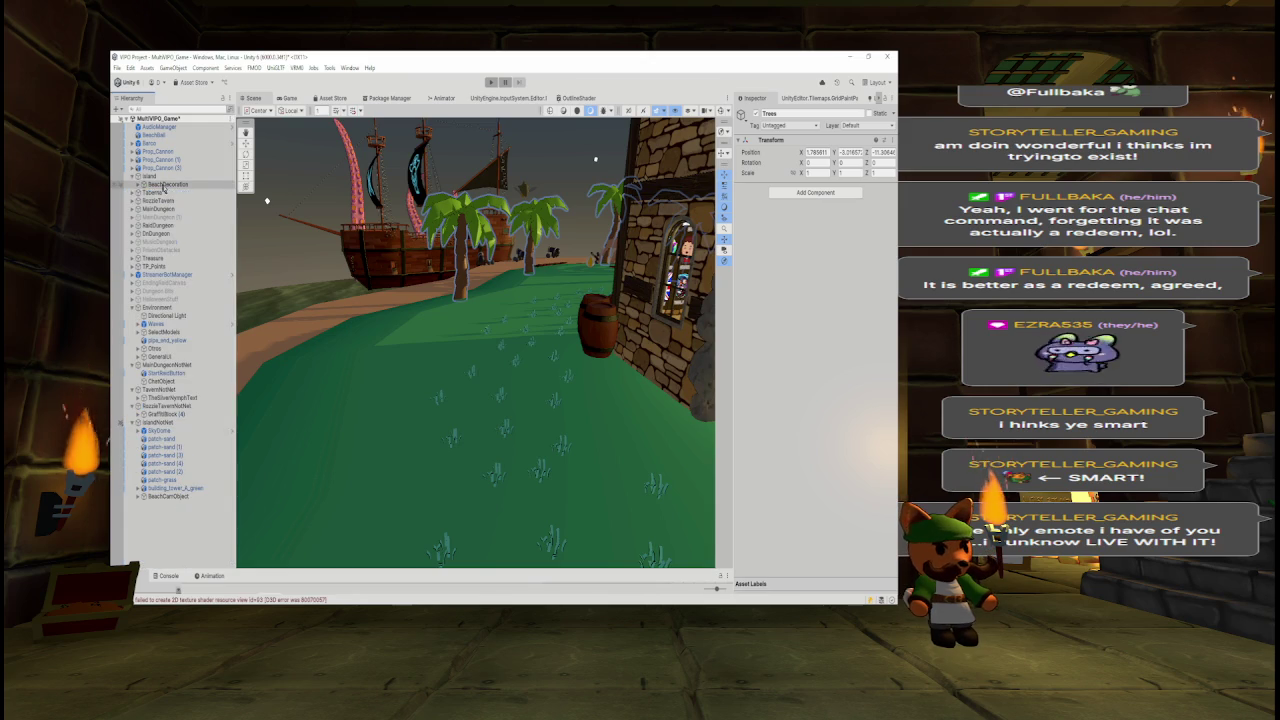
click(167, 186)
drag(165, 424, 164, 423)
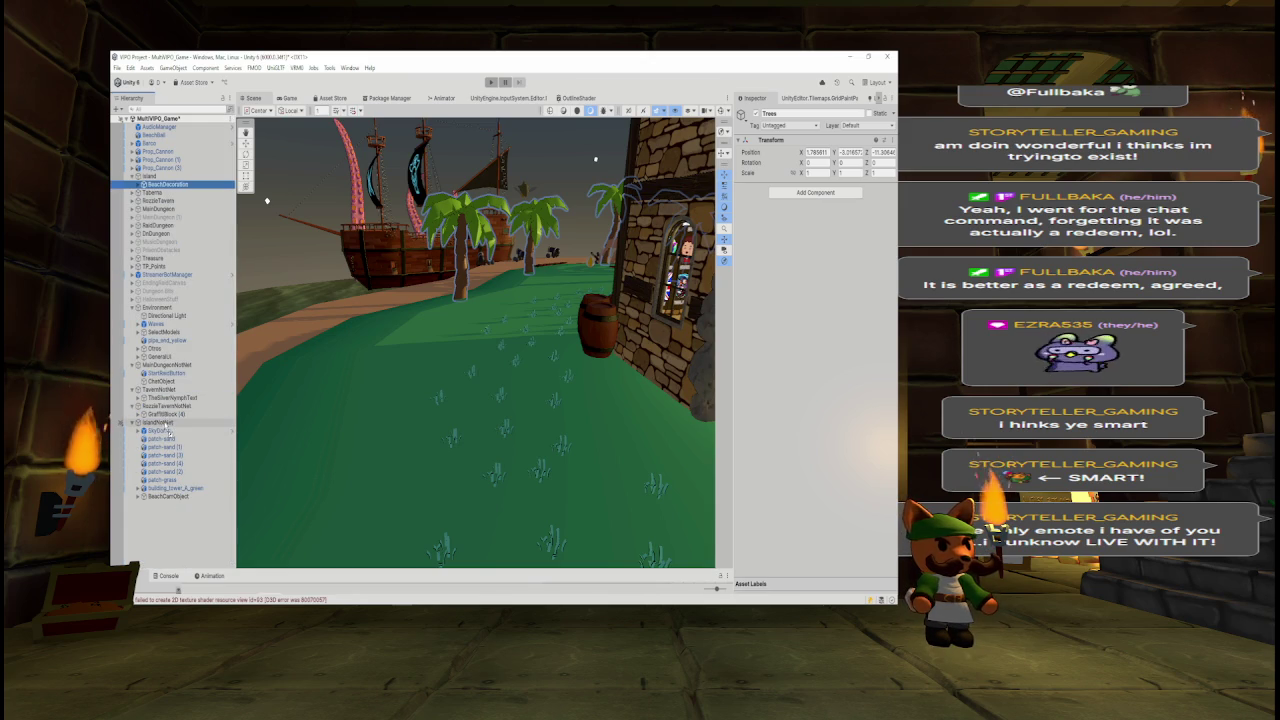
click(152, 175)
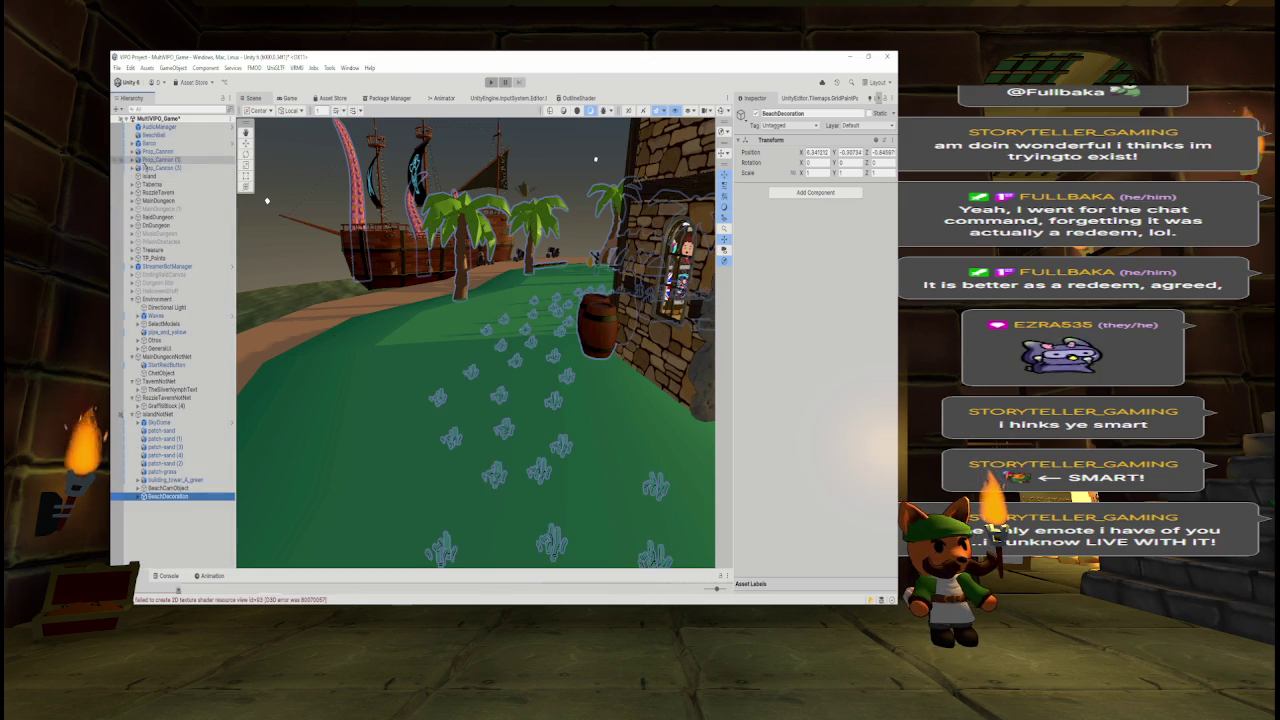
key(Delete)
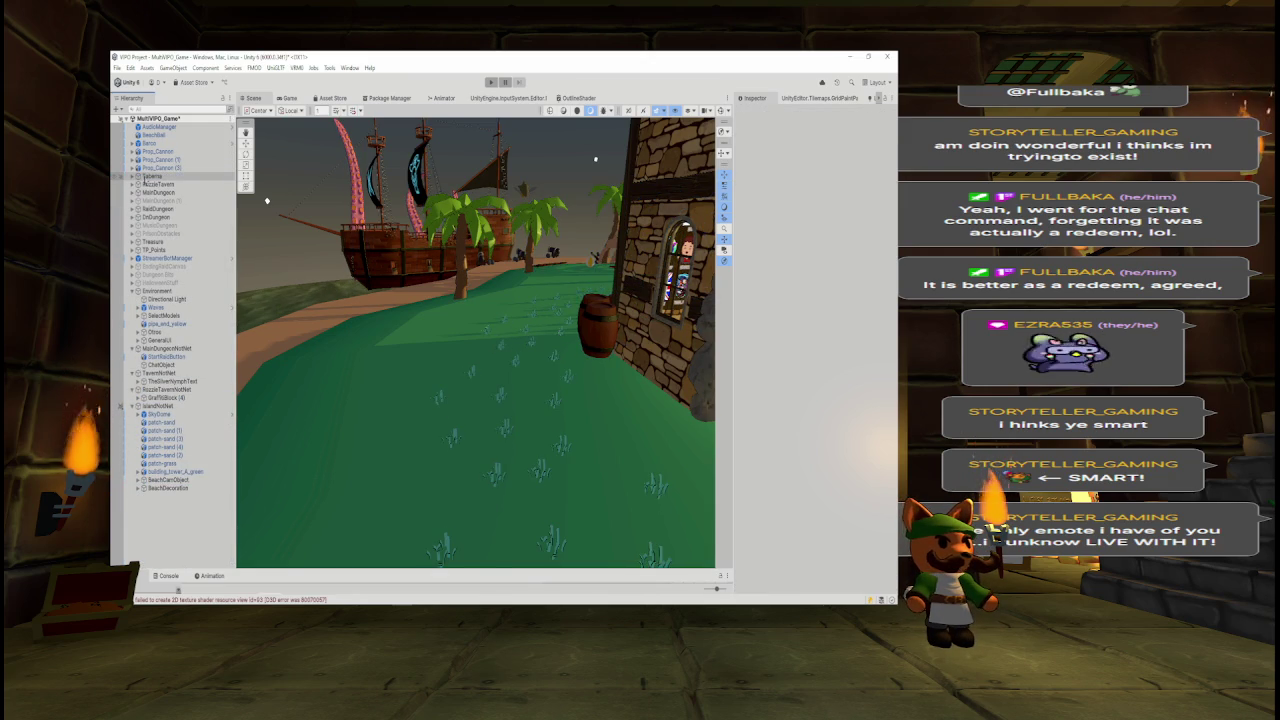
click(132, 406)
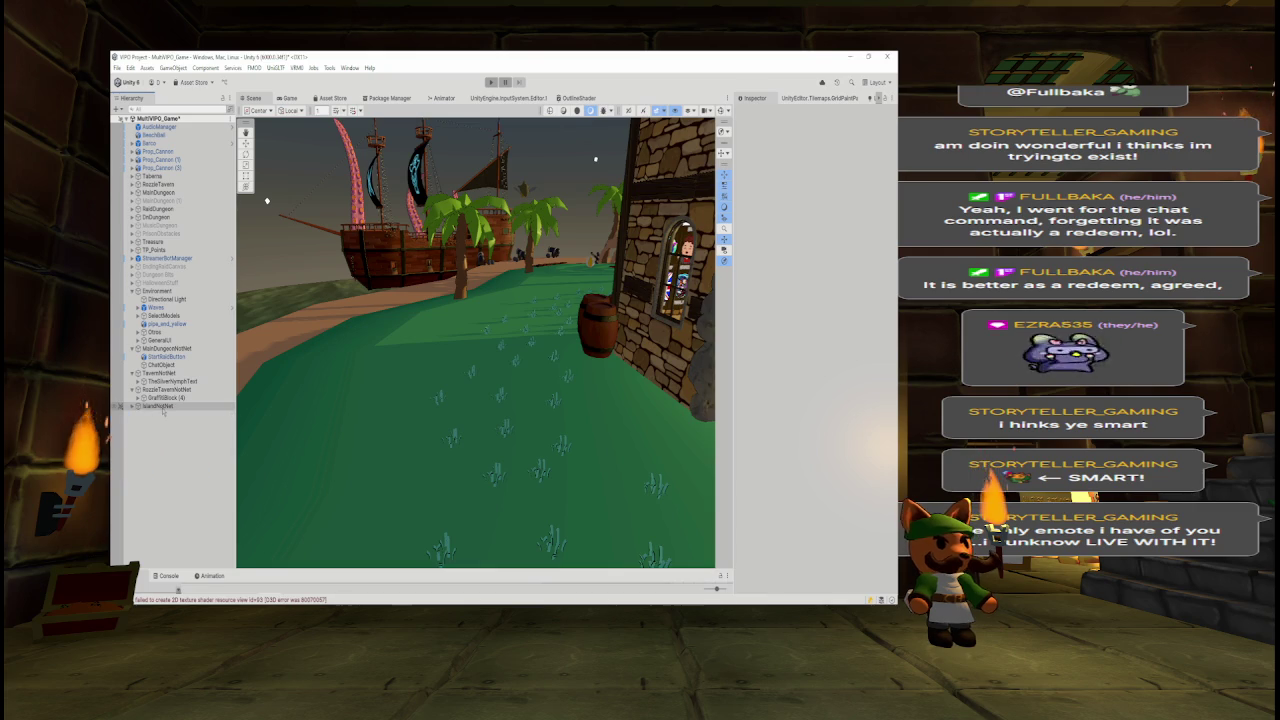
click(133, 290)
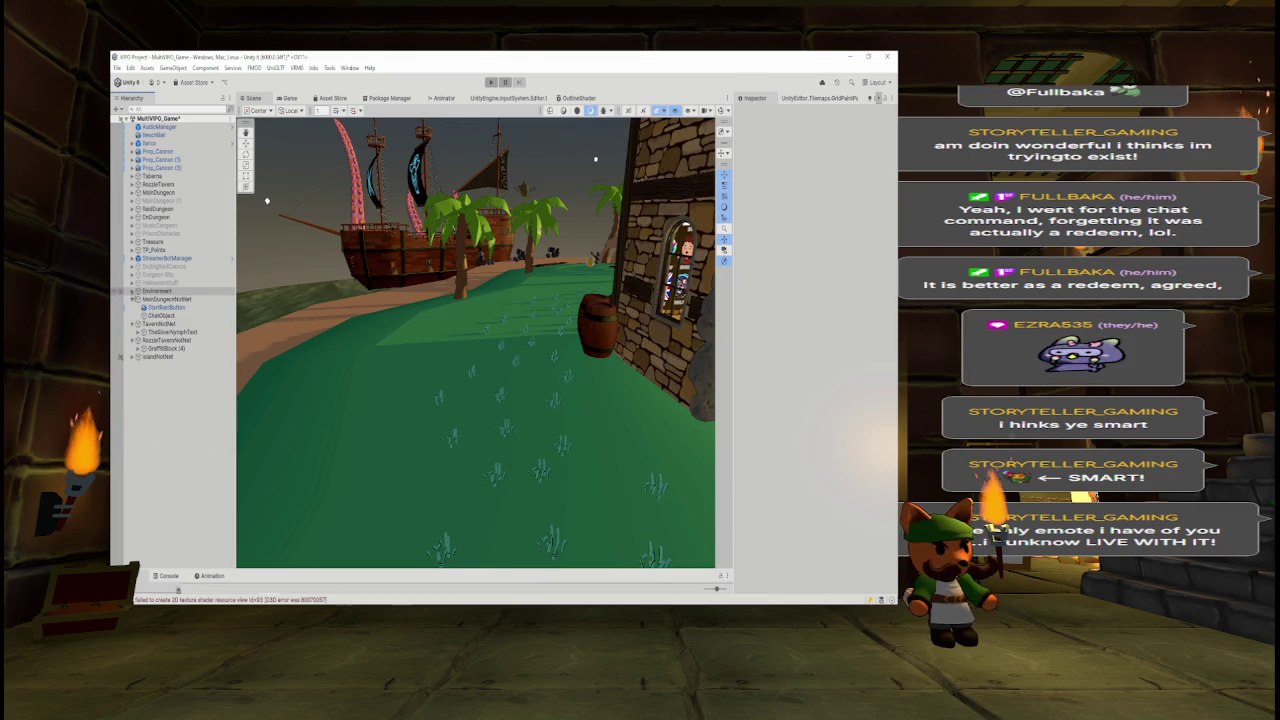
click(133, 290)
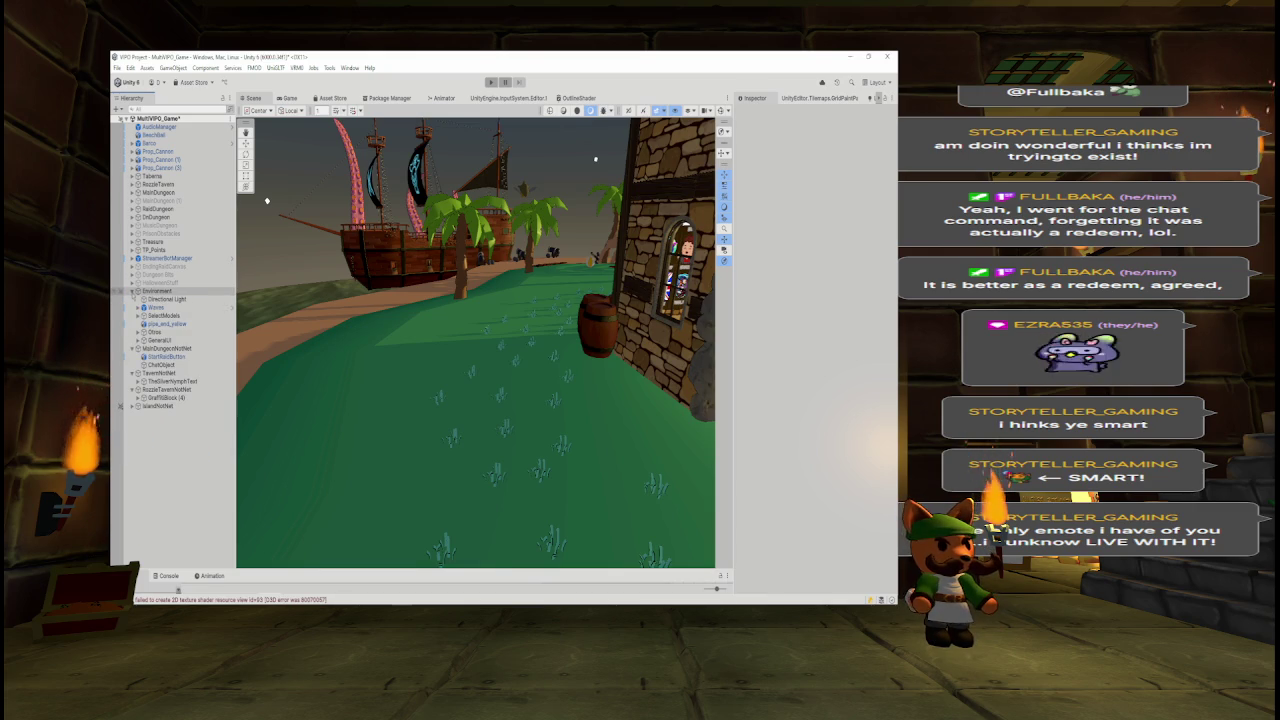
- Collapse the MainDungeonNotNet, TavernNotNet and RozzleTavernNotNet groups and select the four NotNet groups
click(133, 348)
click(137, 373)
click(137, 356)
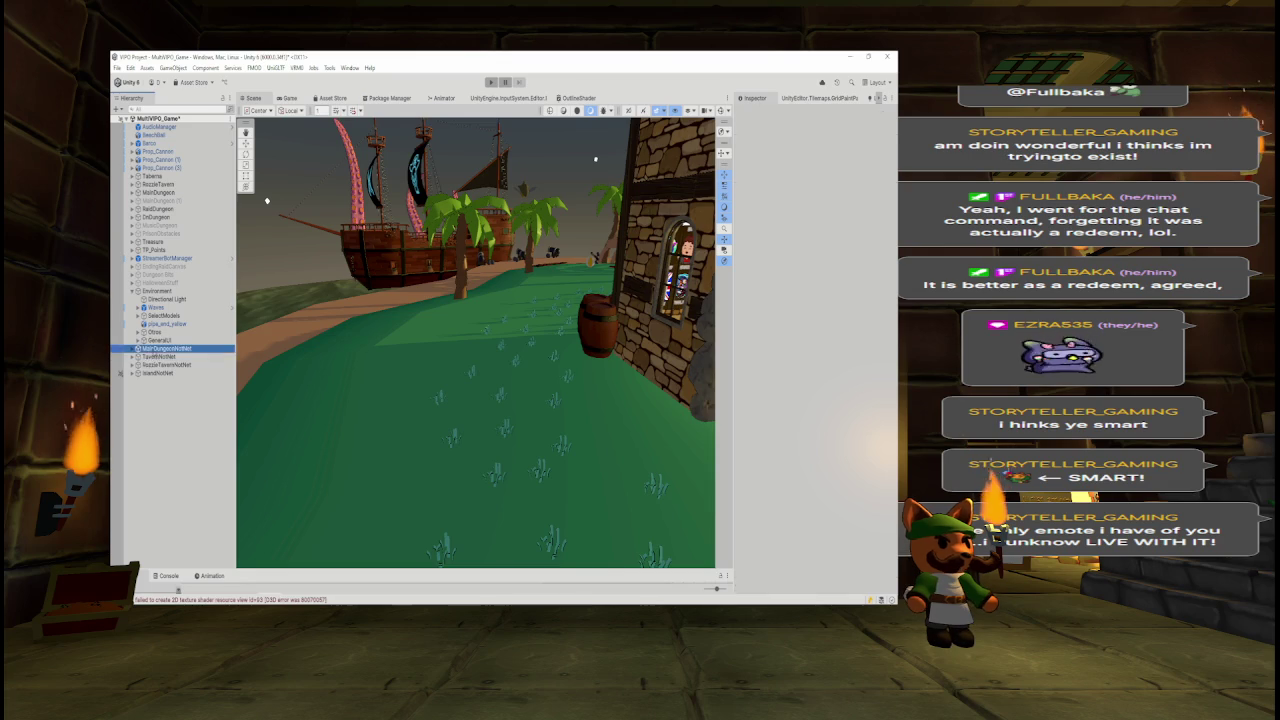
click(140, 348)
shift+click(140, 373)
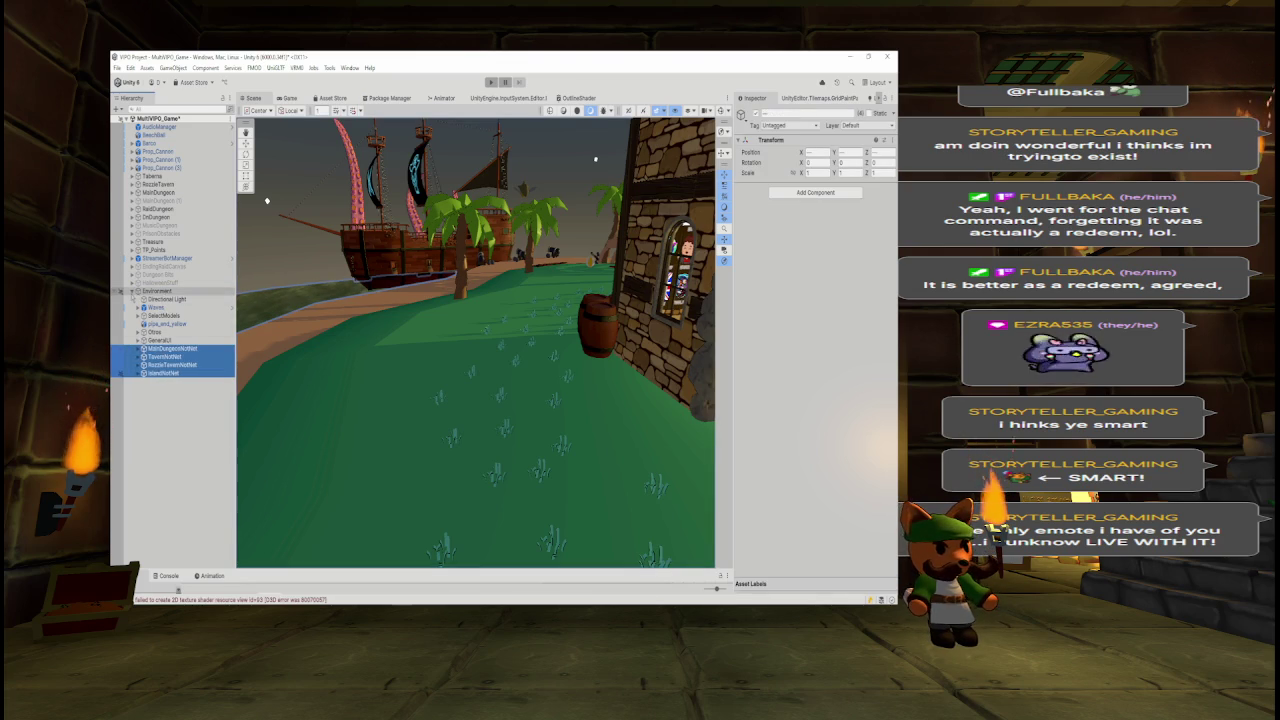
click(132, 292)
click(132, 292)
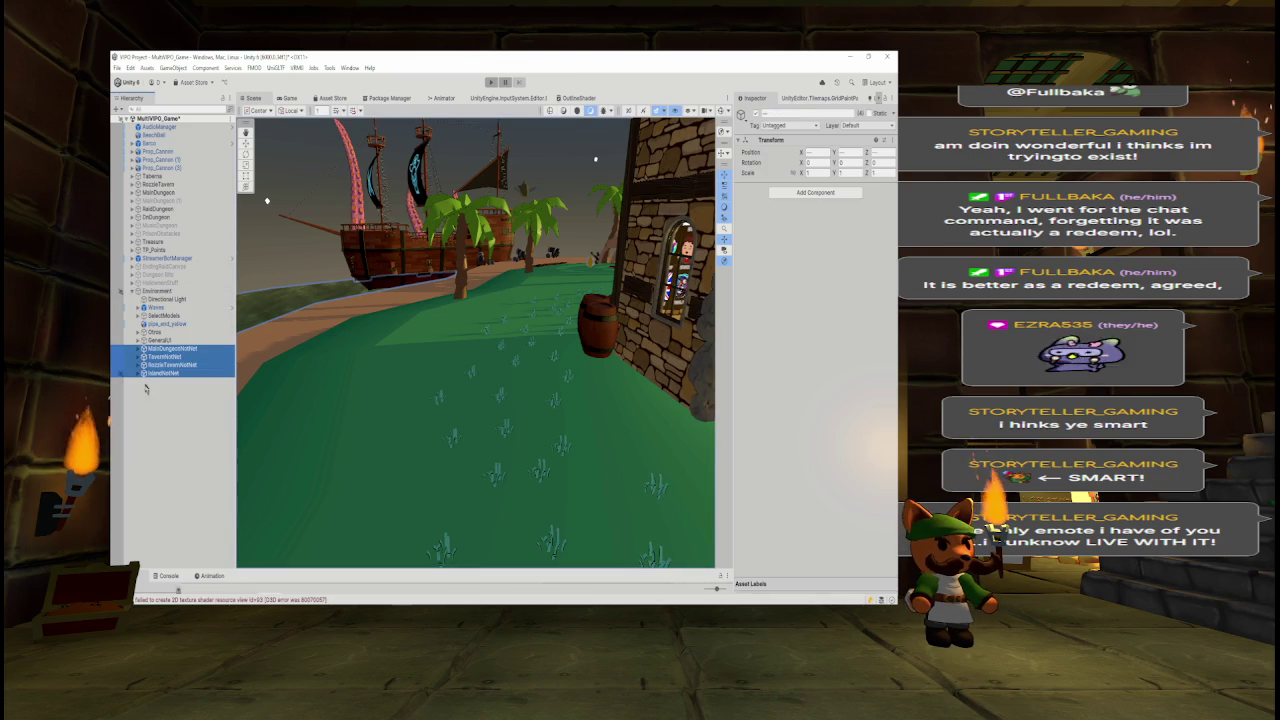
- Expand Taberna to list its contents and frame the tavern building in the Scene view
click(150, 176)
key(Right)
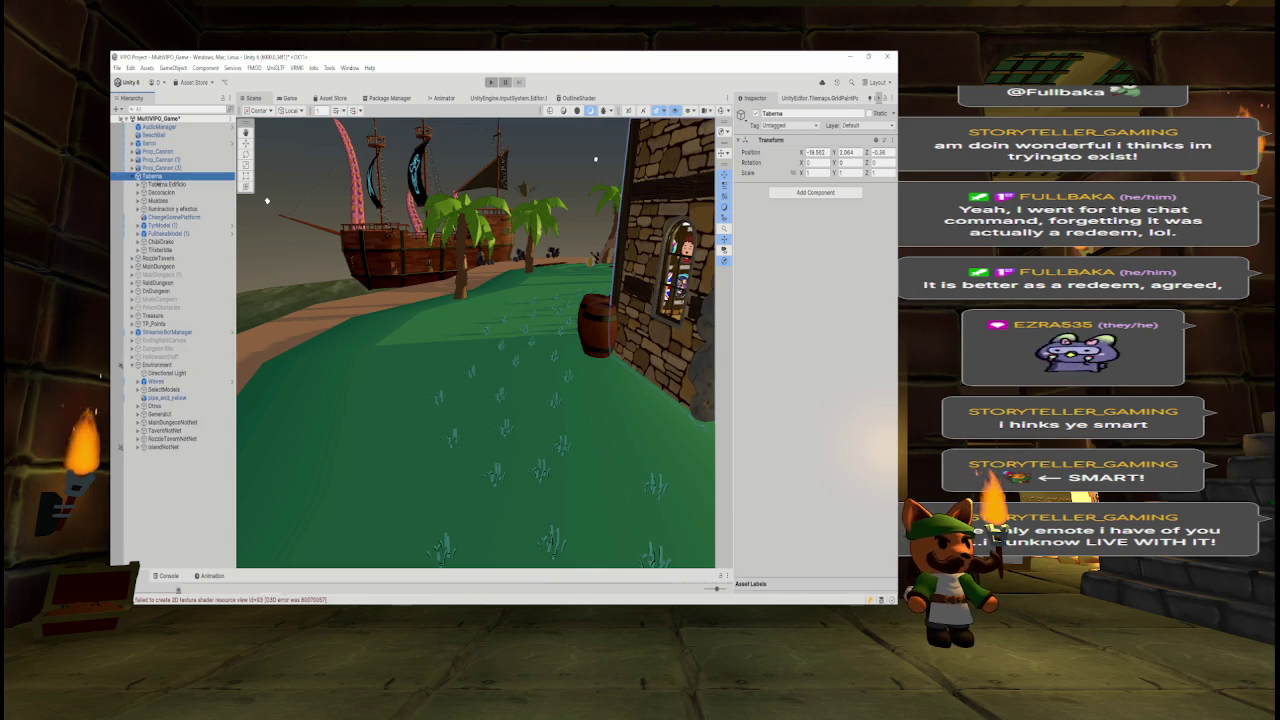
key(f)
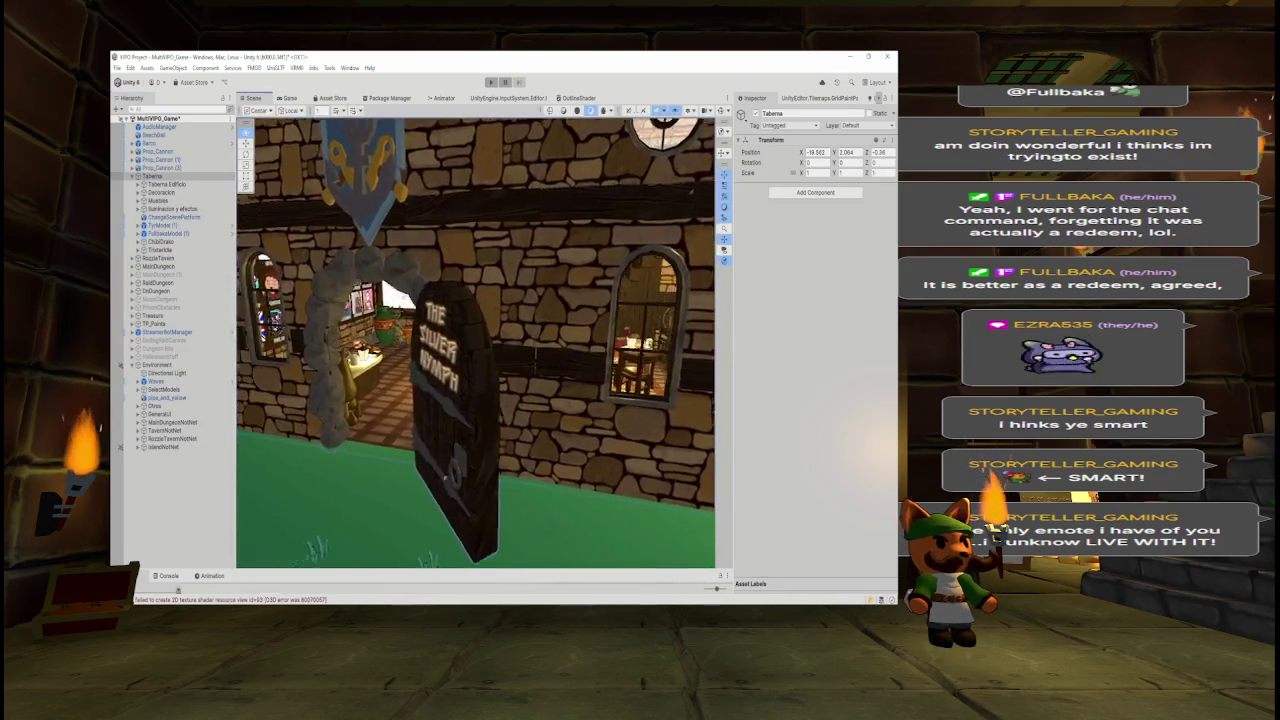
mouse_move(282, 123)
mouse_down()
mouse_move(254, 224)
mouse_move(335, 309)
mouse_move(550, 309)
mouse_up()
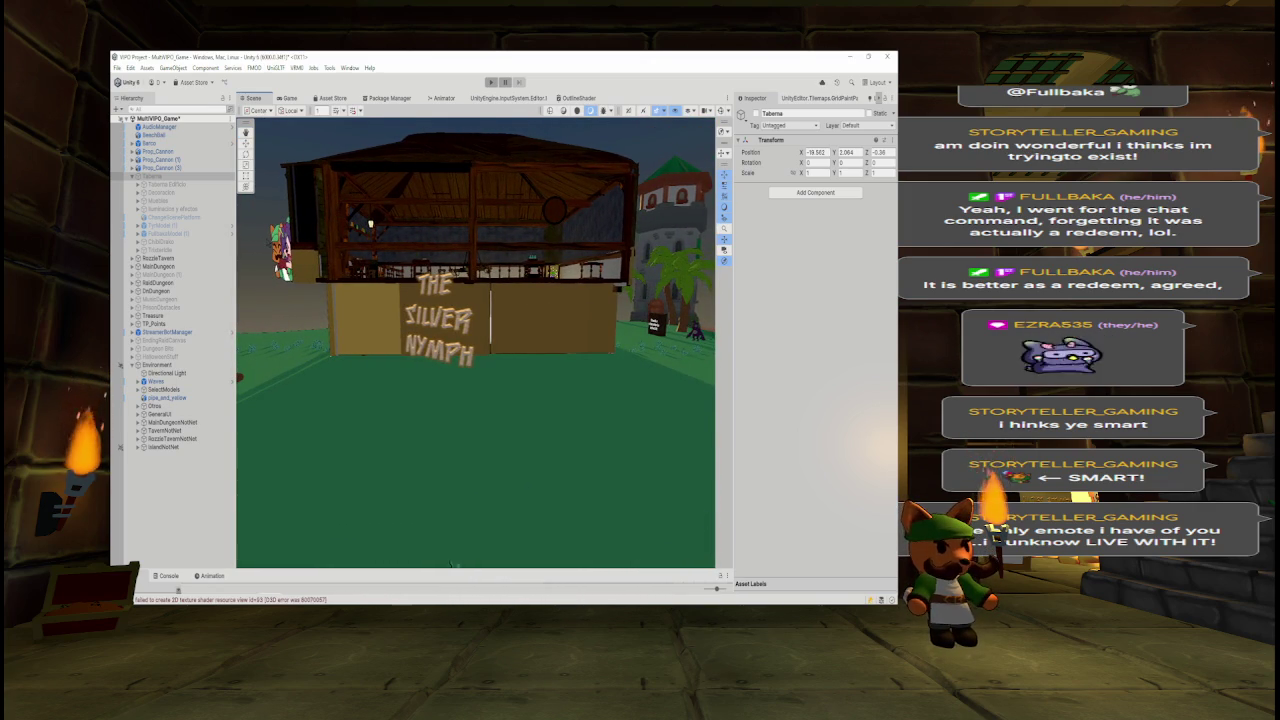
key(alt+shift+a)
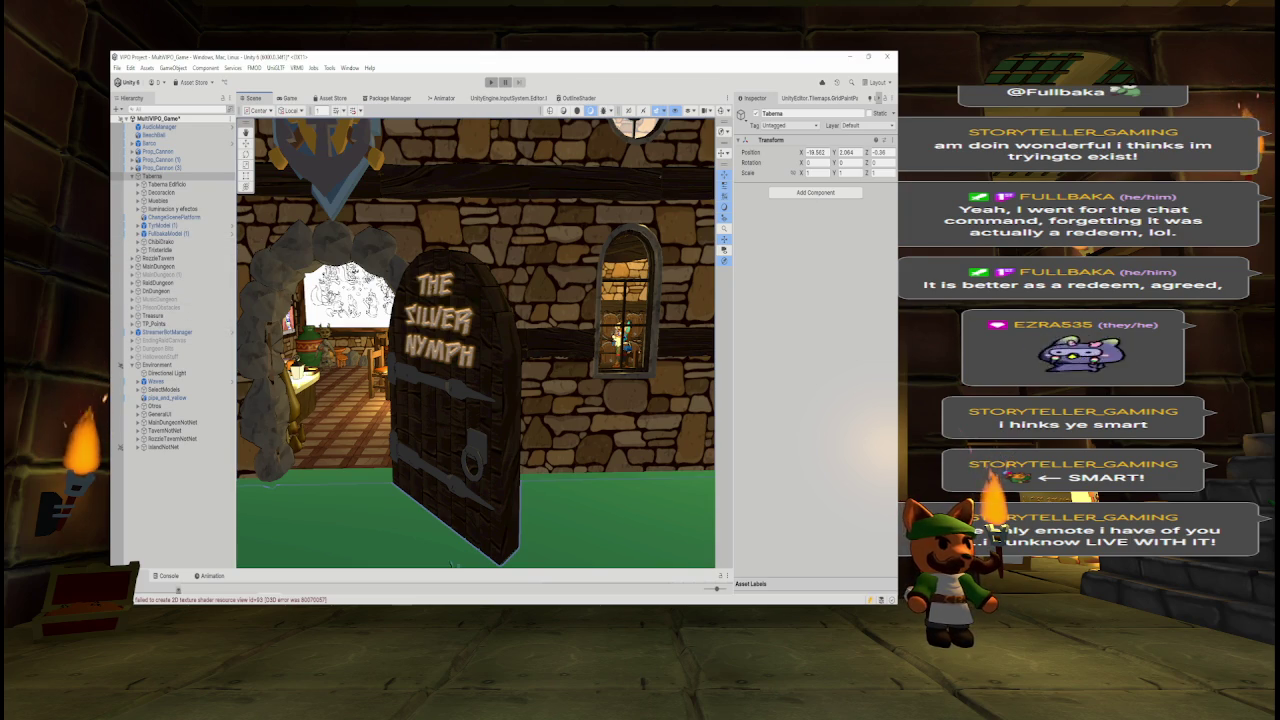
- Orbit the Scene view around the tavern door and select the Silver Nymph sign
drag(476, 400, 555, 396)
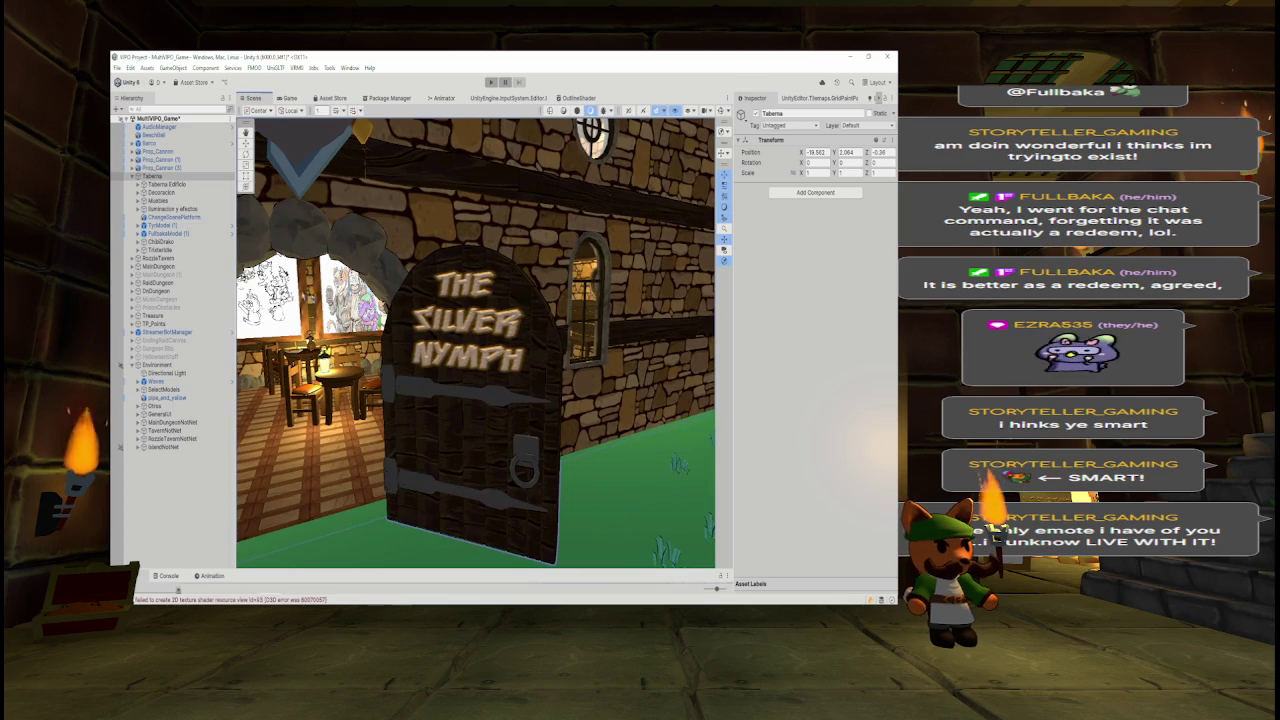
click(160, 274)
right_click(438, 330)
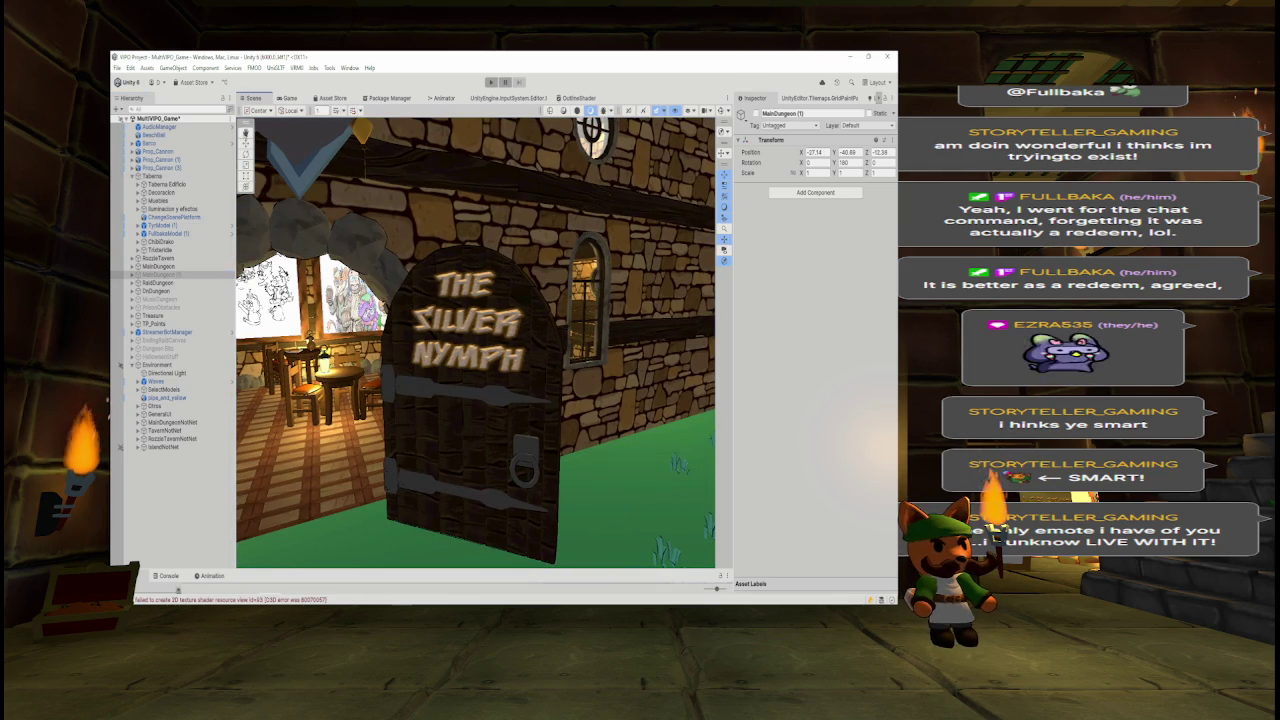
drag(429, 345, 432, 332)
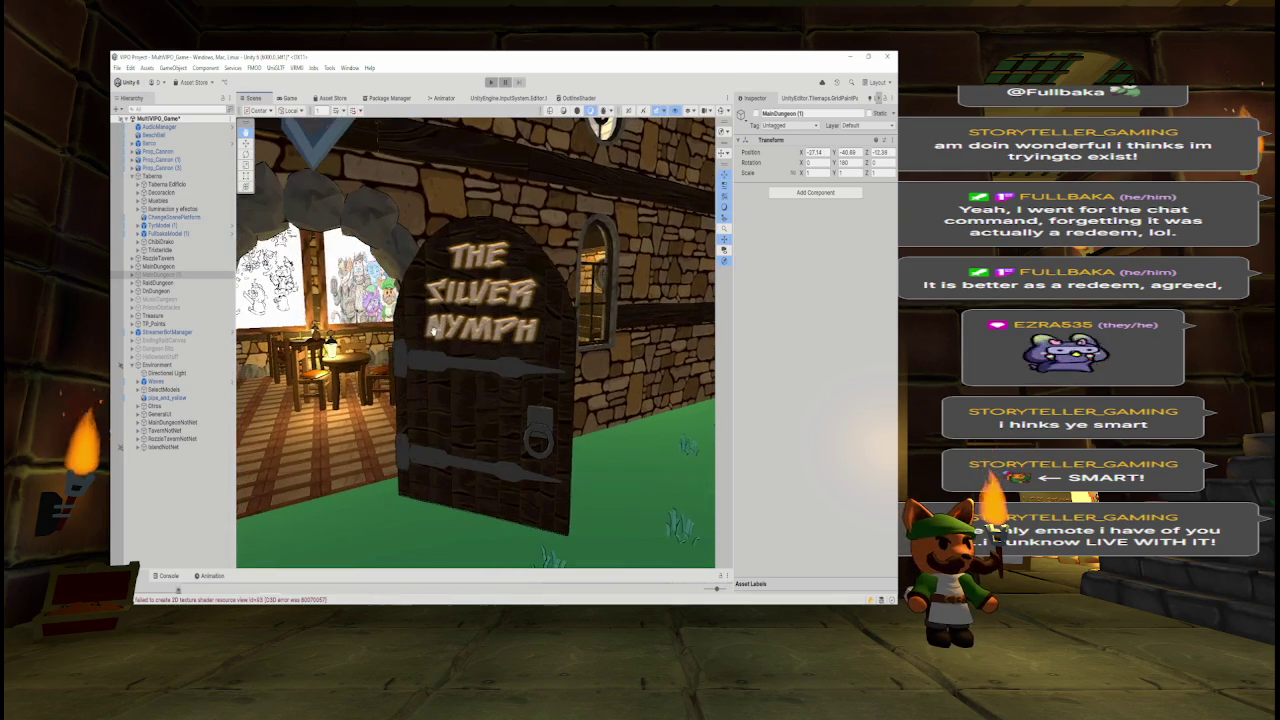
double_click(157, 283)
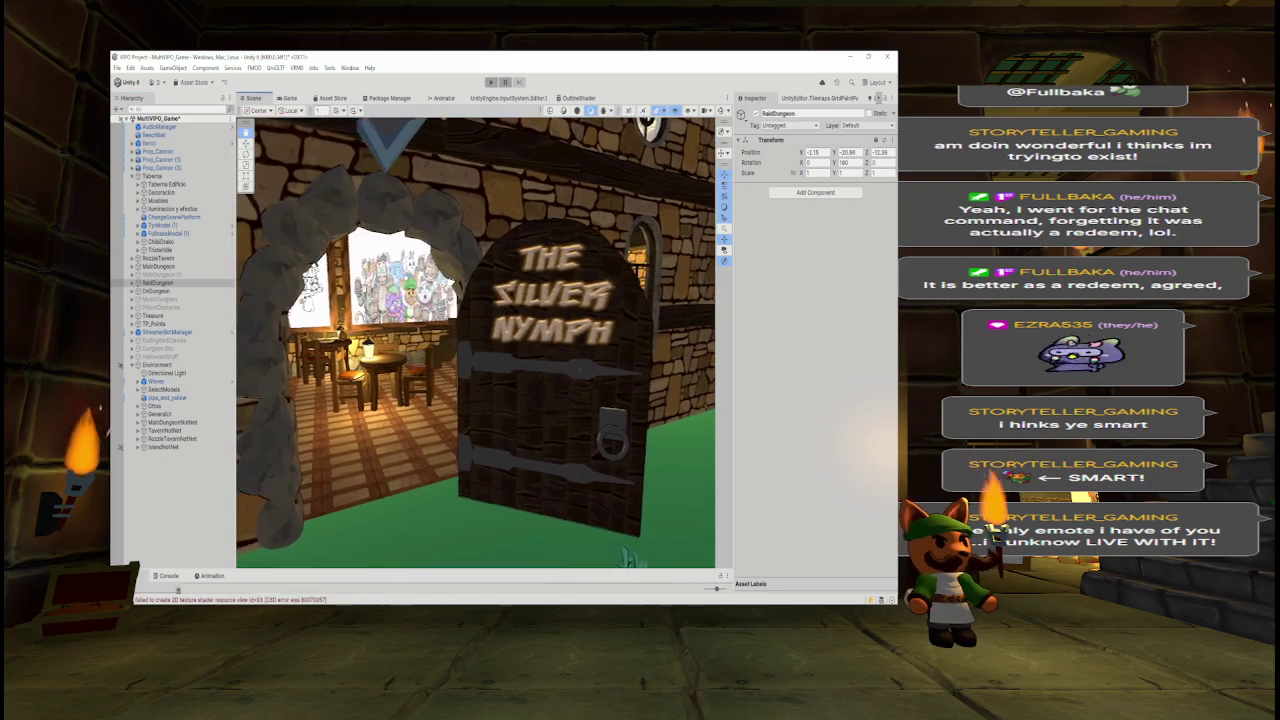
click(506, 302)
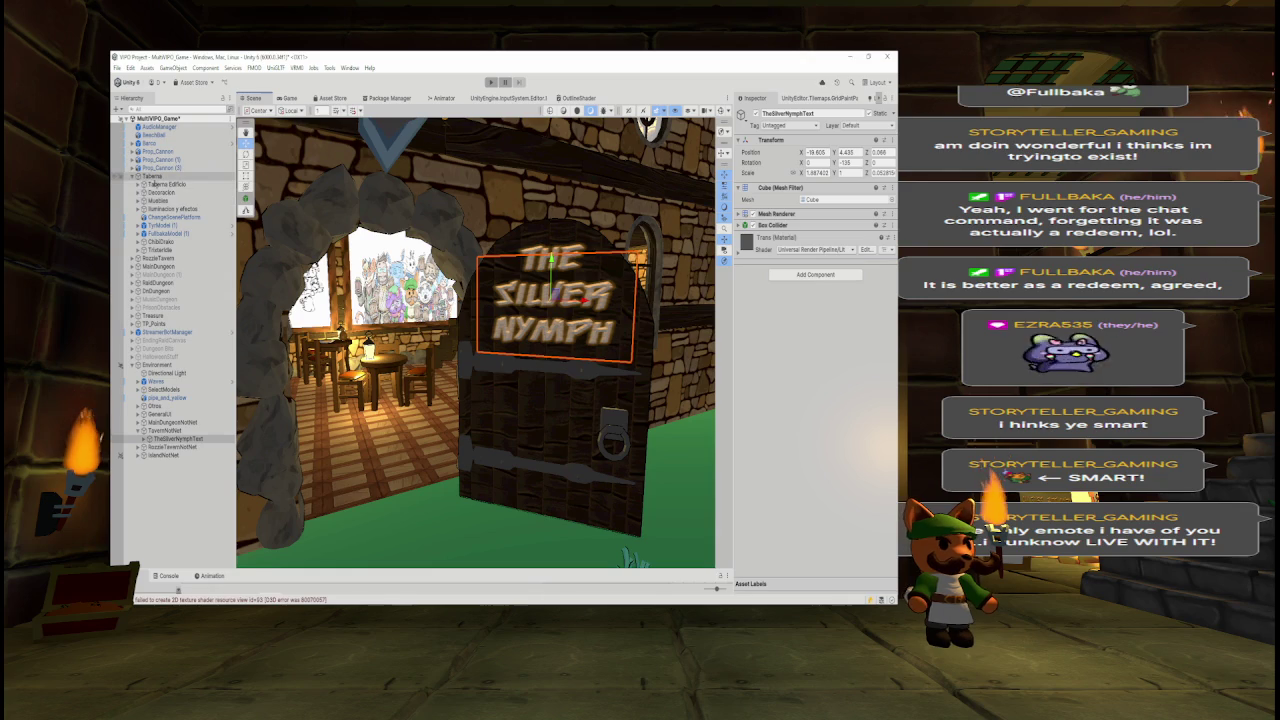
- Move ChangeScenePlatform, TyrModel (1) and FullbakaModel (1) from Taberna into TavernNotNet
click(172, 185)
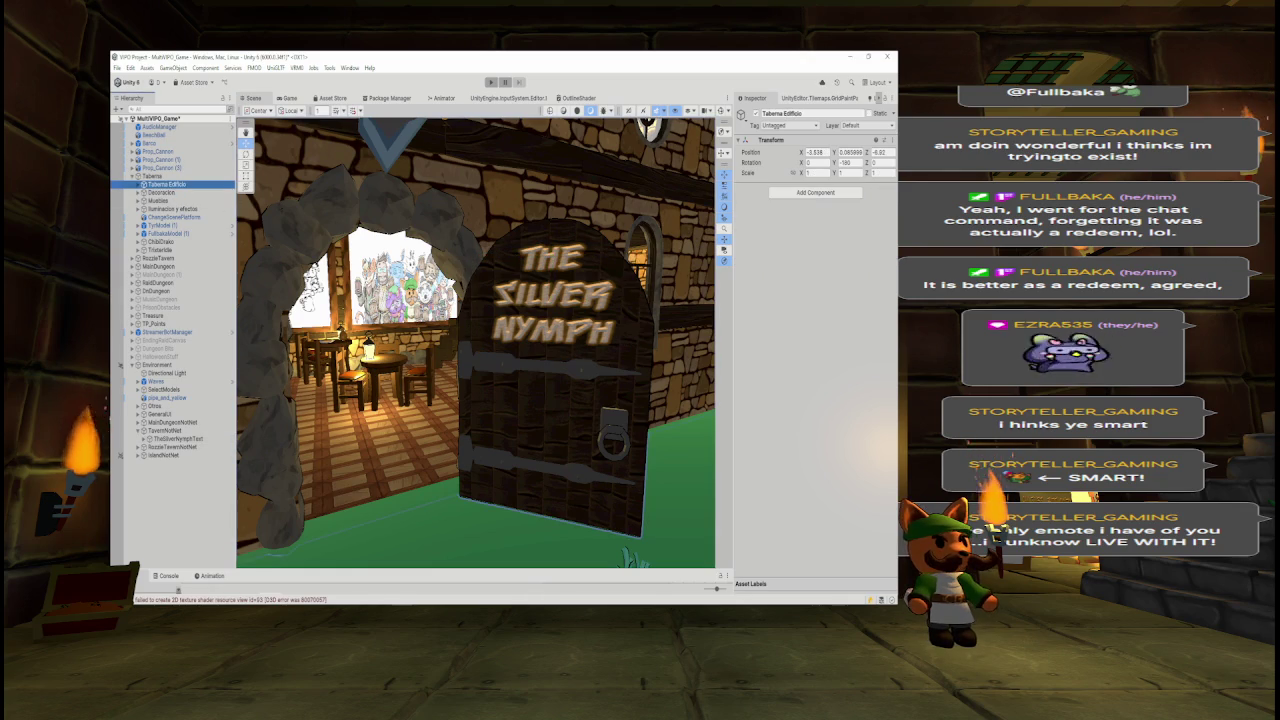
click(174, 217)
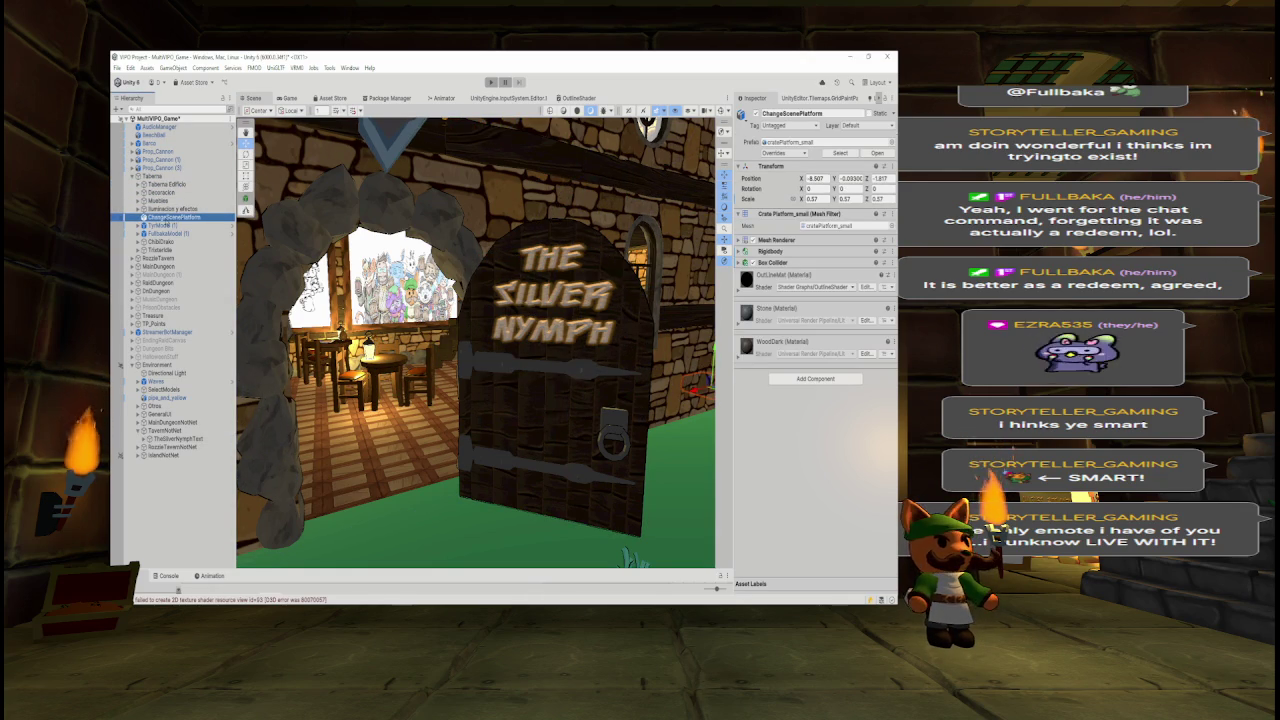
drag(170, 217, 177, 440)
click(170, 217)
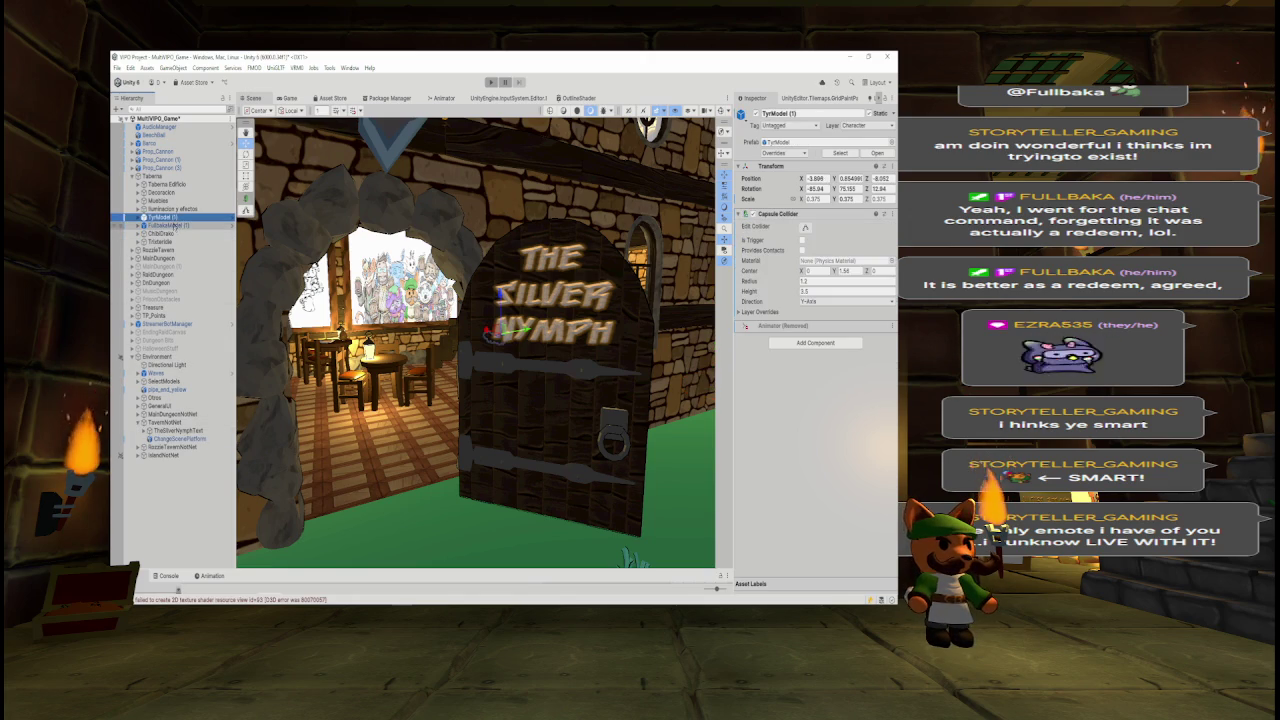
ctrl+click(175, 226)
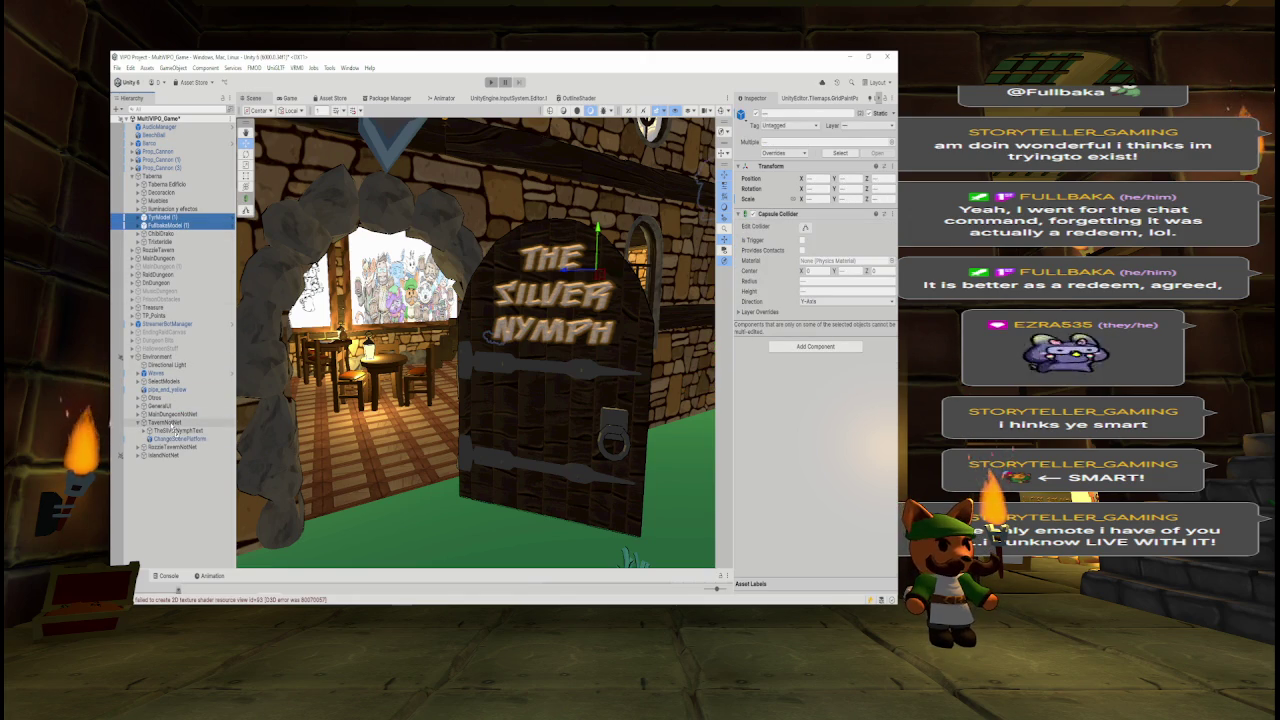
drag(172, 428, 170, 423)
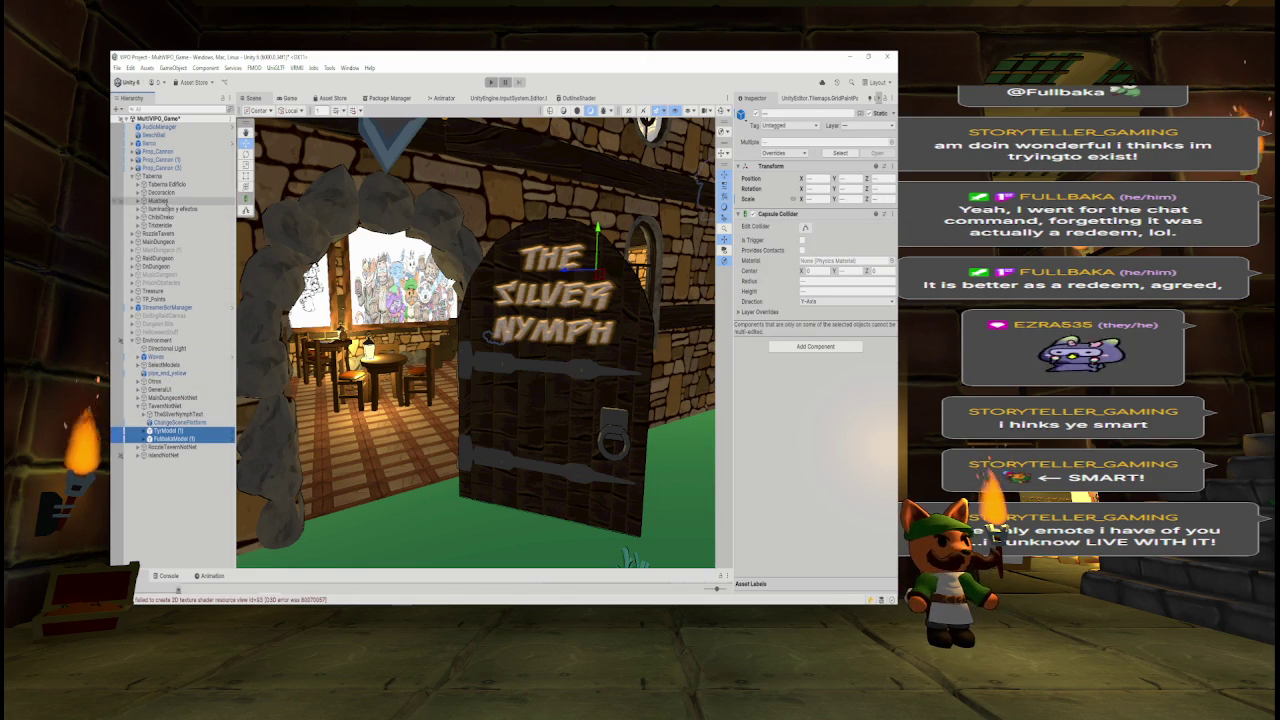
- Rename Tristeridle to KitsuneModel and move it with ChibiDraco into TavernNotNet
click(160, 225)
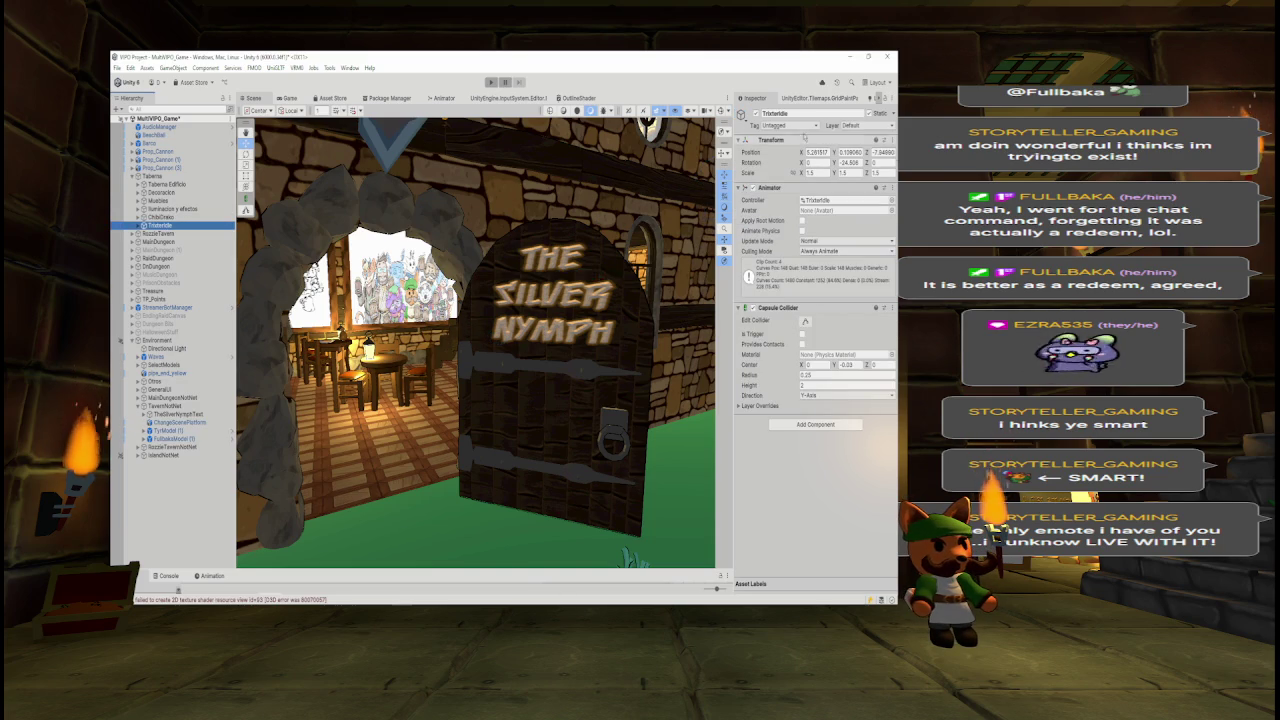
click(776, 113)
key(BackSpace)
text(KitsuneModel)
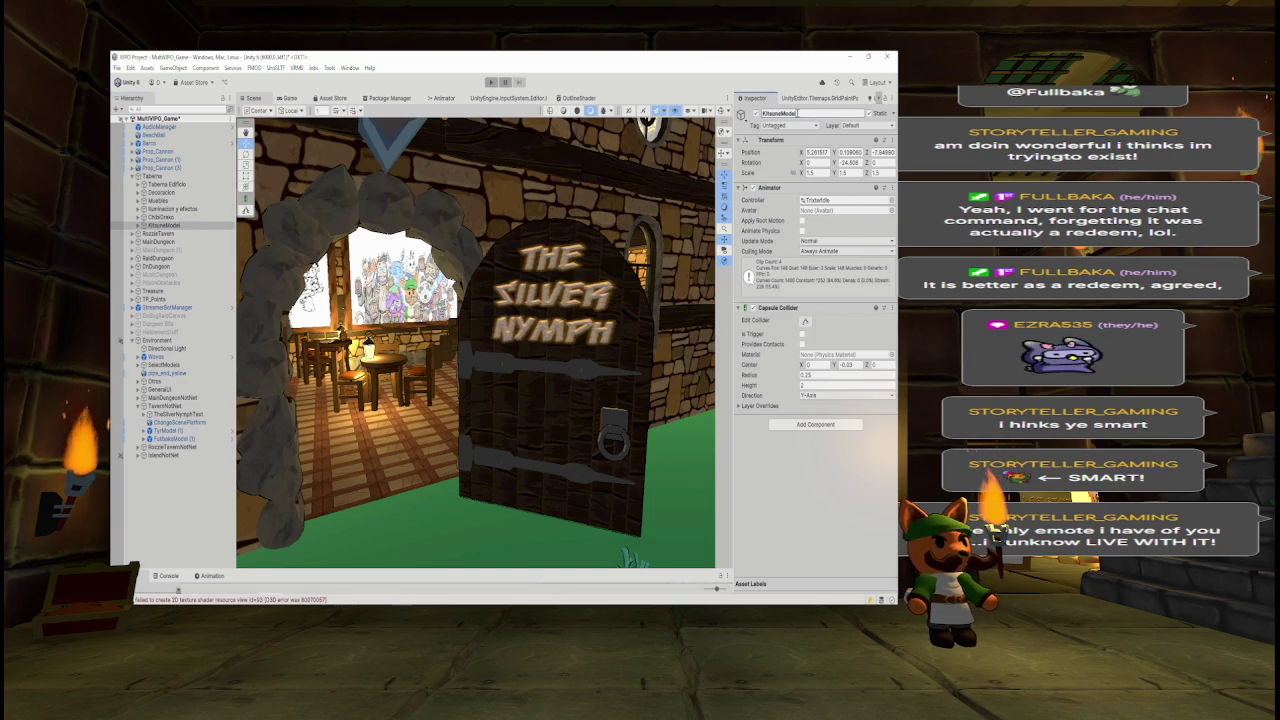
ctrl+click(160, 217)
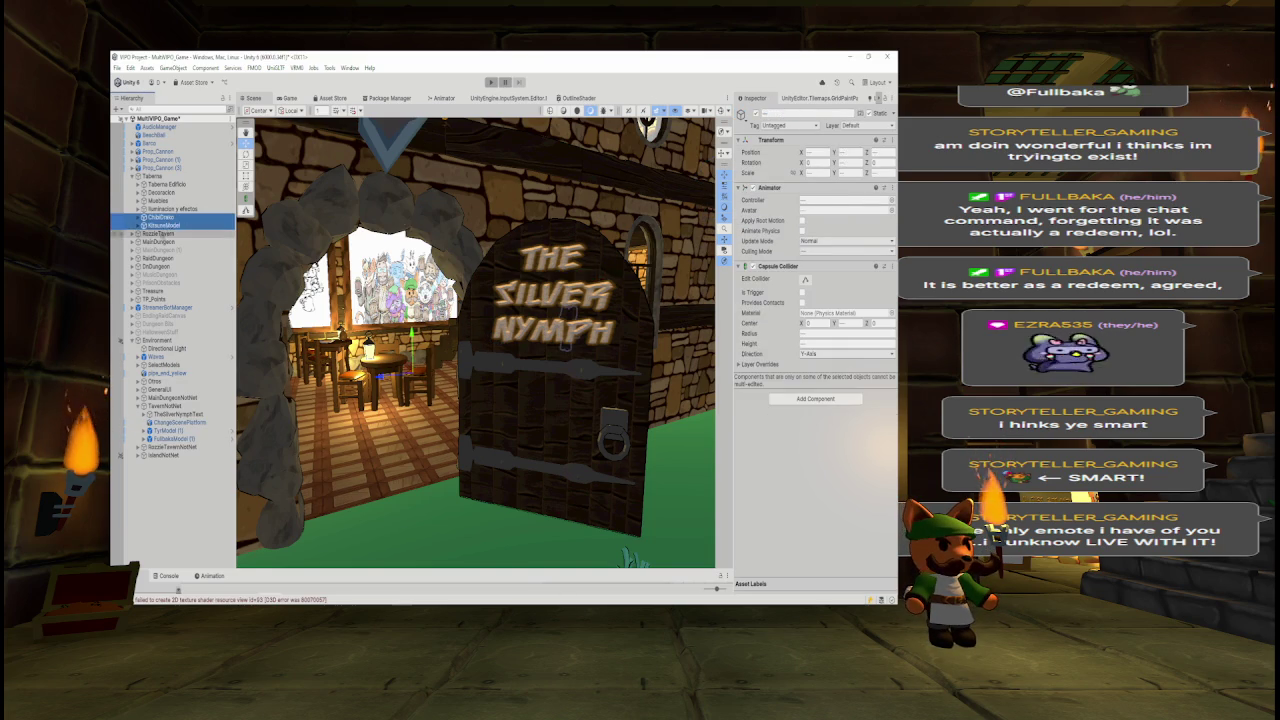
drag(178, 373, 172, 428)
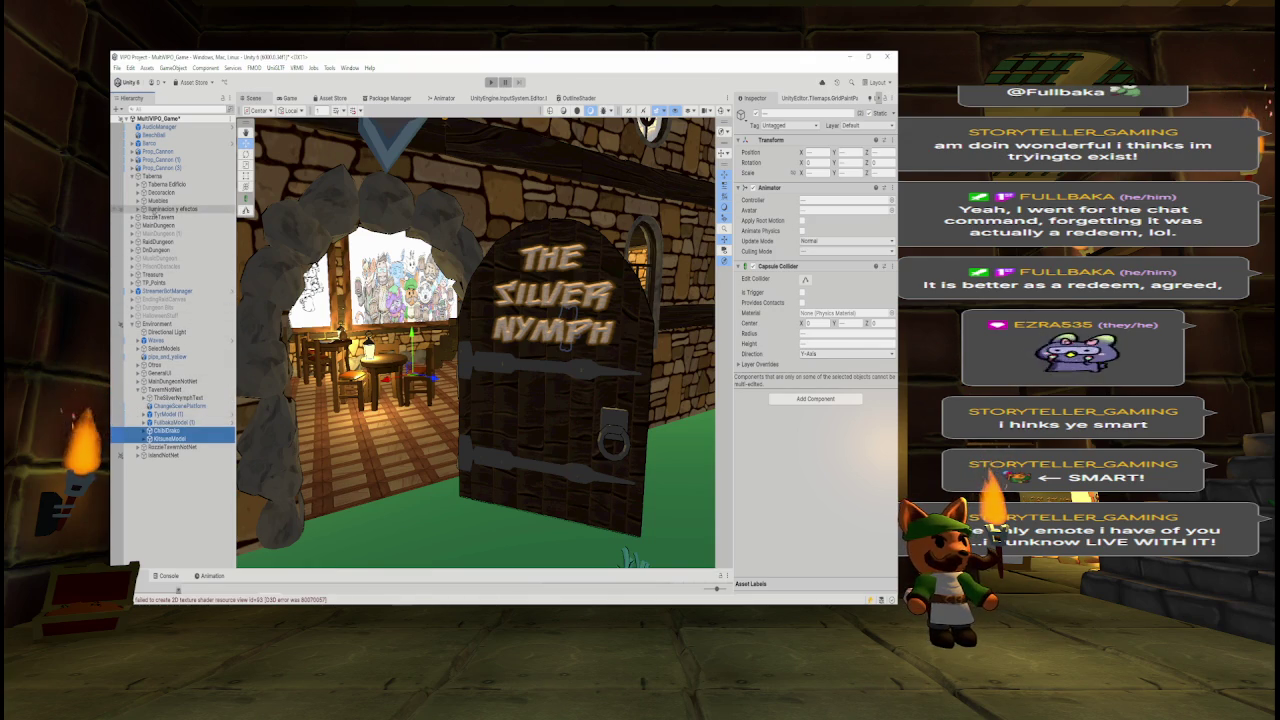
- Select the character models from TyrModel (1) through KitsuneModel for grouping
click(165, 413)
shift+click(170, 438)
right_click(176, 426)
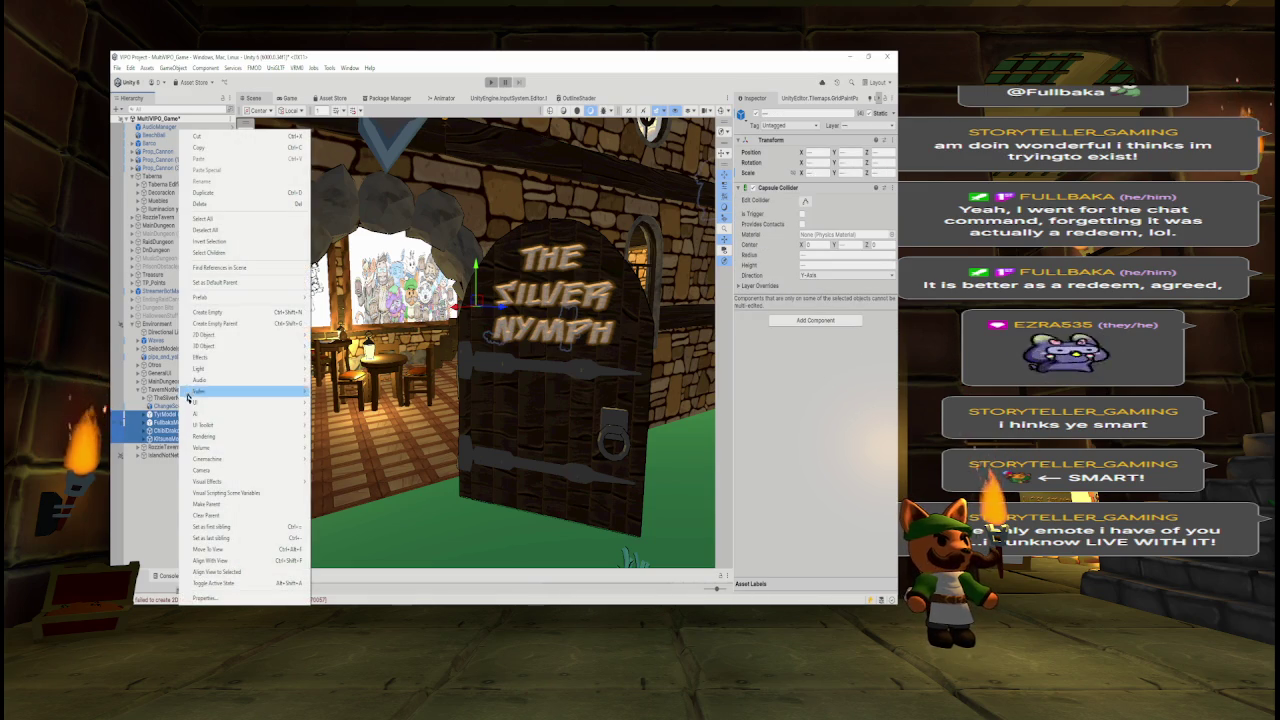
- Put the four selected character models under a new collapsed CharactersInsideTavern parent
click(214, 324)
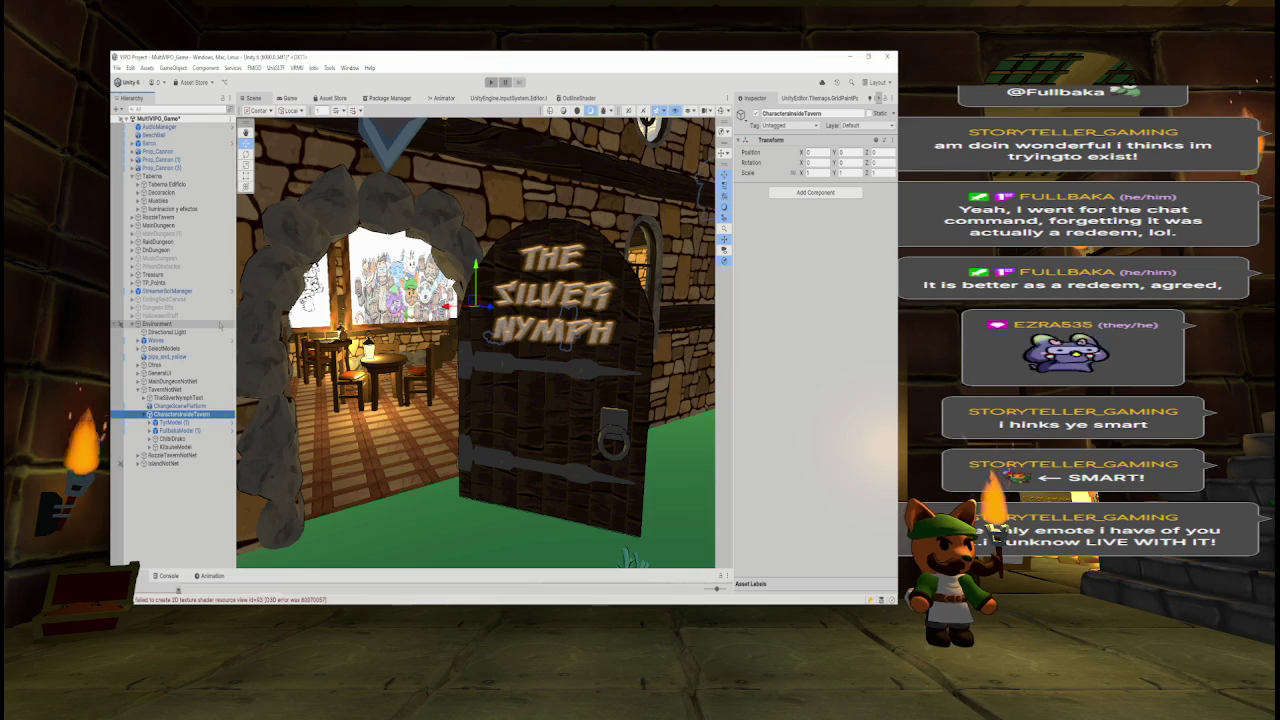
key(Left)
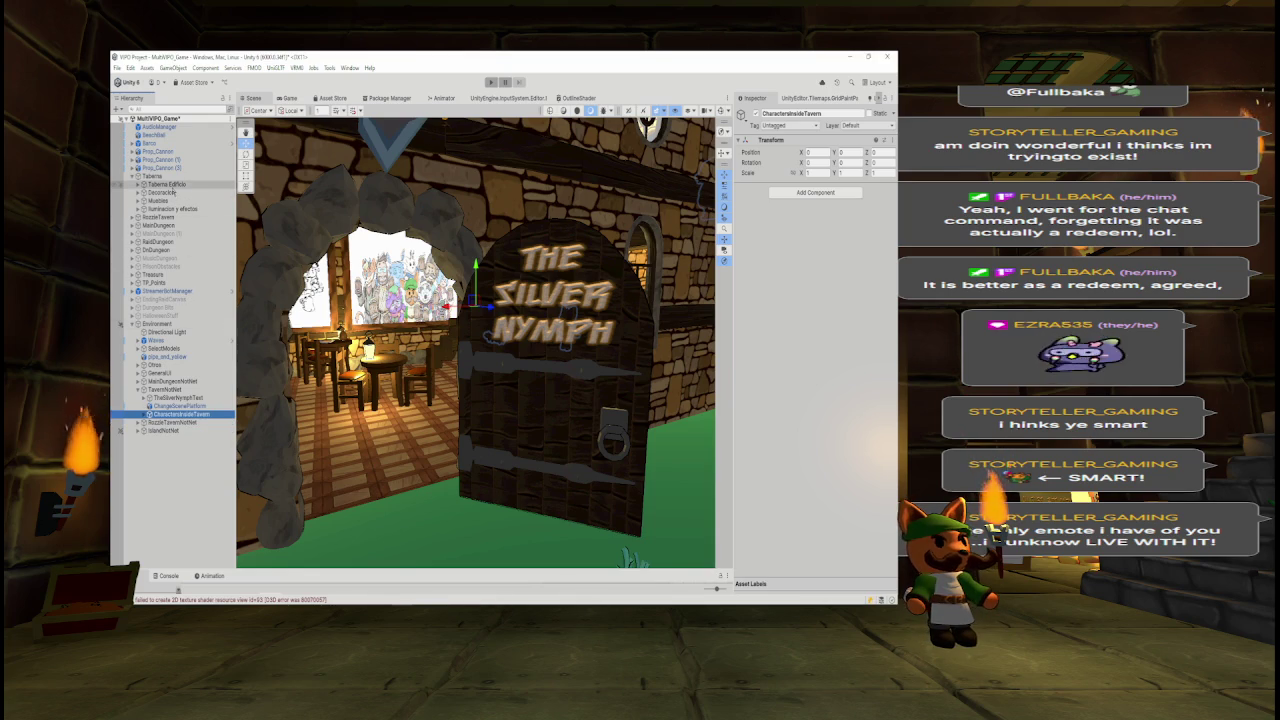
click(166, 185)
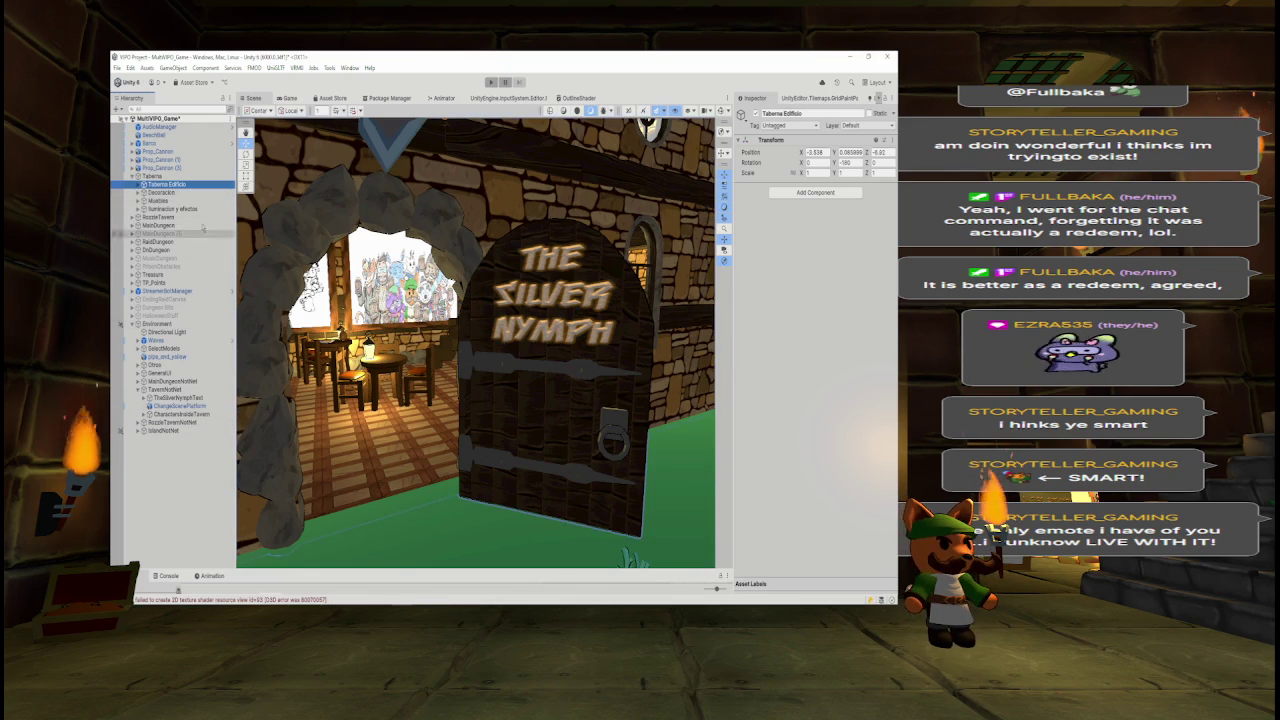
- Frame the Taberna Edificio building and toggle its walls off and on to look inside
drag(163, 204, 161, 186)
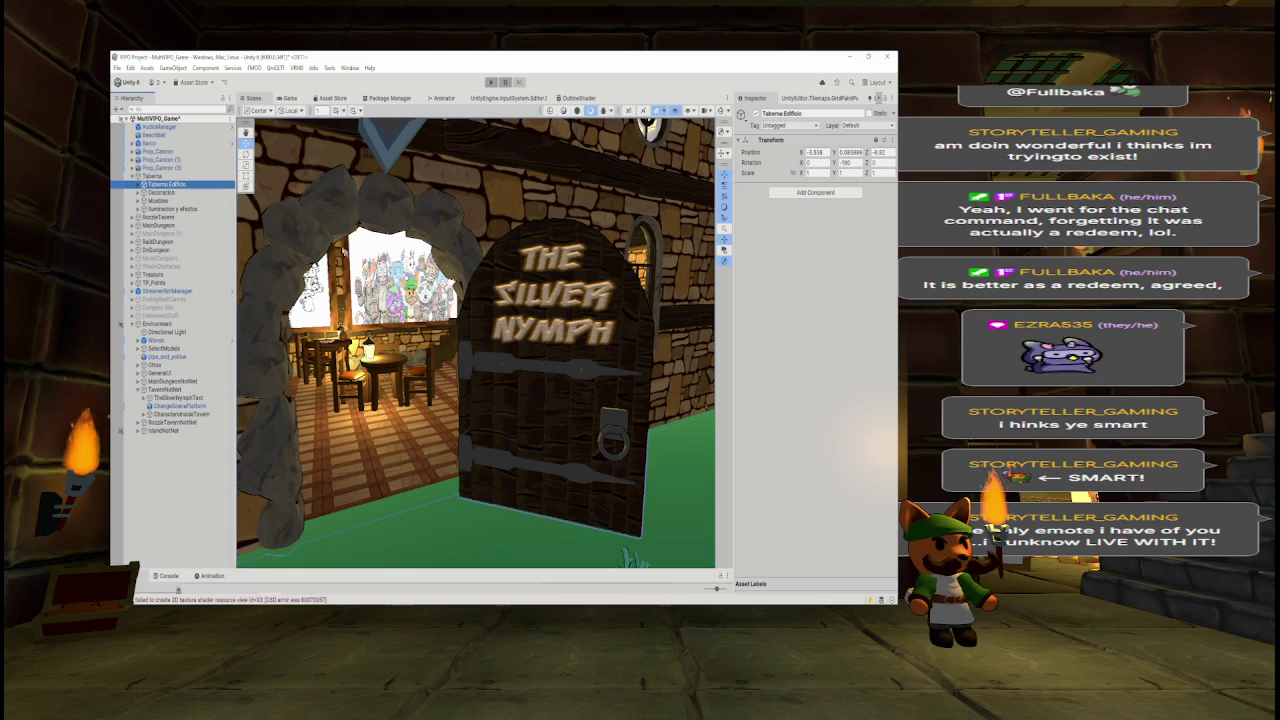
key(Right)
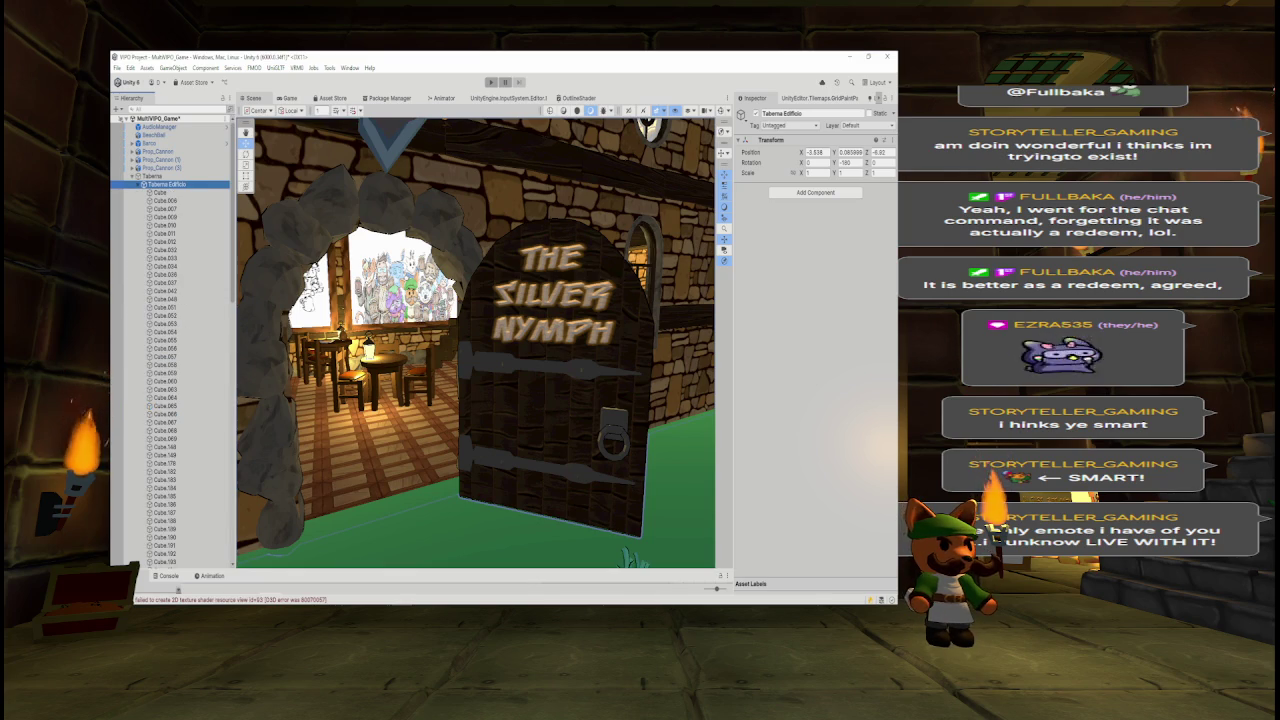
key(Left)
key(f)
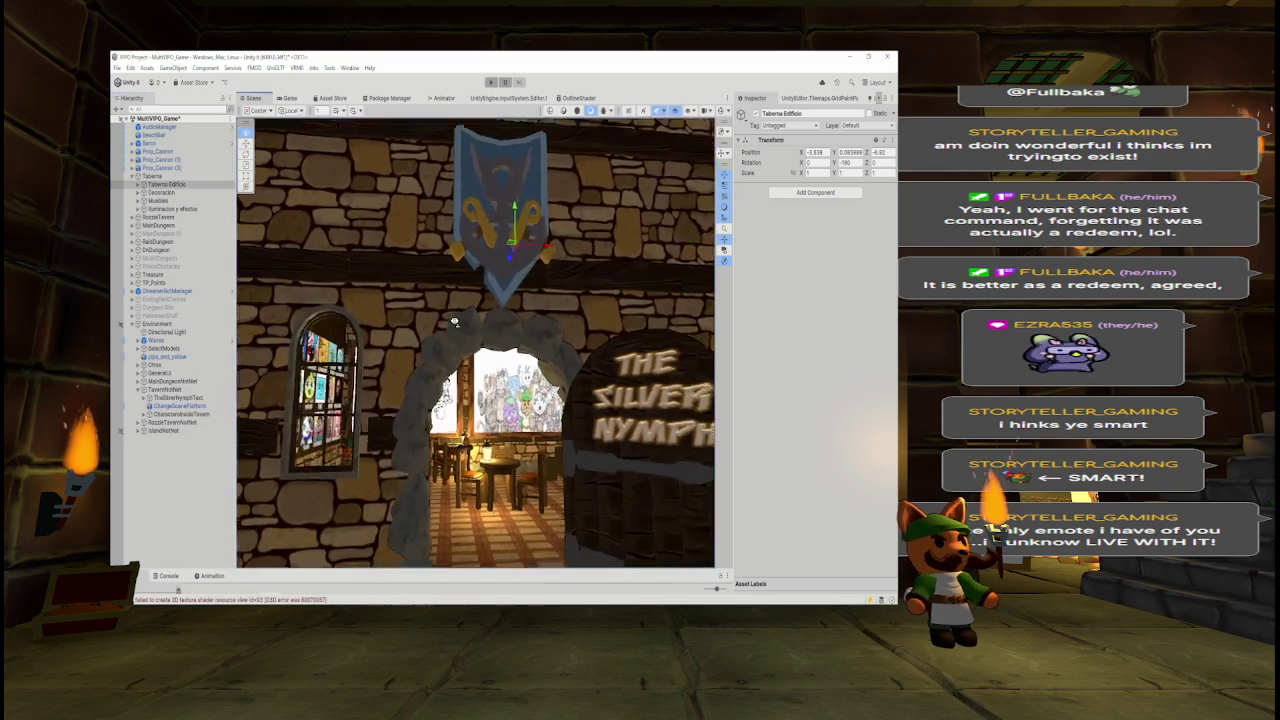
key(alt+shift+a)
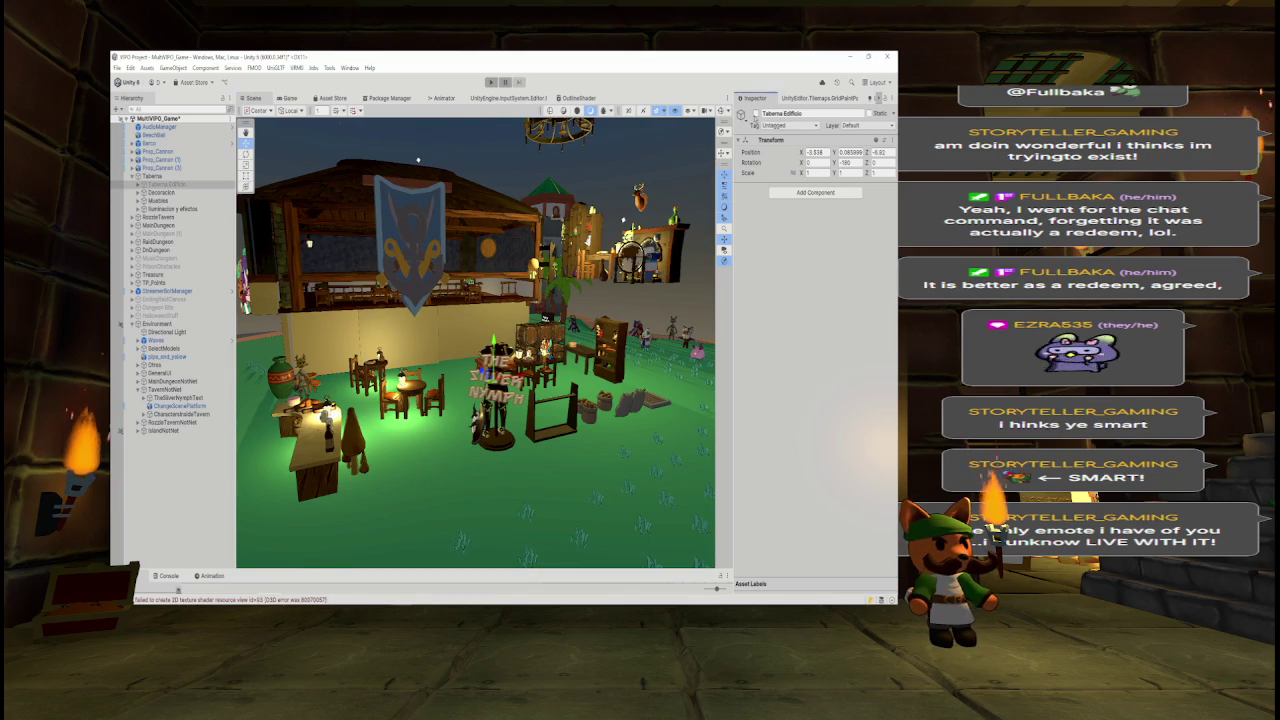
key(alt+shift+a)
- Expand Taberna Edificio and scroll through its child parts
click(142, 188)
click(138, 185)
scroll(165, 200, down, 5)
scroll(170, 340, down, 15)
scroll(170, 340, down, 3)
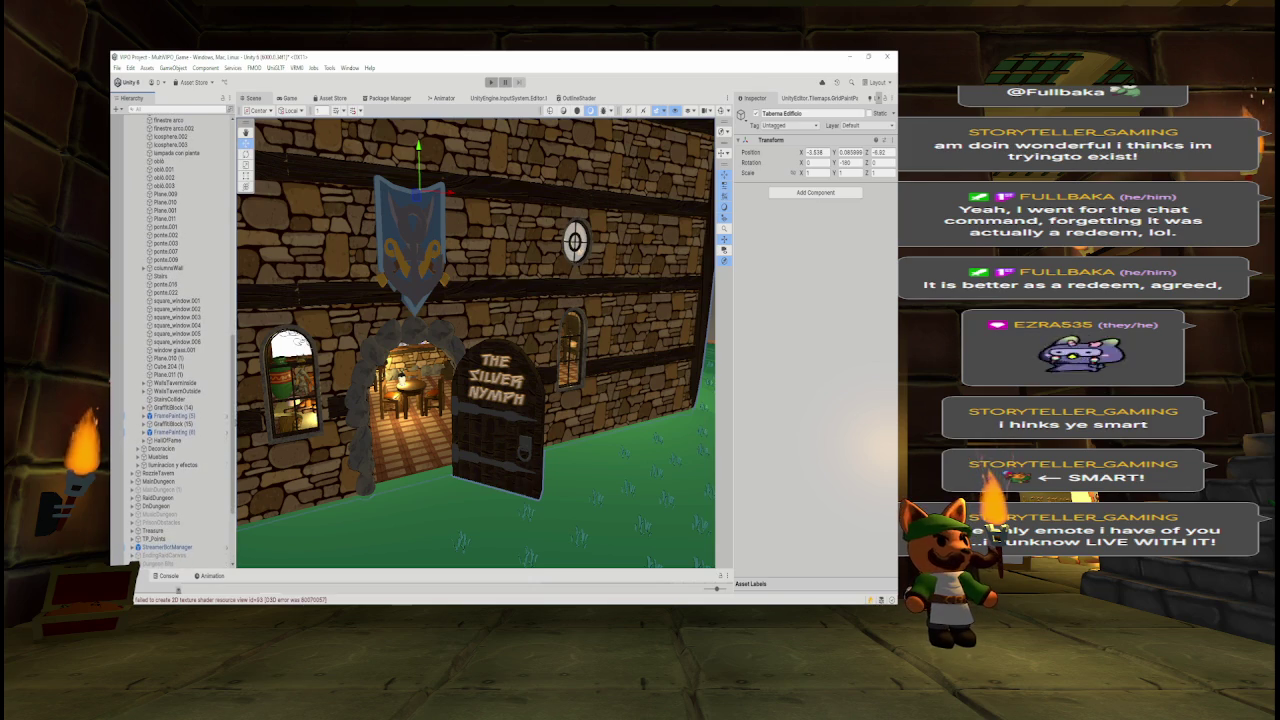
scroll(170, 340, up, 20)
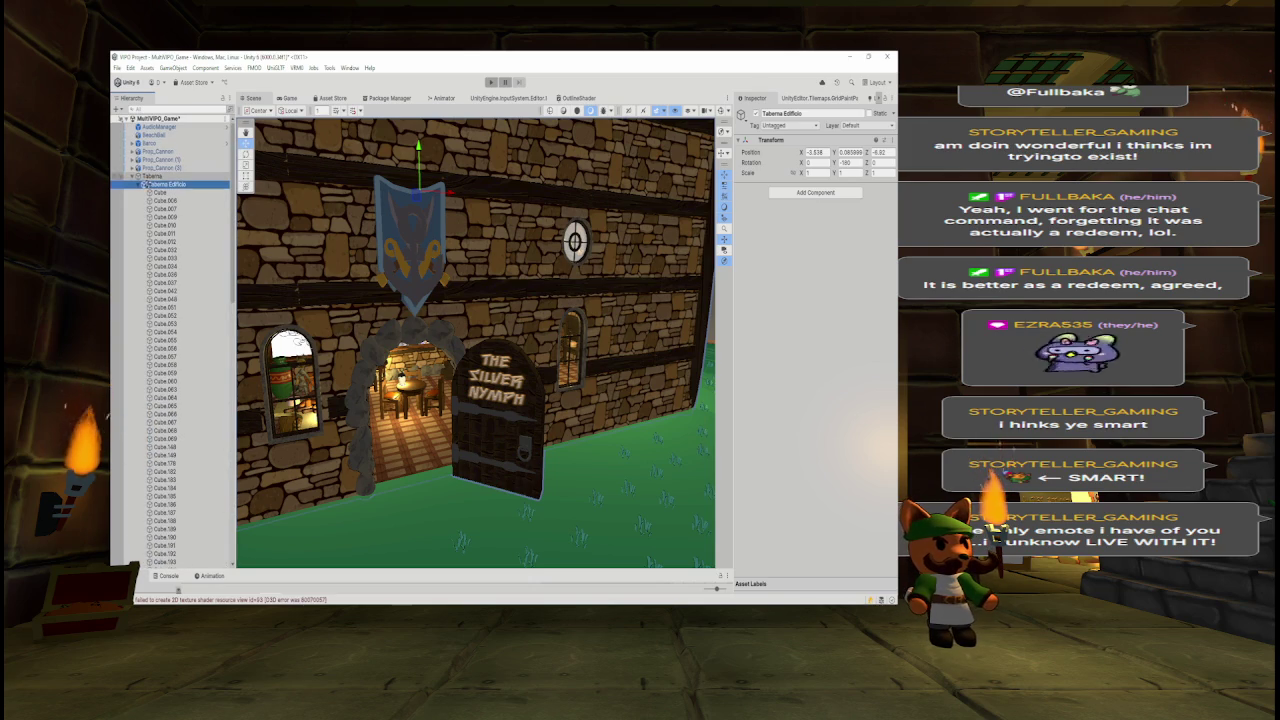
click(143, 185)
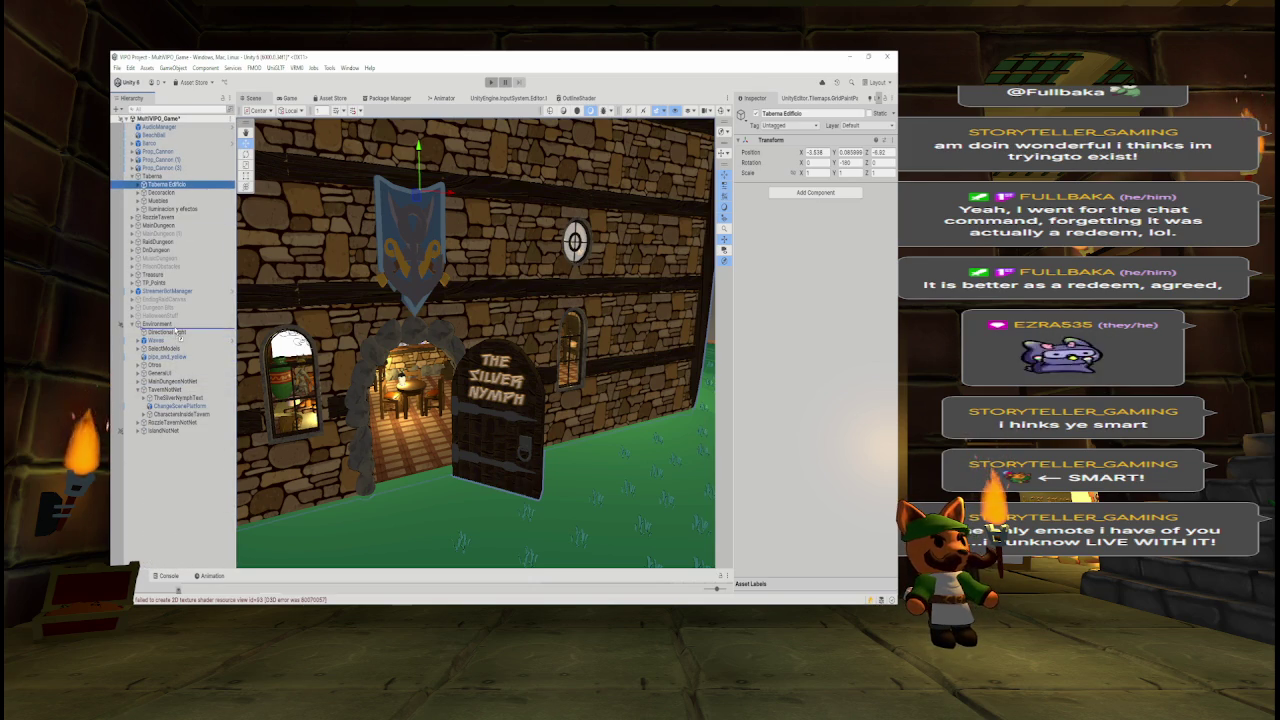
- Move Taberna Edificio into TavernNotNet and hide the TavernNotNet group in the scene
drag(179, 333, 178, 352)
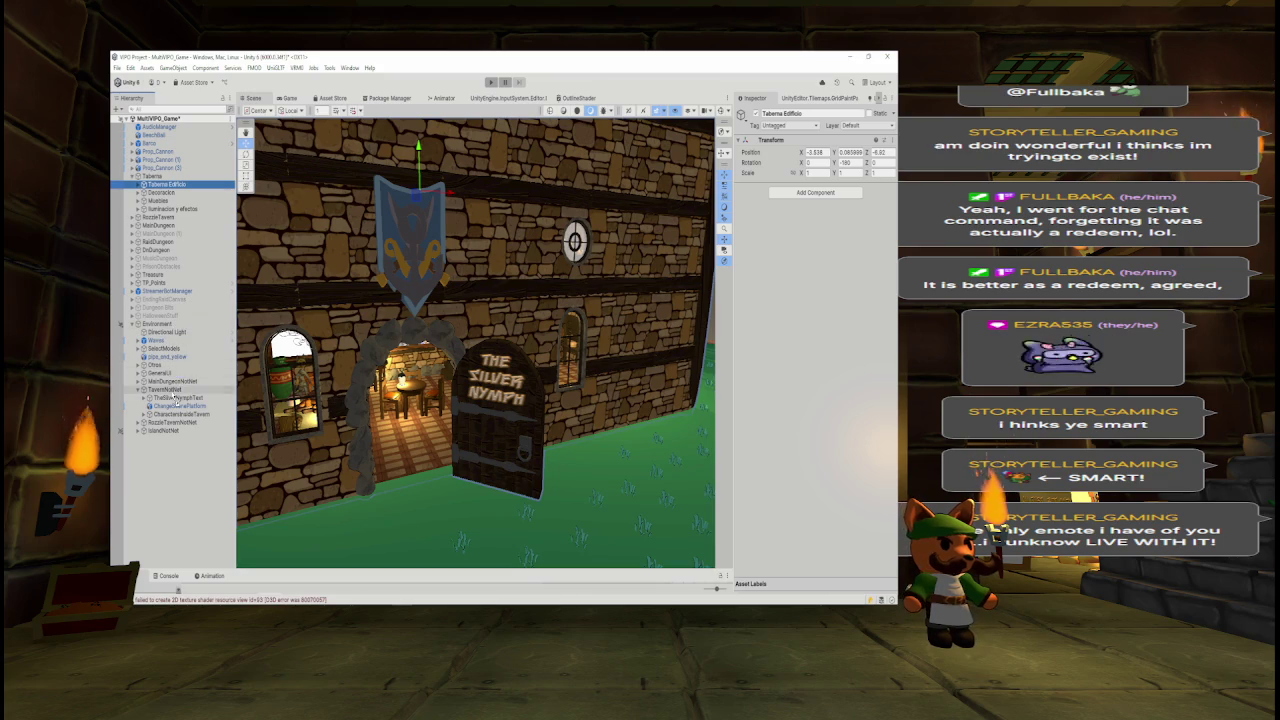
drag(175, 398, 176, 400)
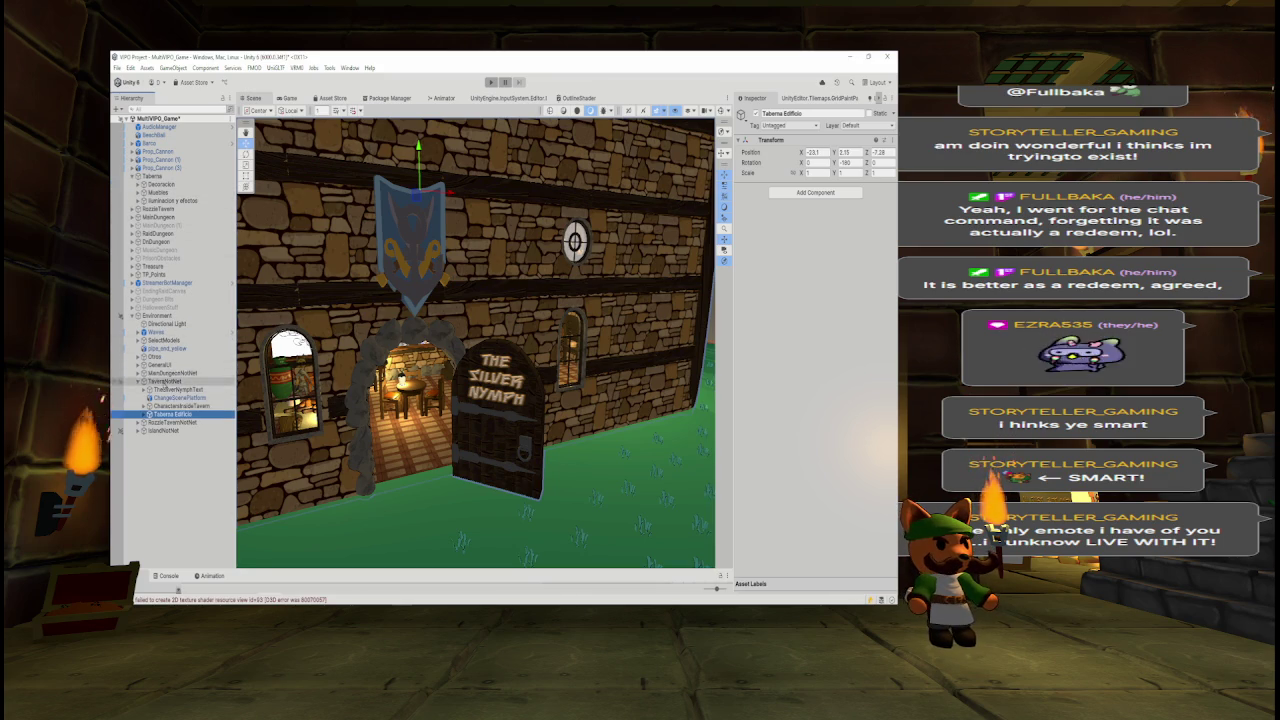
click(165, 381)
click(756, 114)
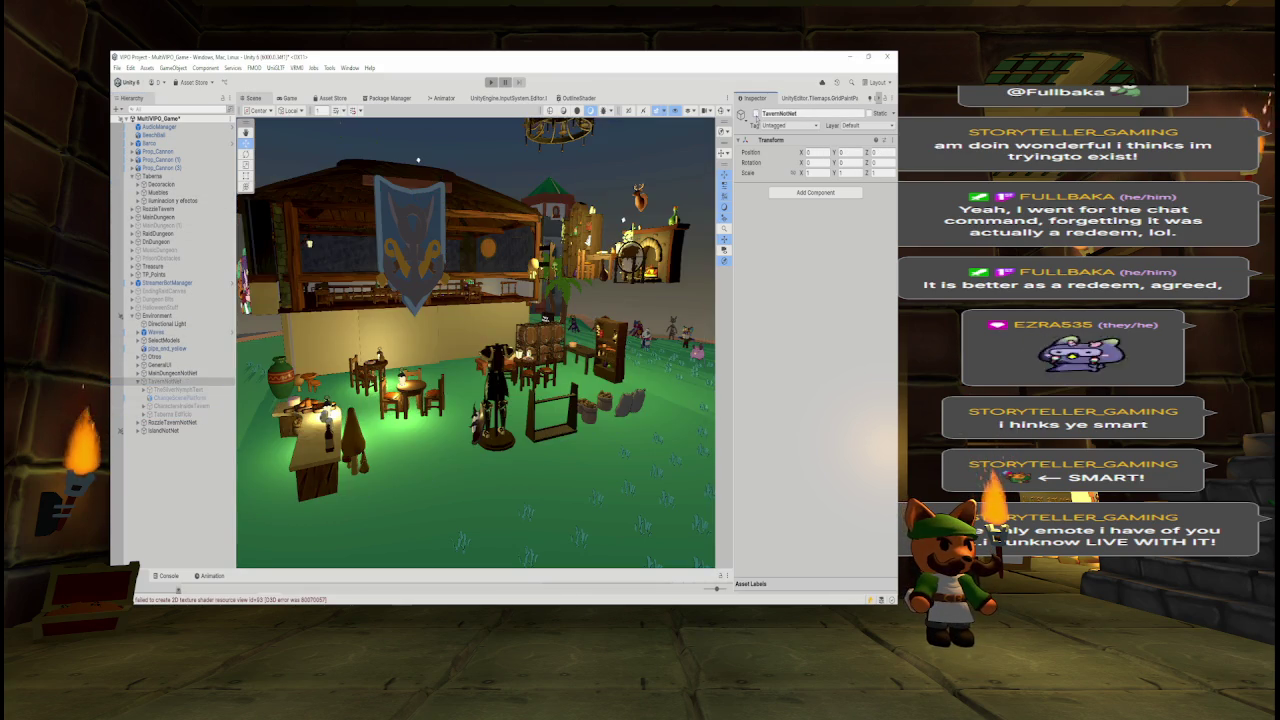
- Turn on scene gizmo icons and expand Decoracion to list props like SetasV3
scroll(476, 342, up, 5)
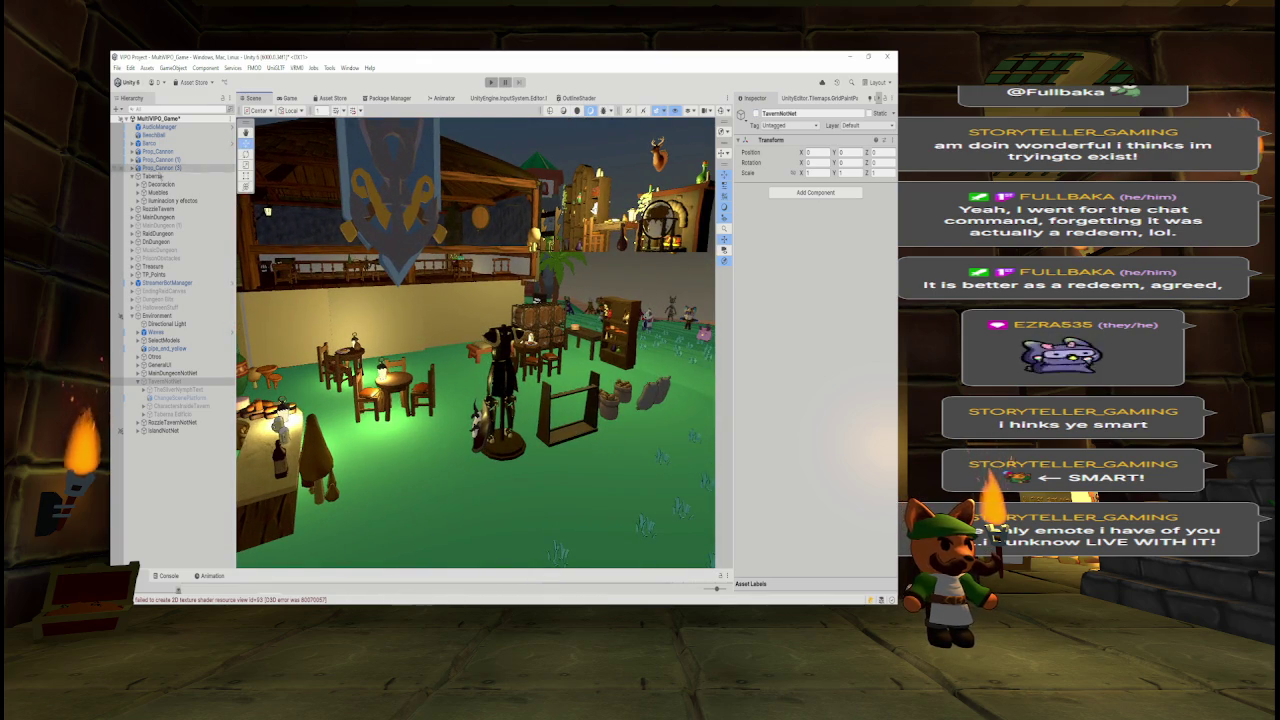
click(180, 186)
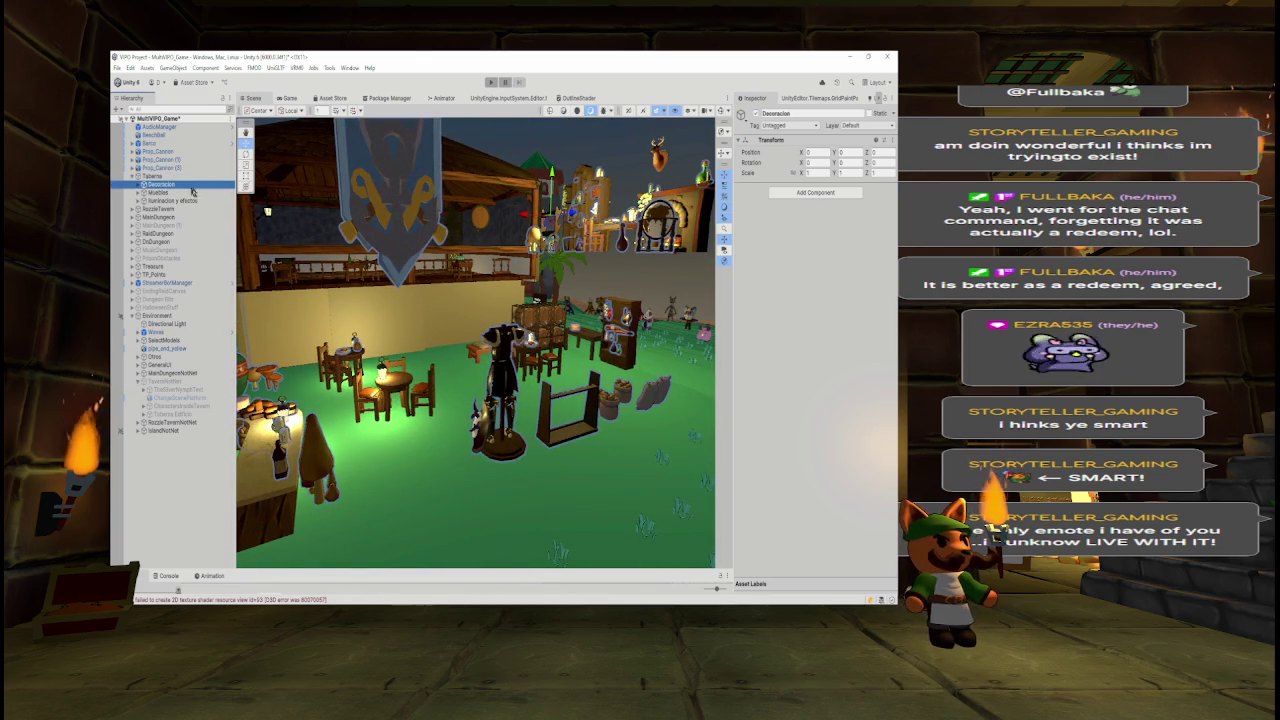
drag(470, 260, 541, 214)
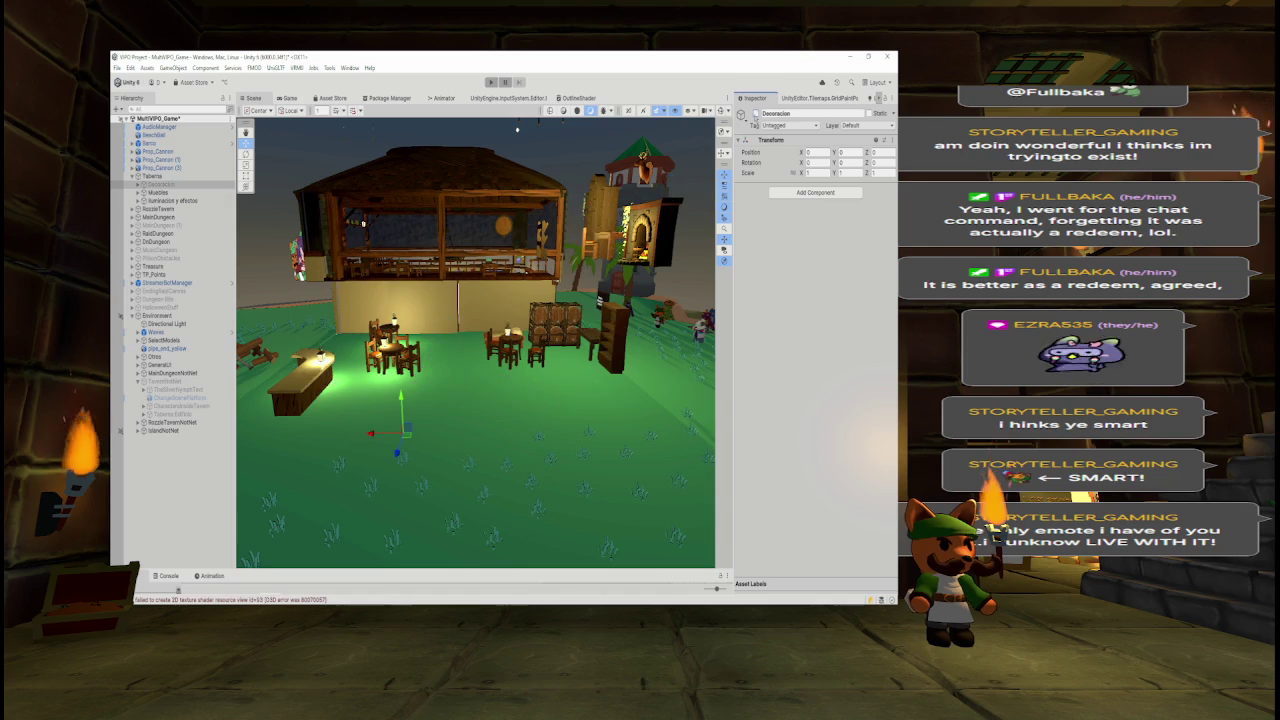
drag(285, 373, 652, 243)
click(720, 118)
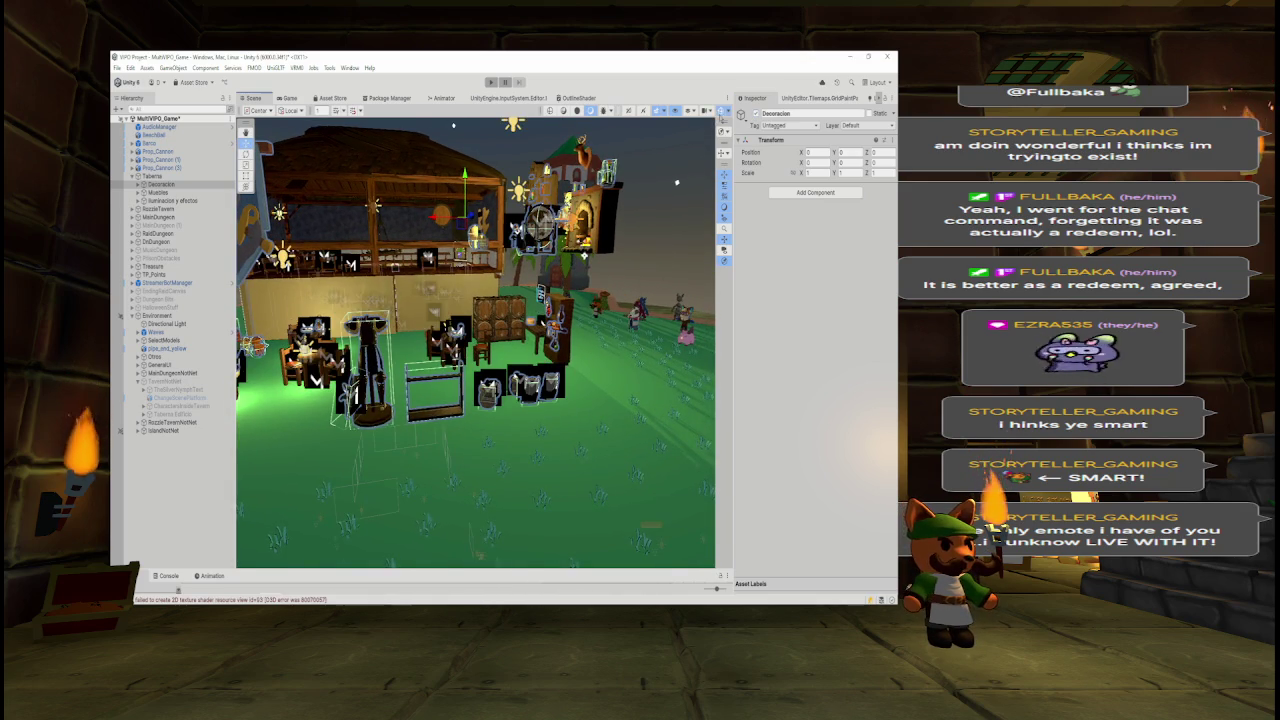
drag(676, 183, 520, 260)
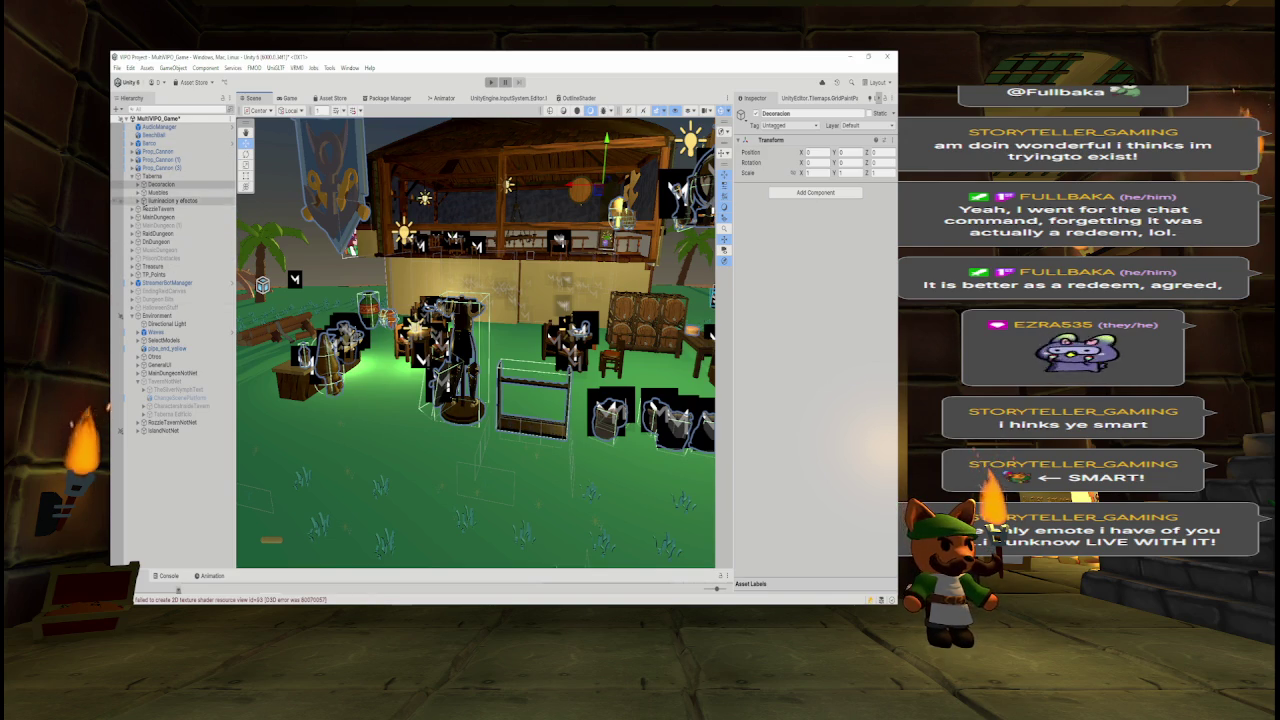
click(138, 184)
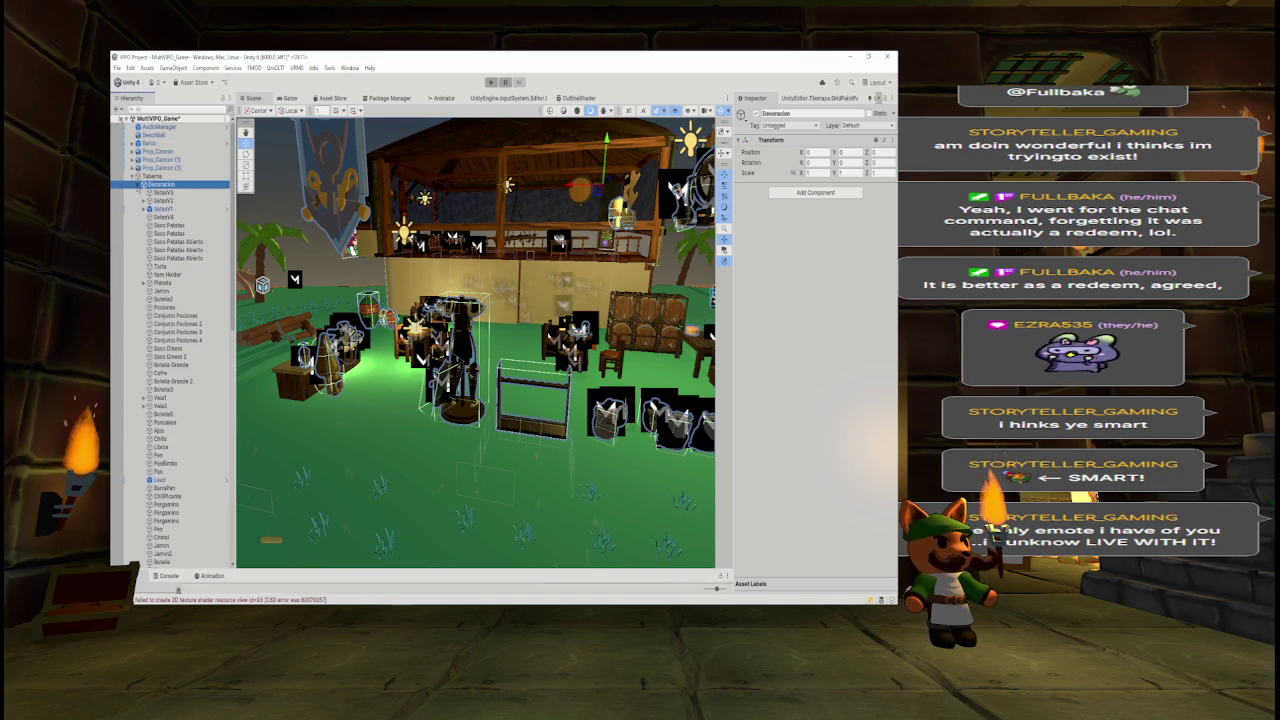
click(160, 192)
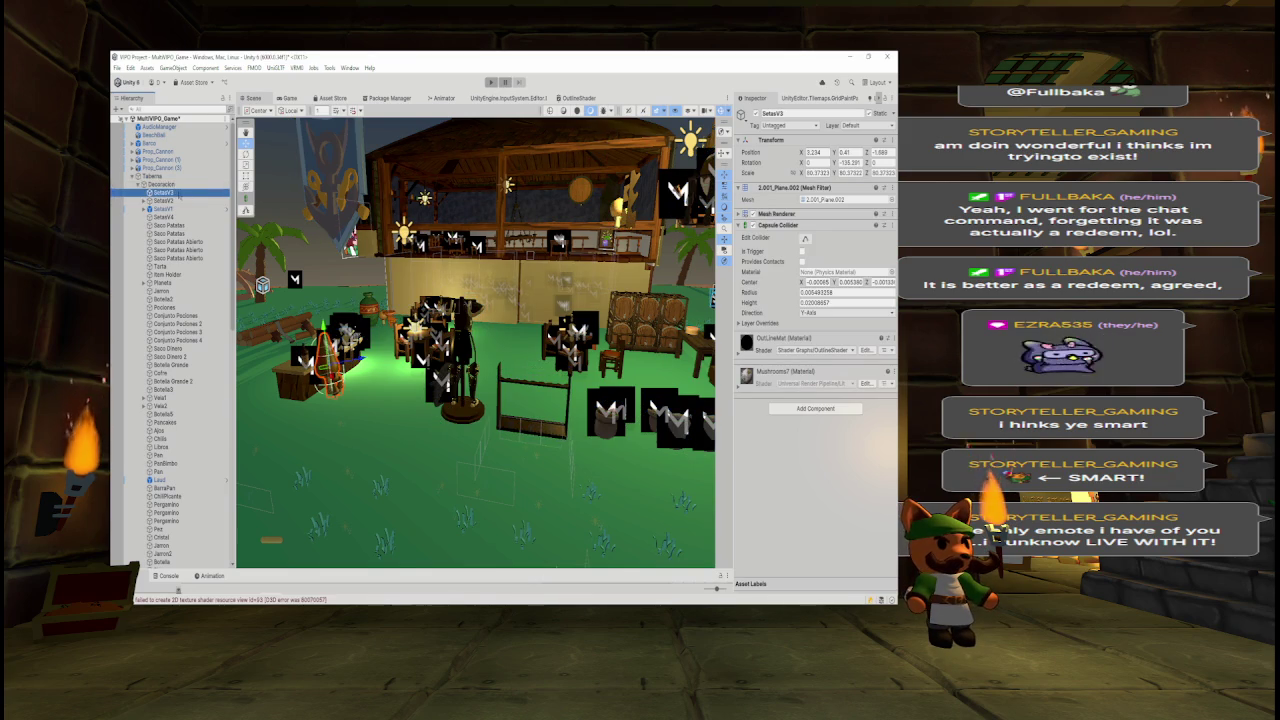
- Move the two Saco Patatas and three Saco Patatas Abierto sacks out of Decoracion to the scene root
click(165, 200)
key(Down)
key(Down)
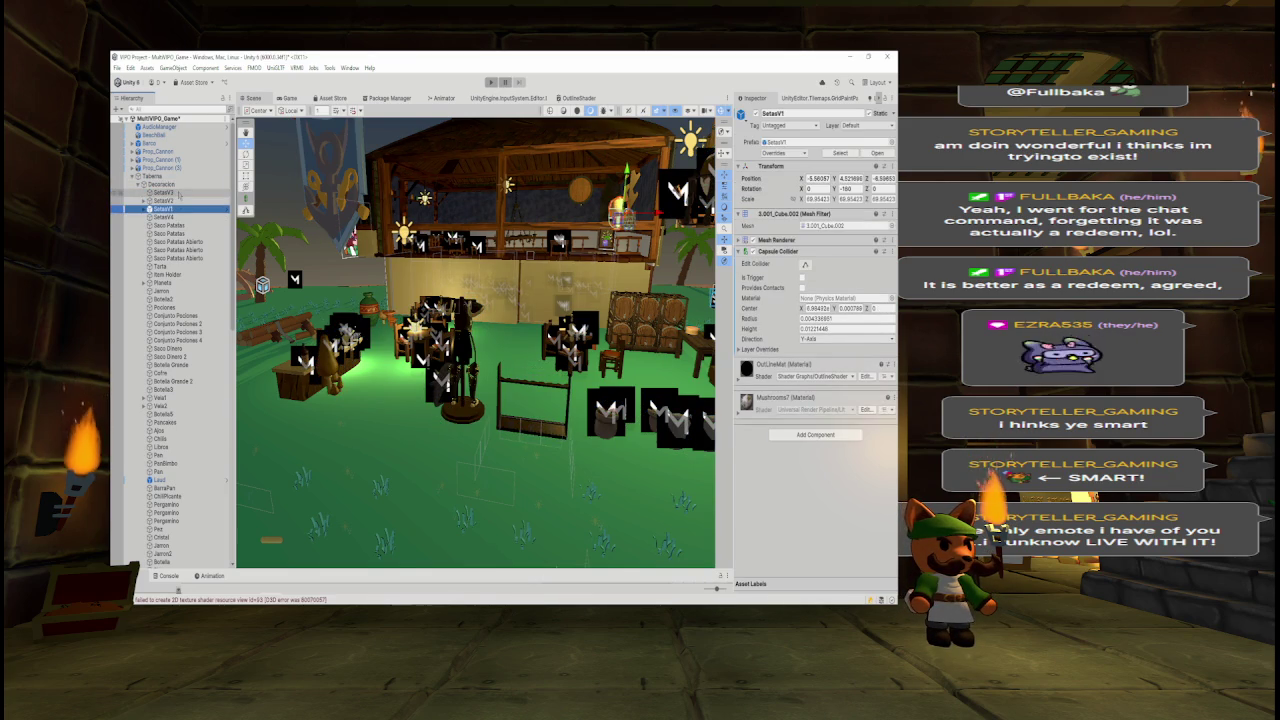
key(Down)
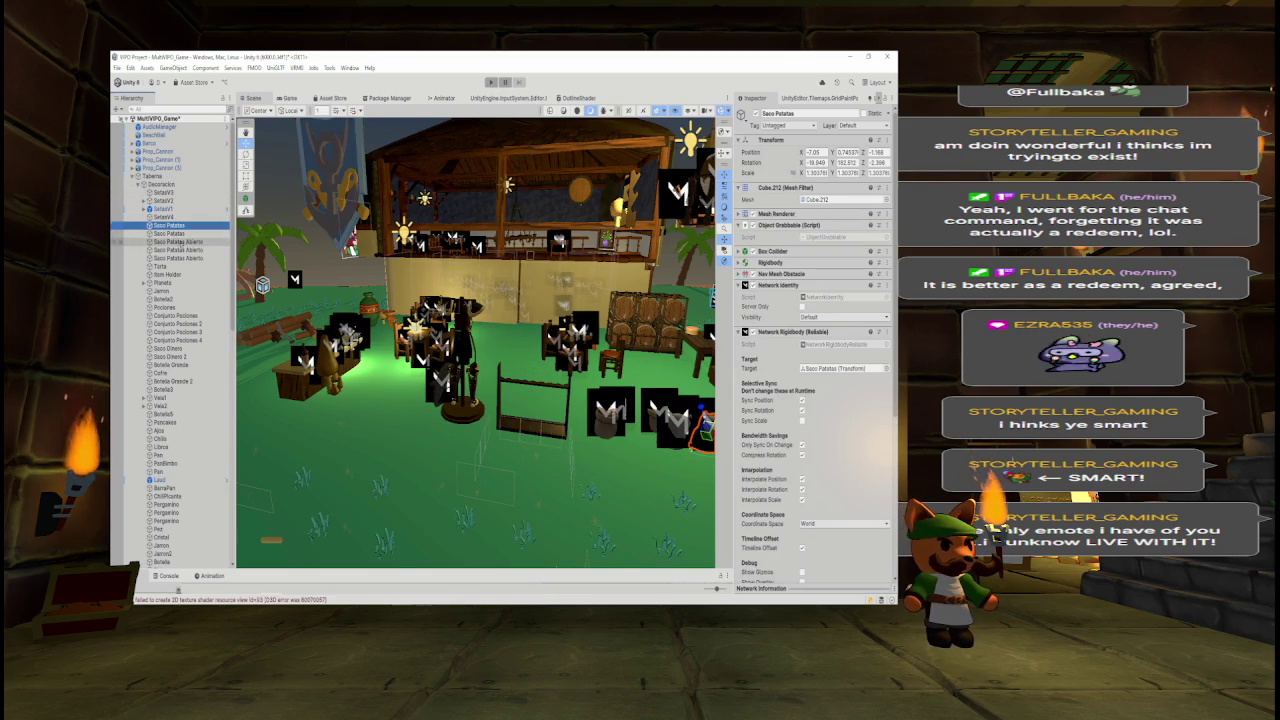
click(170, 242)
click(170, 225)
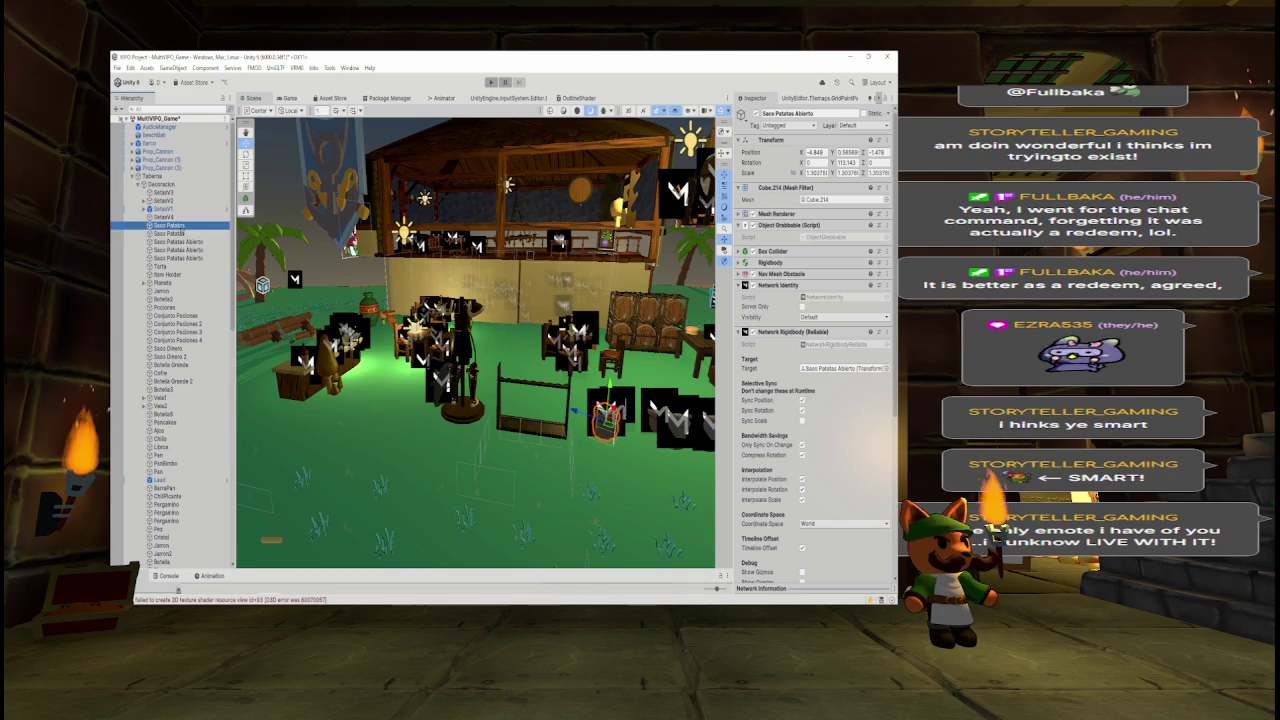
drag(520, 320, 476, 328)
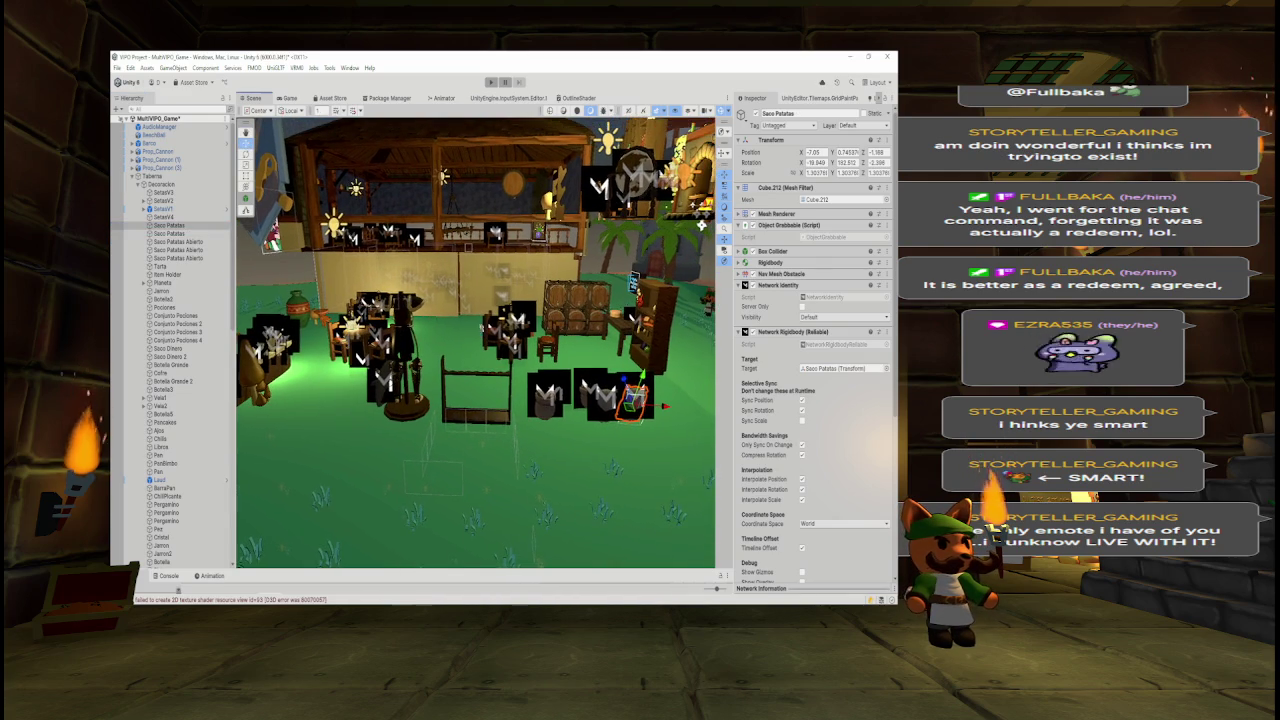
shift+click(185, 258)
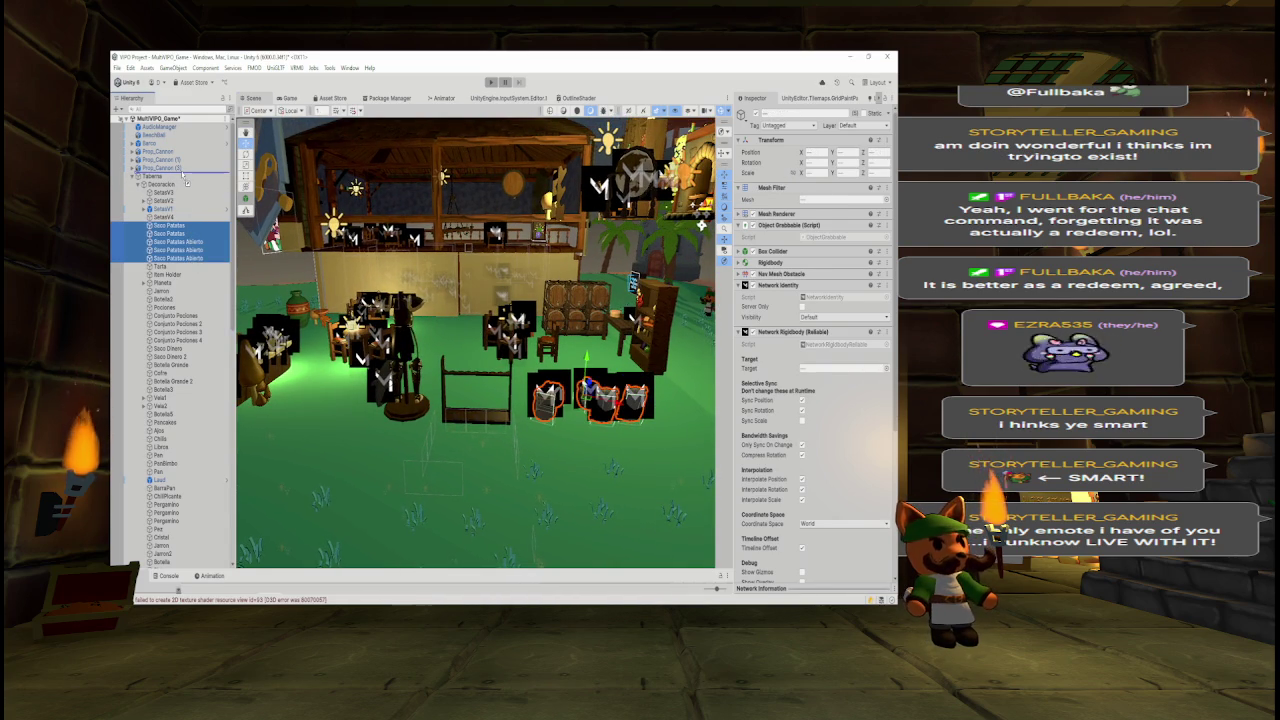
drag(185, 176, 183, 175)
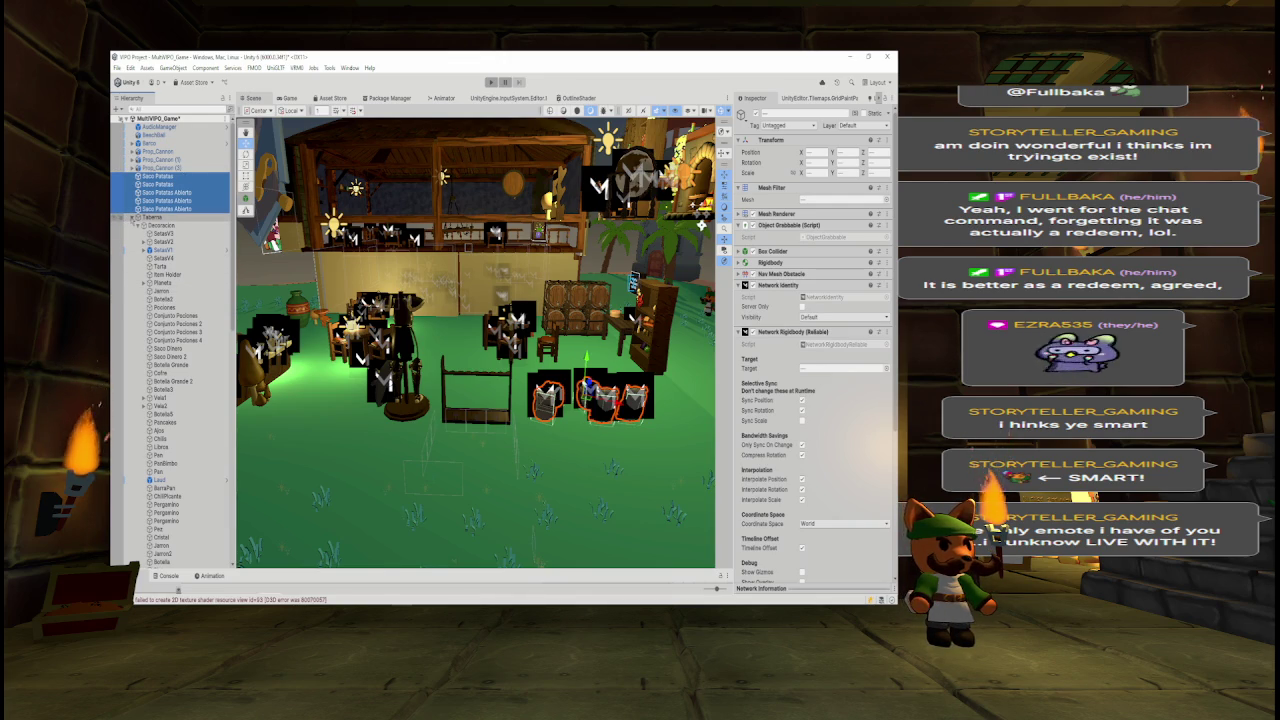
click(132, 217)
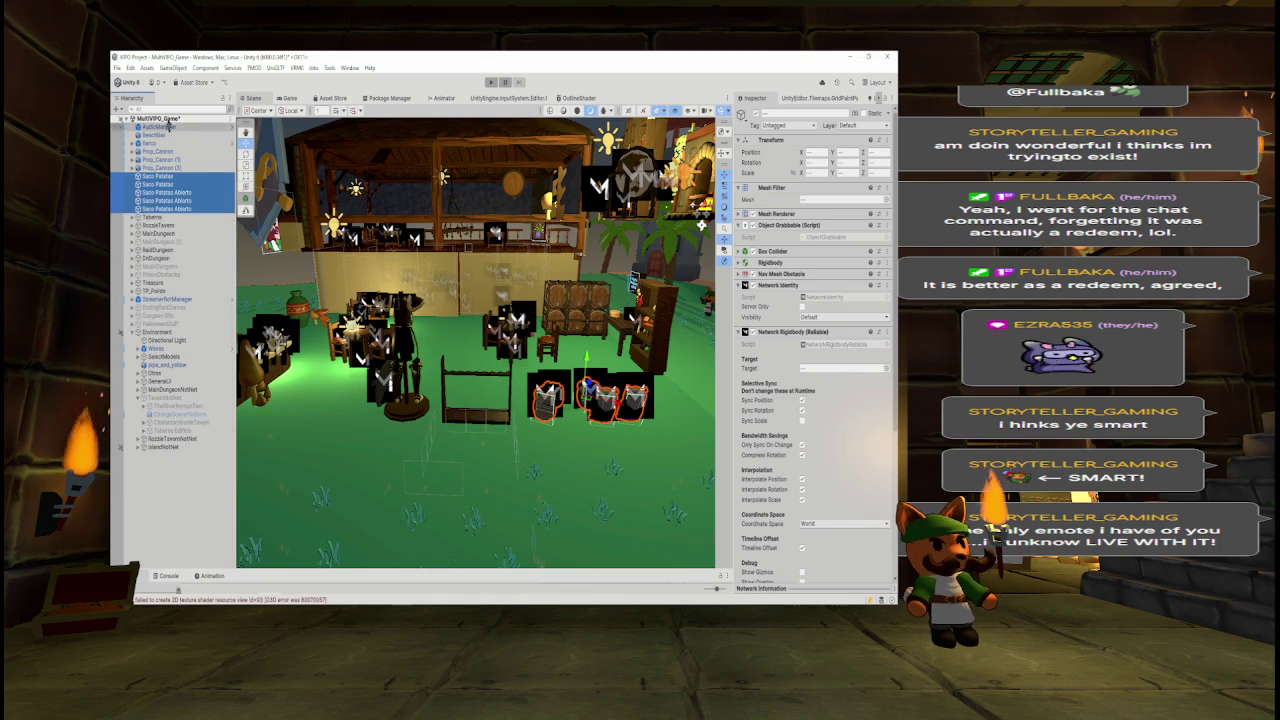
click(176, 110)
text(c)
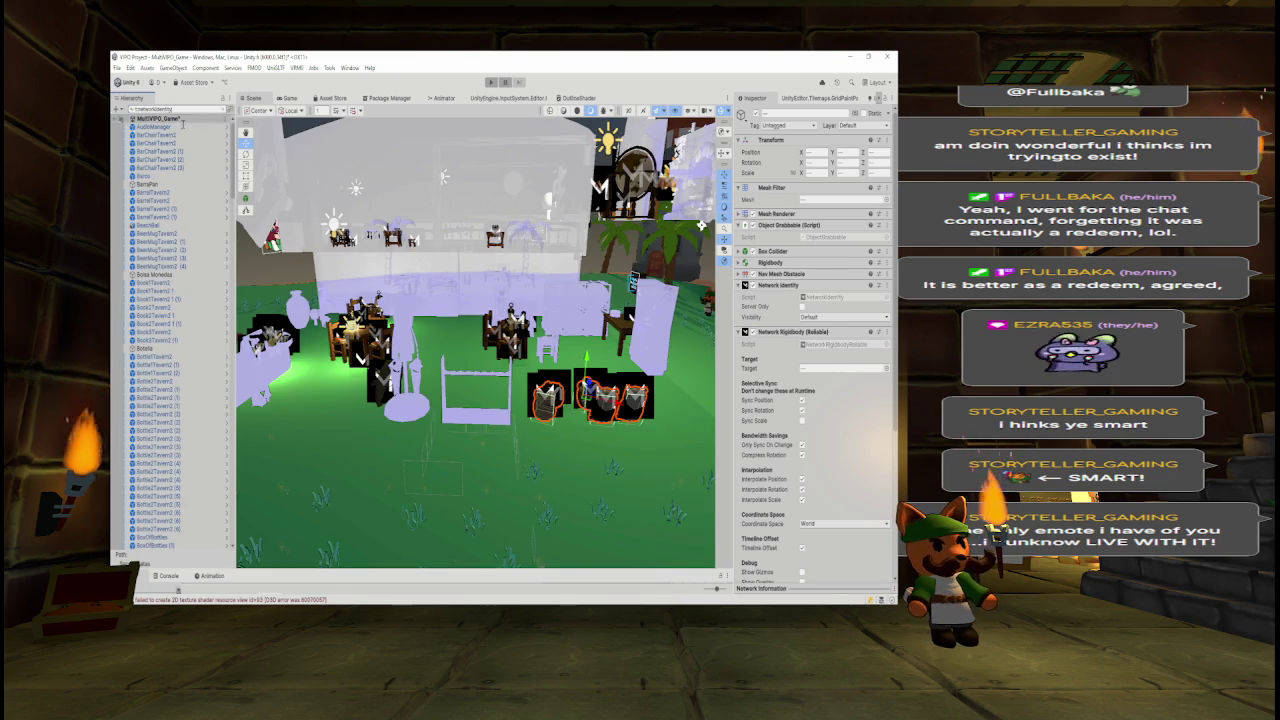
drag(513, 279, 665, 127)
click(178, 109)
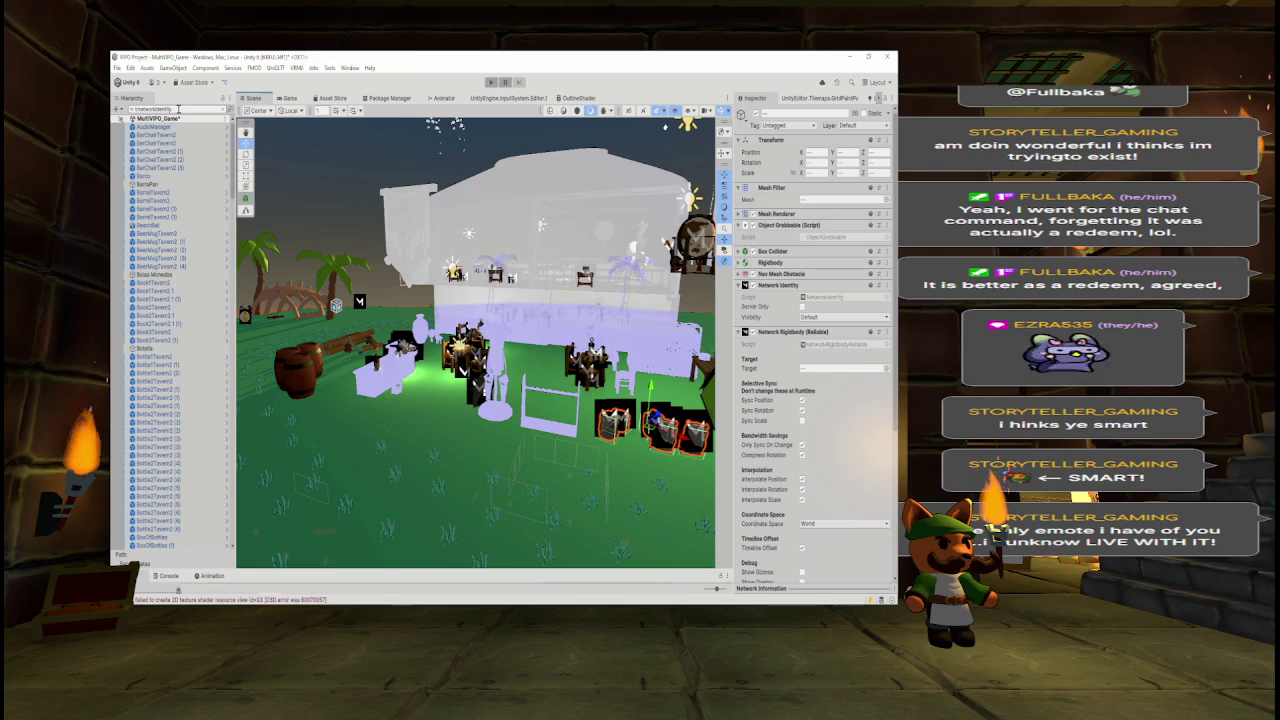
mouse_move(400, 250)
mouse_down()
mouse_move(250, 152)
mouse_move(394, 197)
mouse_move(385, 168)
mouse_up()
key(ctrl+a)
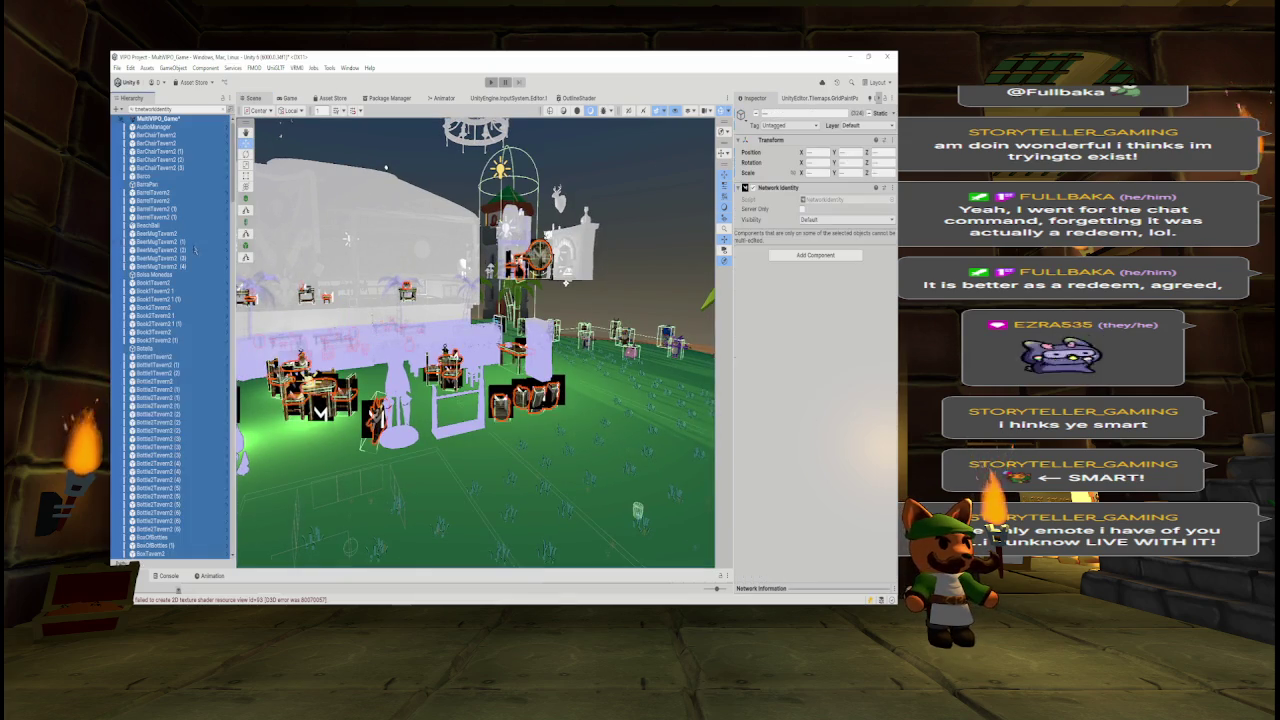
mouse_move(361, 283)
mouse_down()
mouse_move(473, 148)
mouse_move(312, 317)
mouse_up()
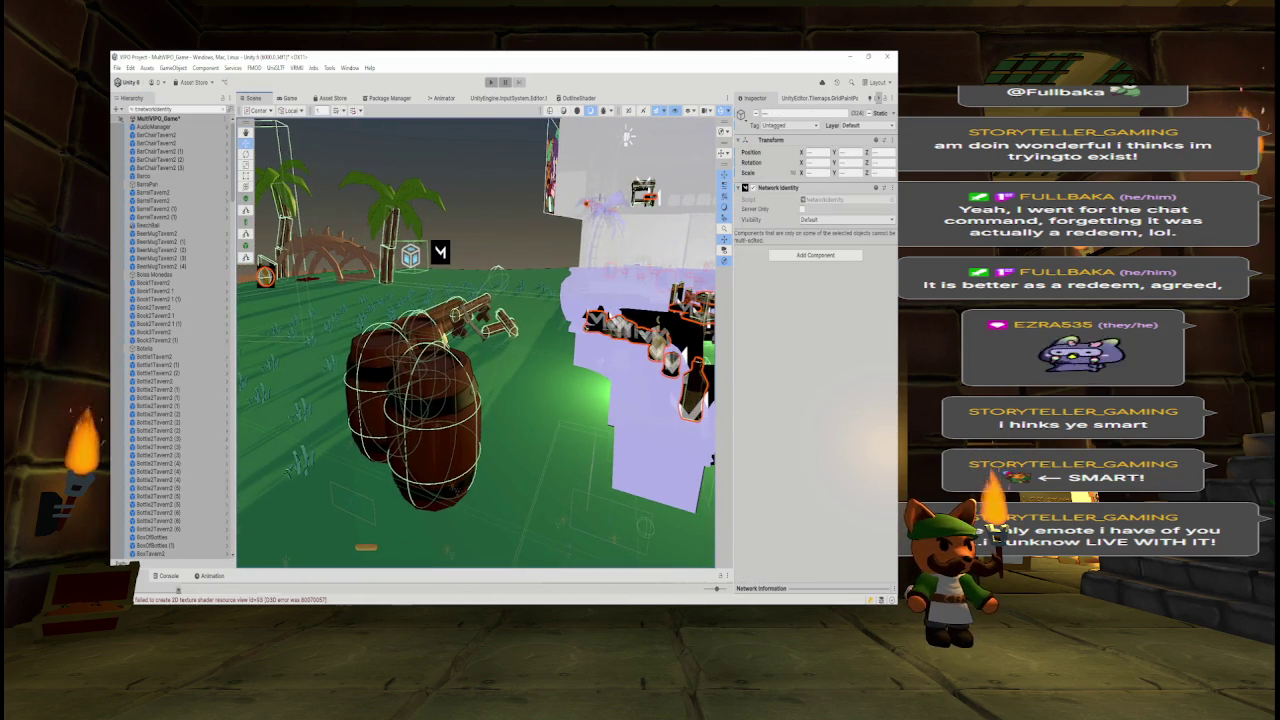
click(433, 430)
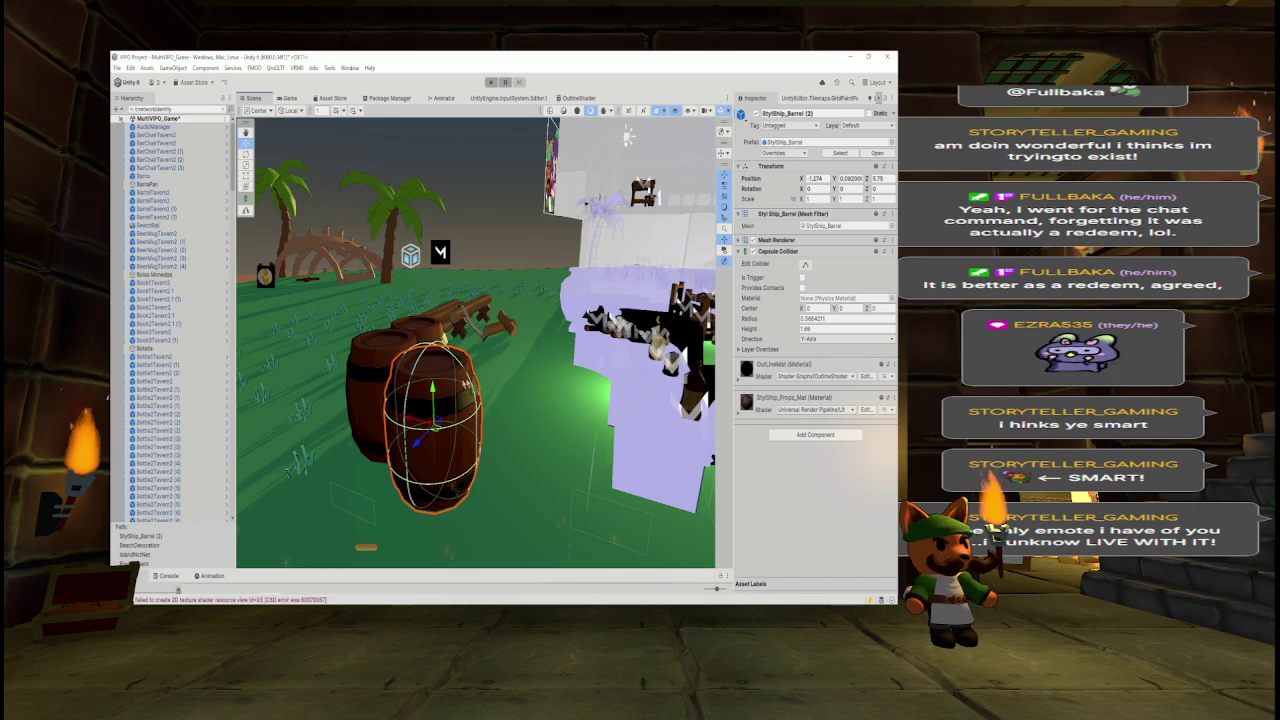
scroll(230, 228, down, 10)
scroll(175, 320, down, 10)
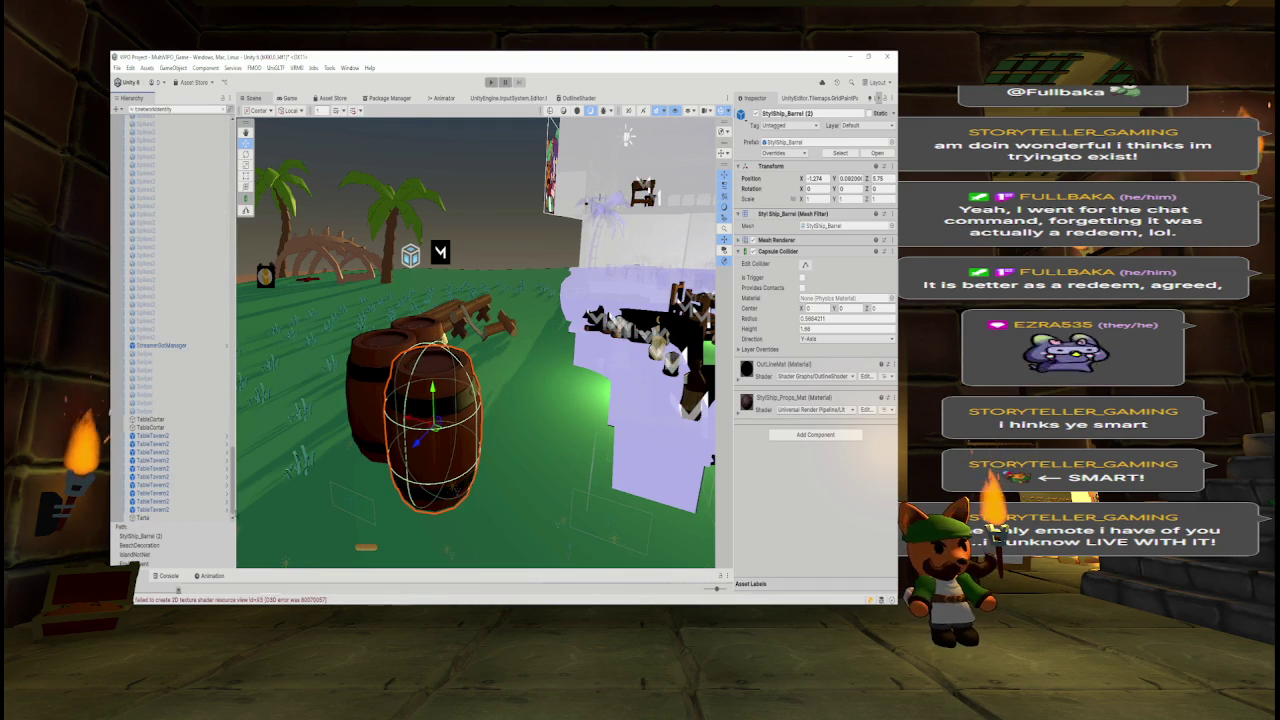
scroll(170, 320, up, 20)
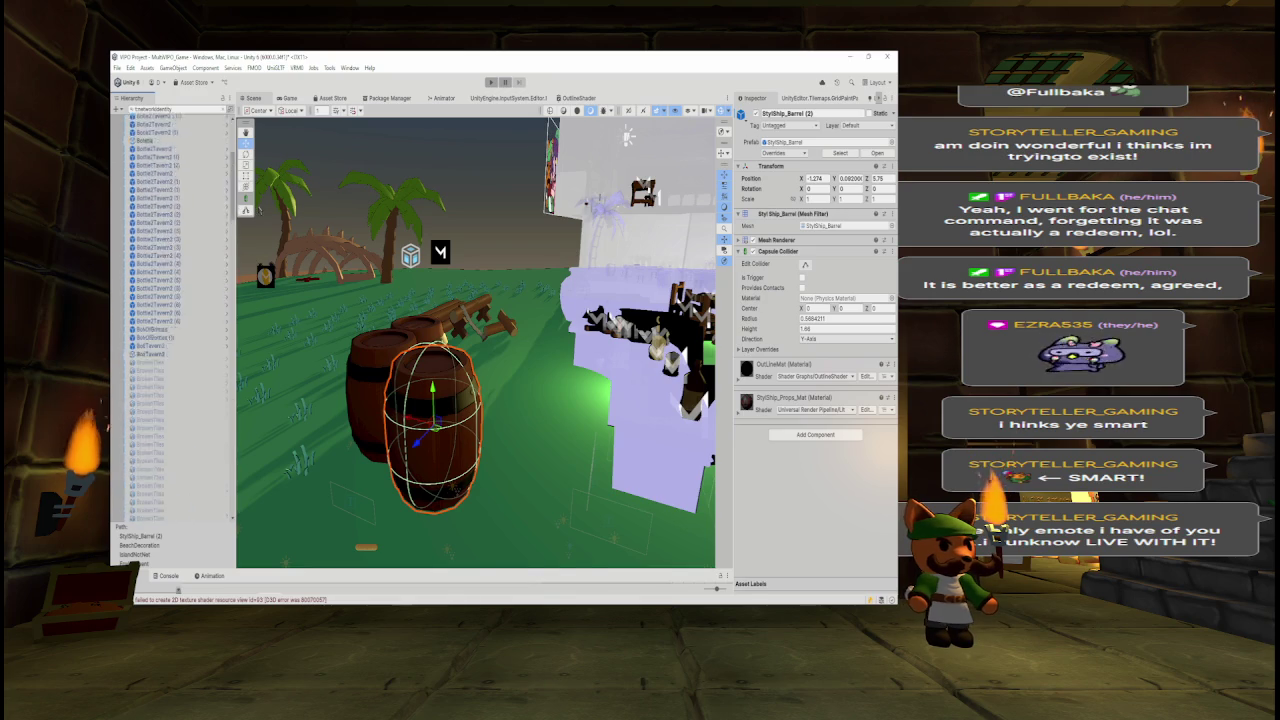
mouse_move(326, 298)
mouse_down()
mouse_move(620, 311)
mouse_move(350, 170)
mouse_move(300, 160)
mouse_up()
click(190, 216)
key(ctrl+a)
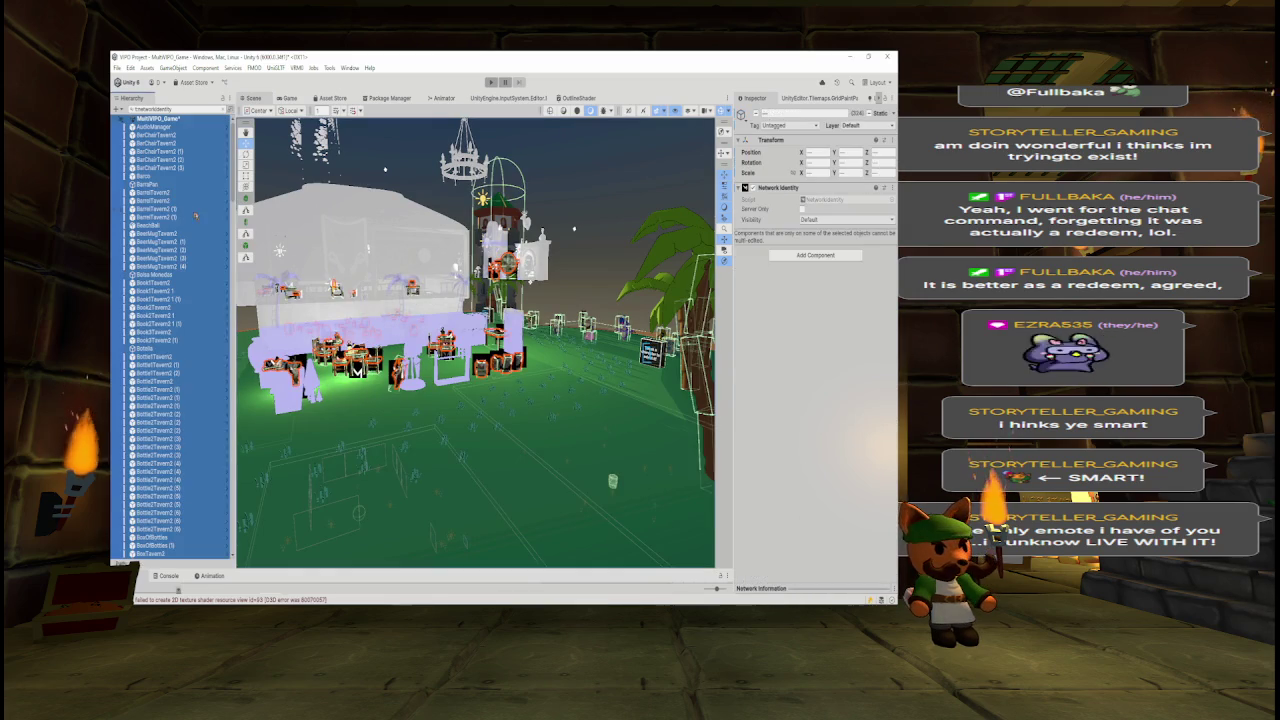
- Select the filtered networked objects from AudioManager down to the last listed entry
click(155, 127)
mouse_move(233, 130)
mouse_down()
mouse_move(242, 277)
mouse_move(228, 490)
mouse_up()
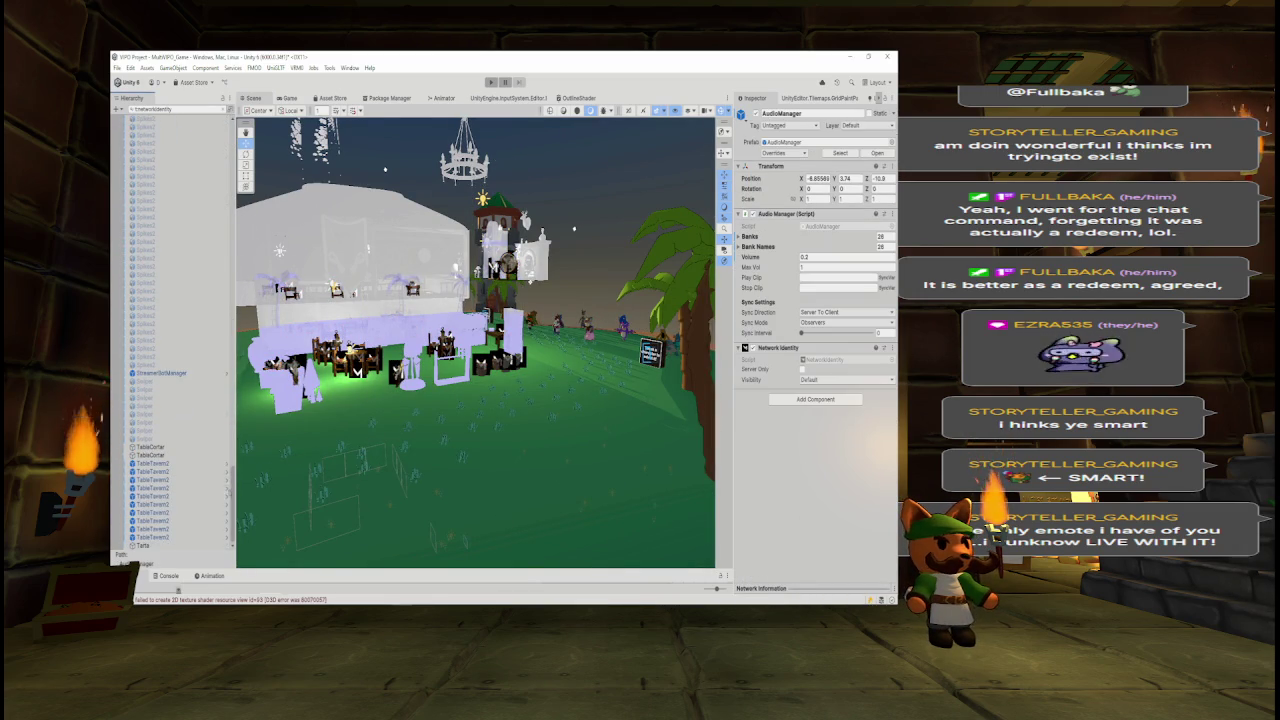
shift+click(172, 549)
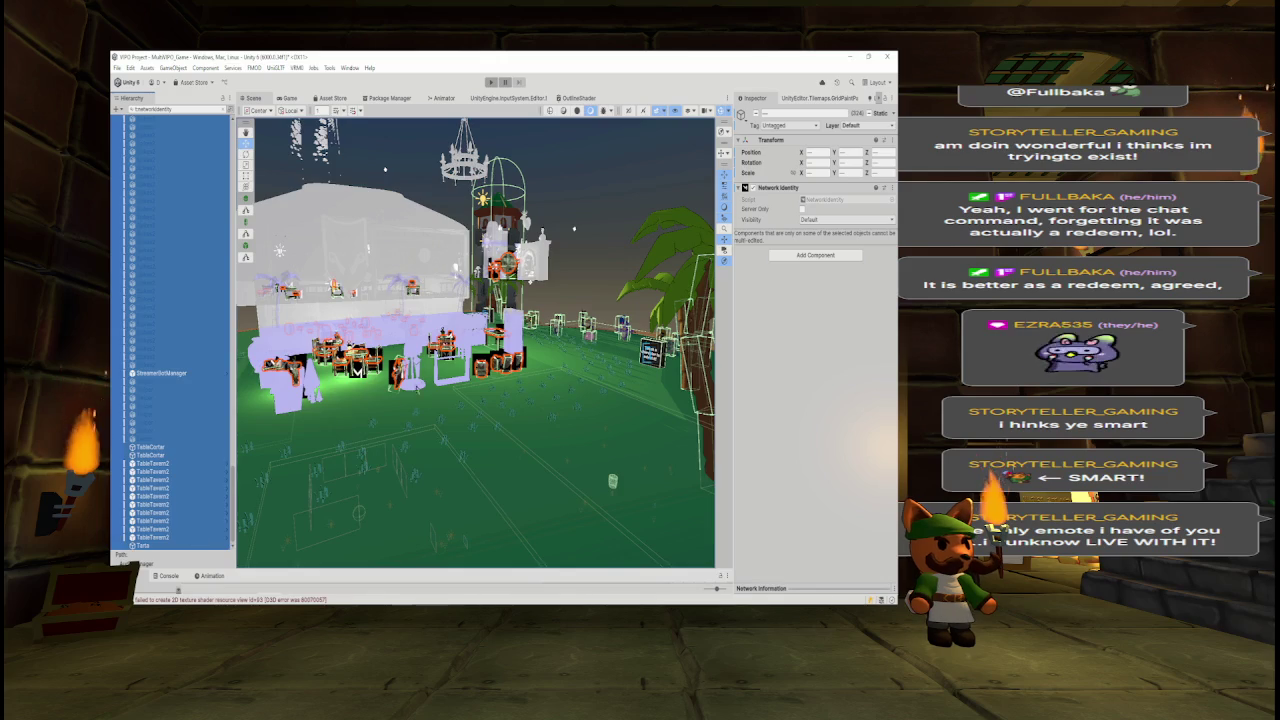
scroll(480, 387, up, 10)
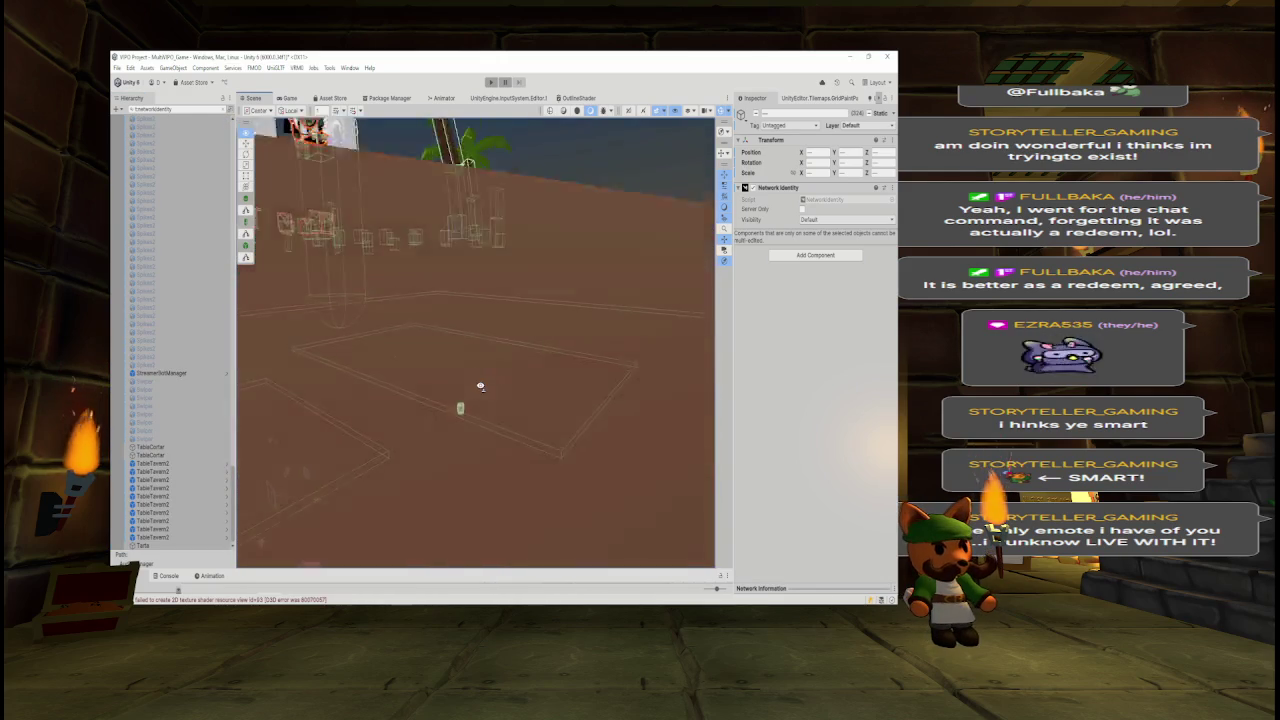
scroll(480, 387, up, 10)
scroll(465, 377, up, 10)
scroll(452, 377, down, 10)
- Fly the Scene view over the table and characters and inspect the Tarta object
mouse_move(430, 379)
mouse_down()
mouse_move(335, 127)
mouse_move(374, 150)
mouse_up()
key(w)
mouse_move(555, 510)
mouse_down()
mouse_move(678, 537)
mouse_move(501, 475)
mouse_move(560, 311)
mouse_move(538, 366)
mouse_up()
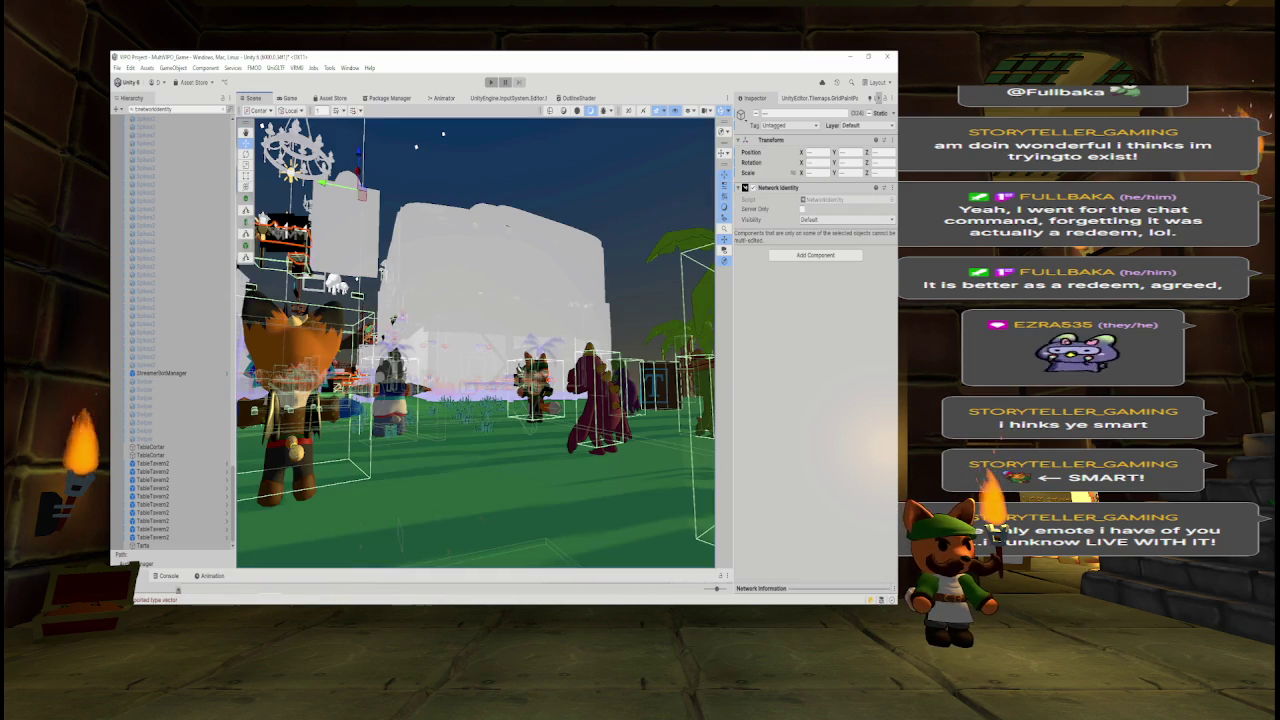
drag(450, 368, 430, 358)
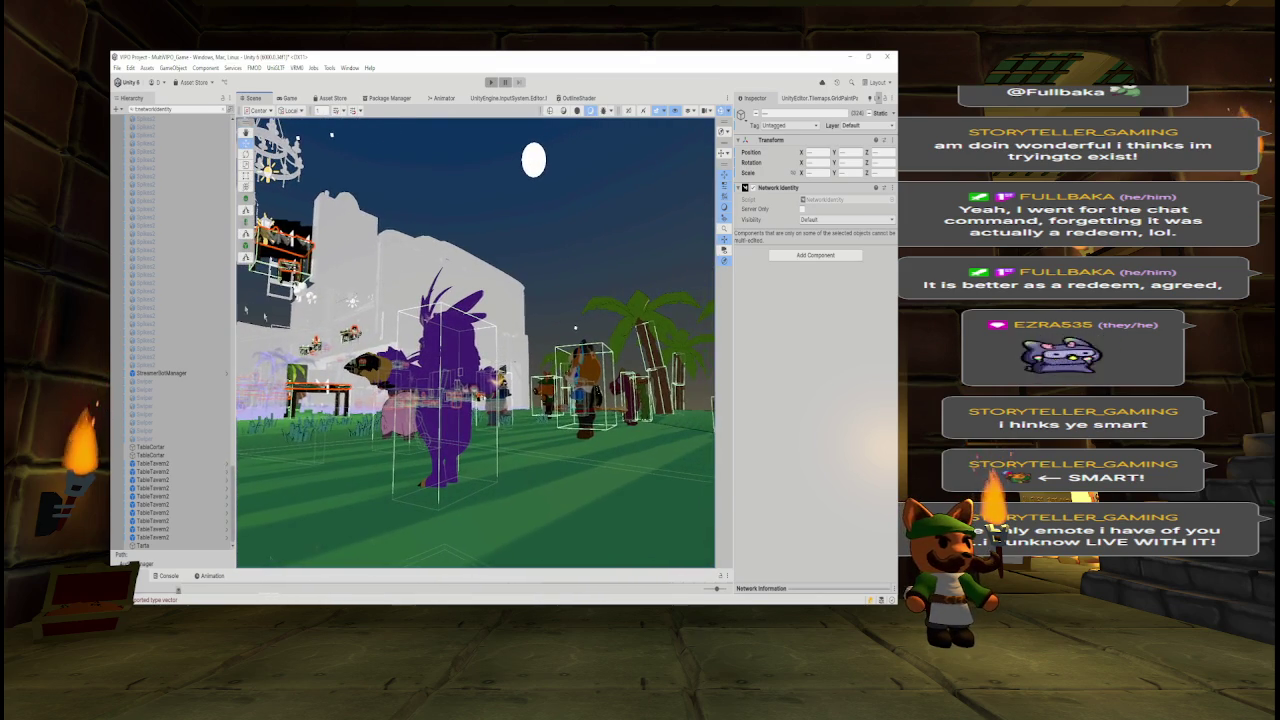
click(183, 546)
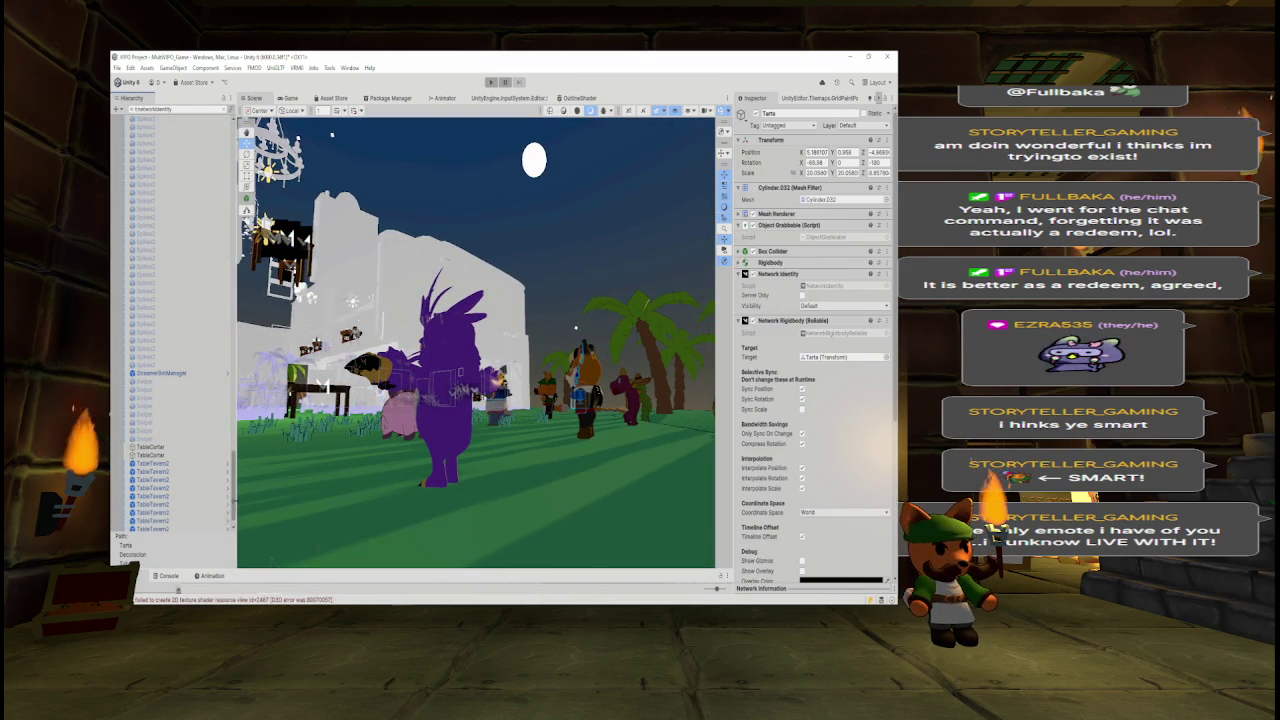
scroll(175, 330, up, 15)
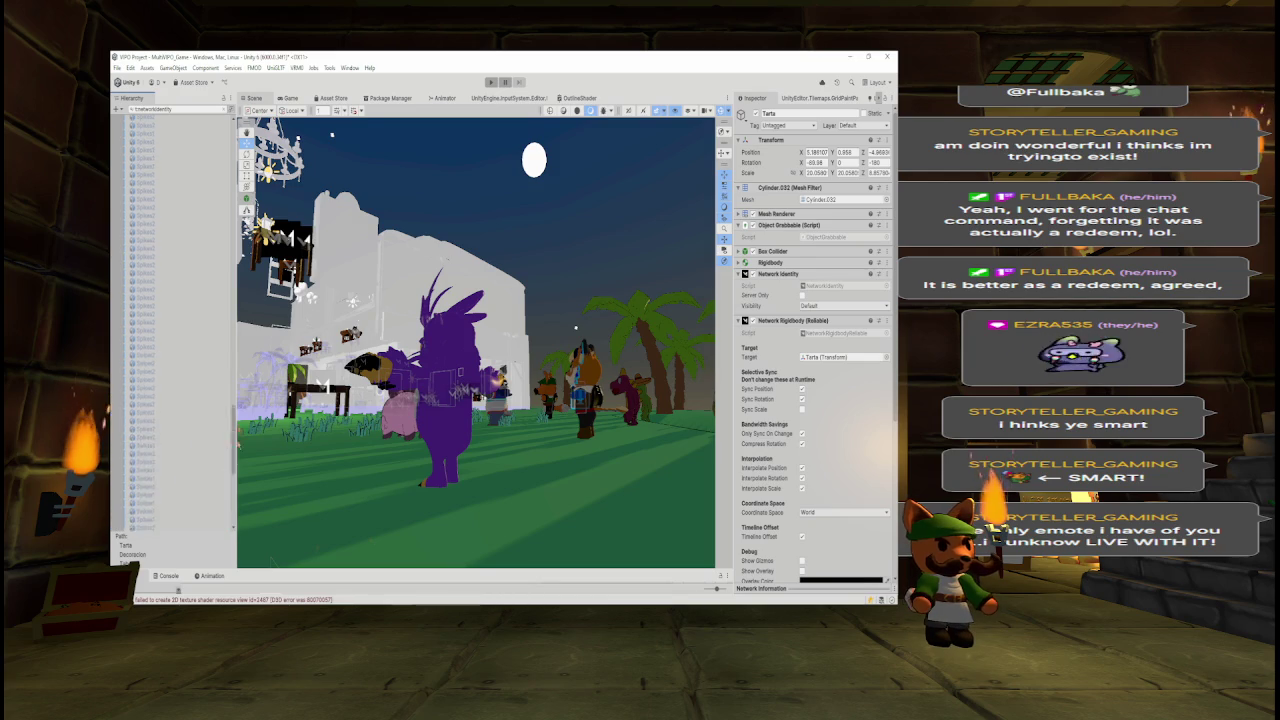
scroll(175, 330, up, 5)
- Select all networked objects except the Environment group and frame them in the view
key(ctrl+a)
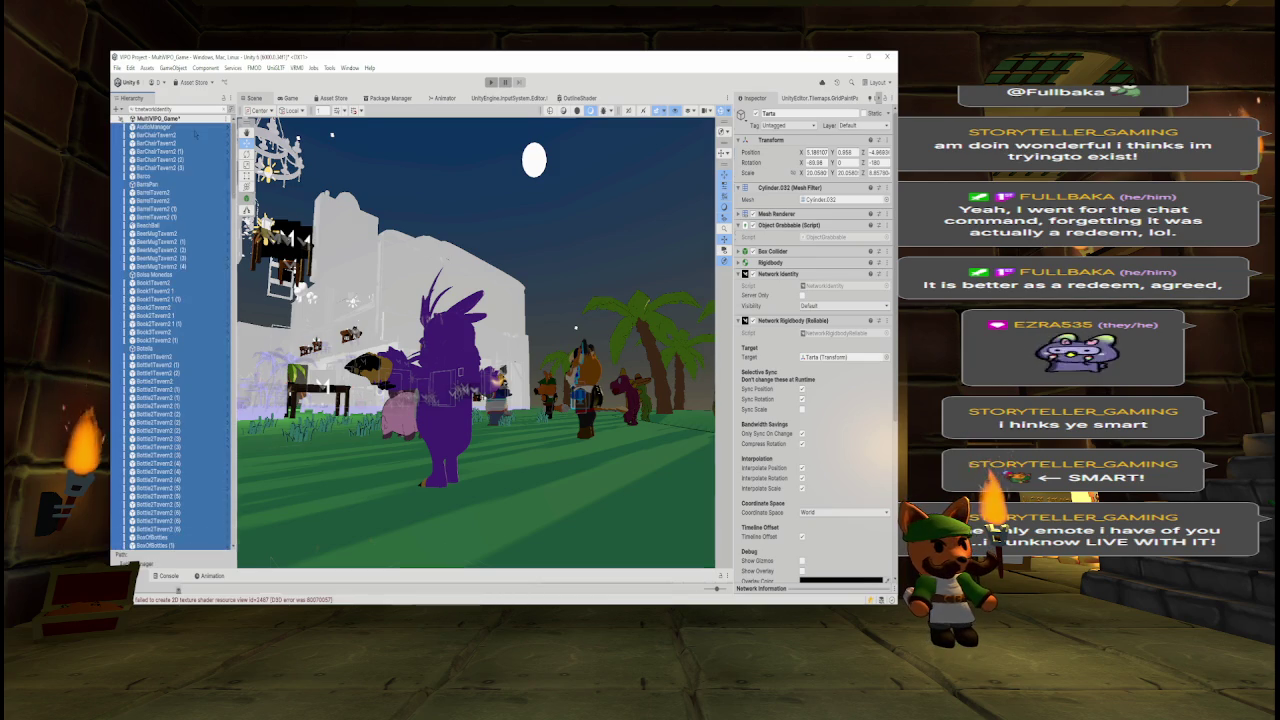
mouse_move(381, 270)
mouse_down()
mouse_move(450, 412)
mouse_move(514, 409)
mouse_up()
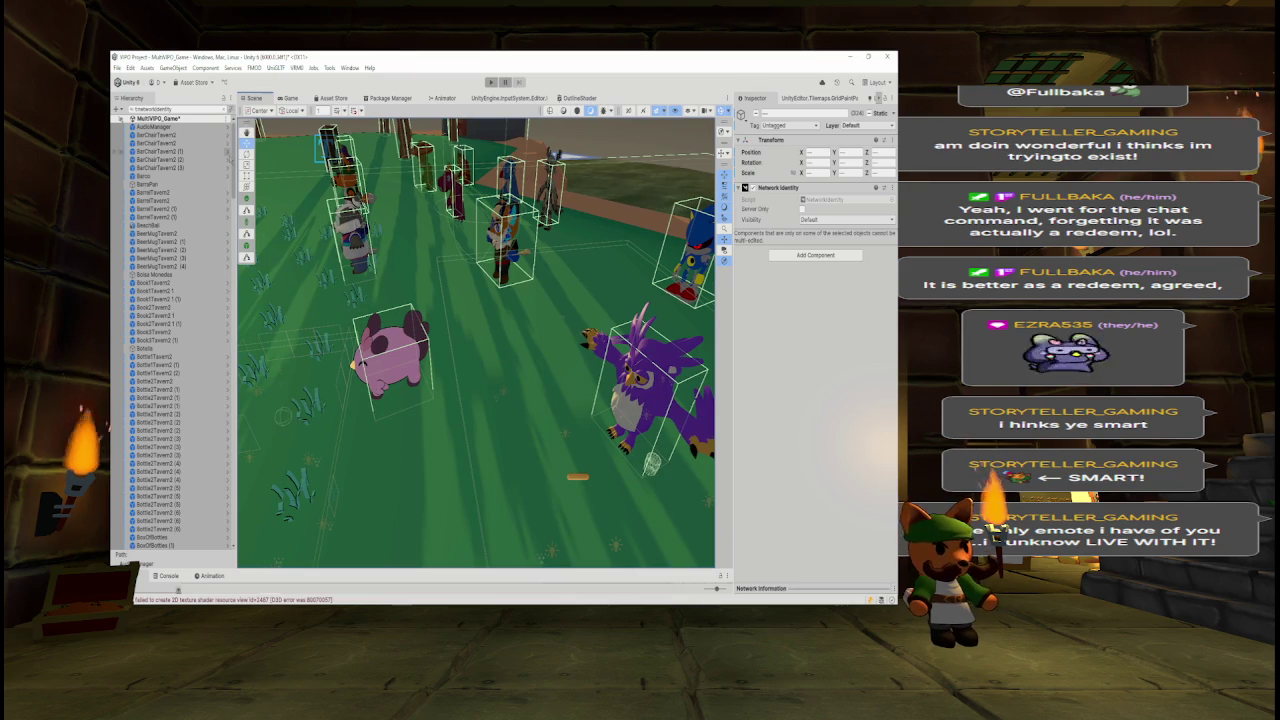
key(ctrl+a)
scroll(170, 330, down, 15)
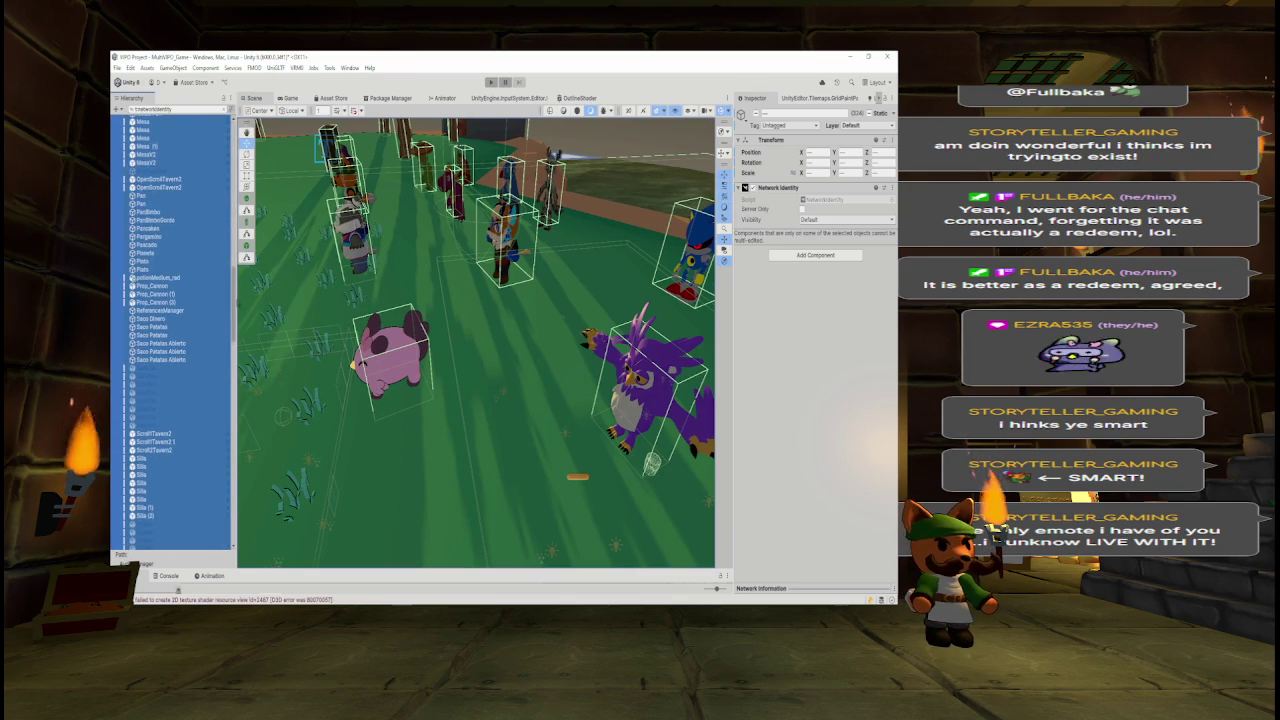
scroll(160, 330, up, 10)
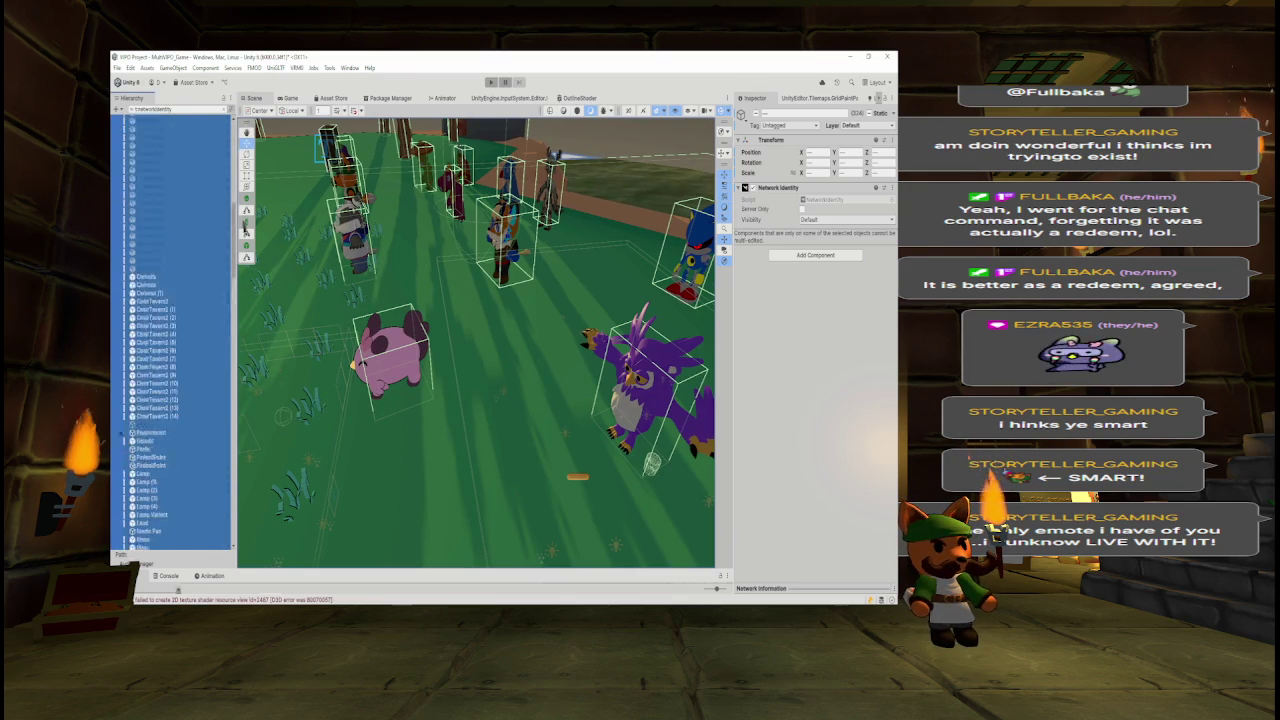
scroll(228, 294, down, 5)
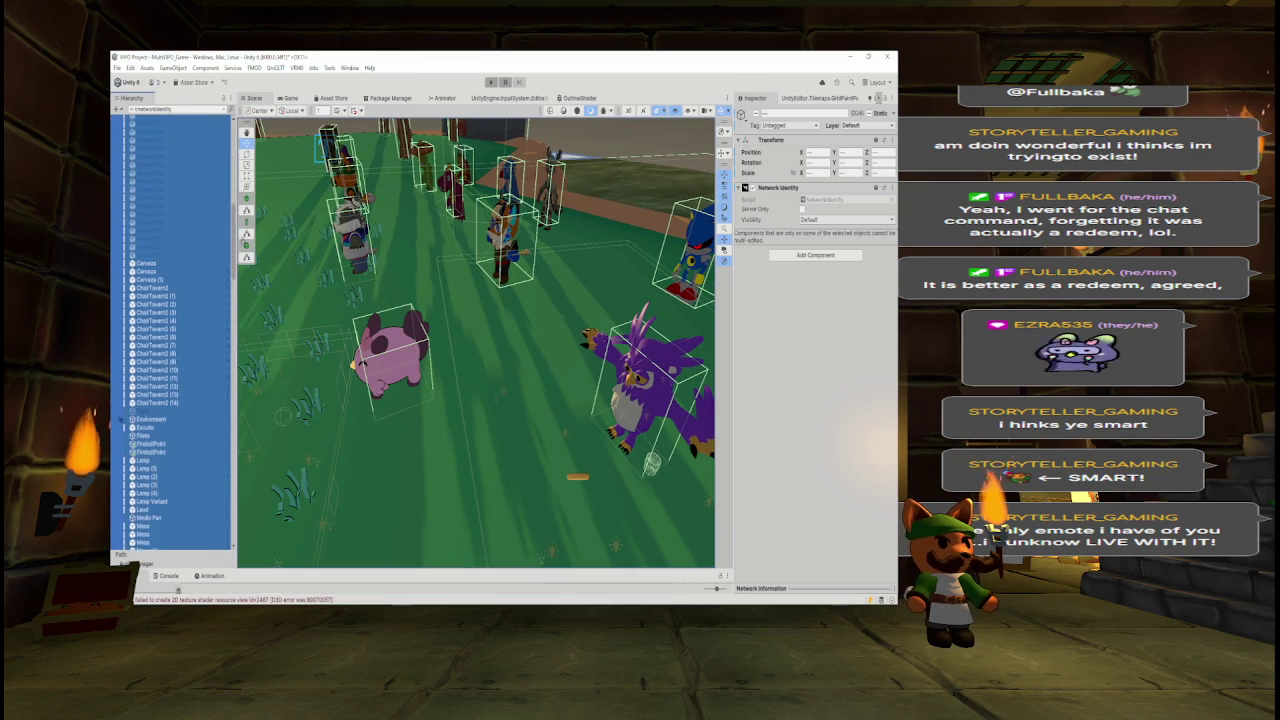
ctrl+click(150, 410)
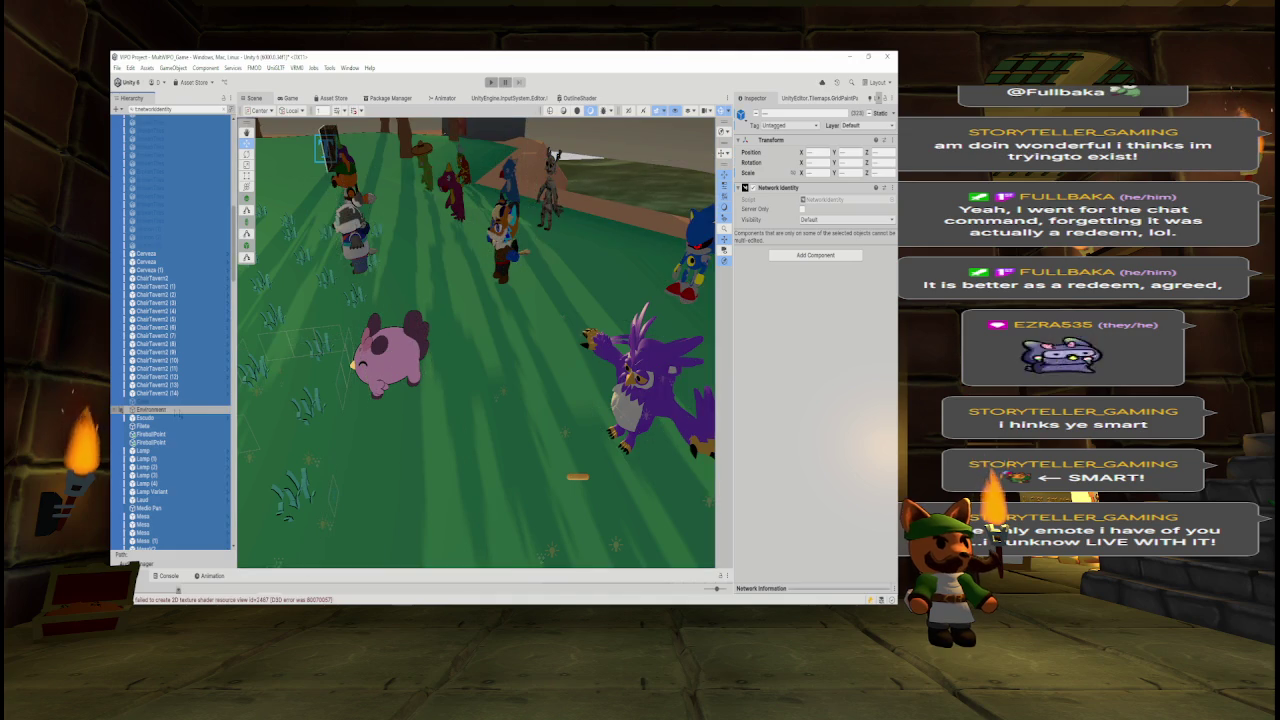
key(f)
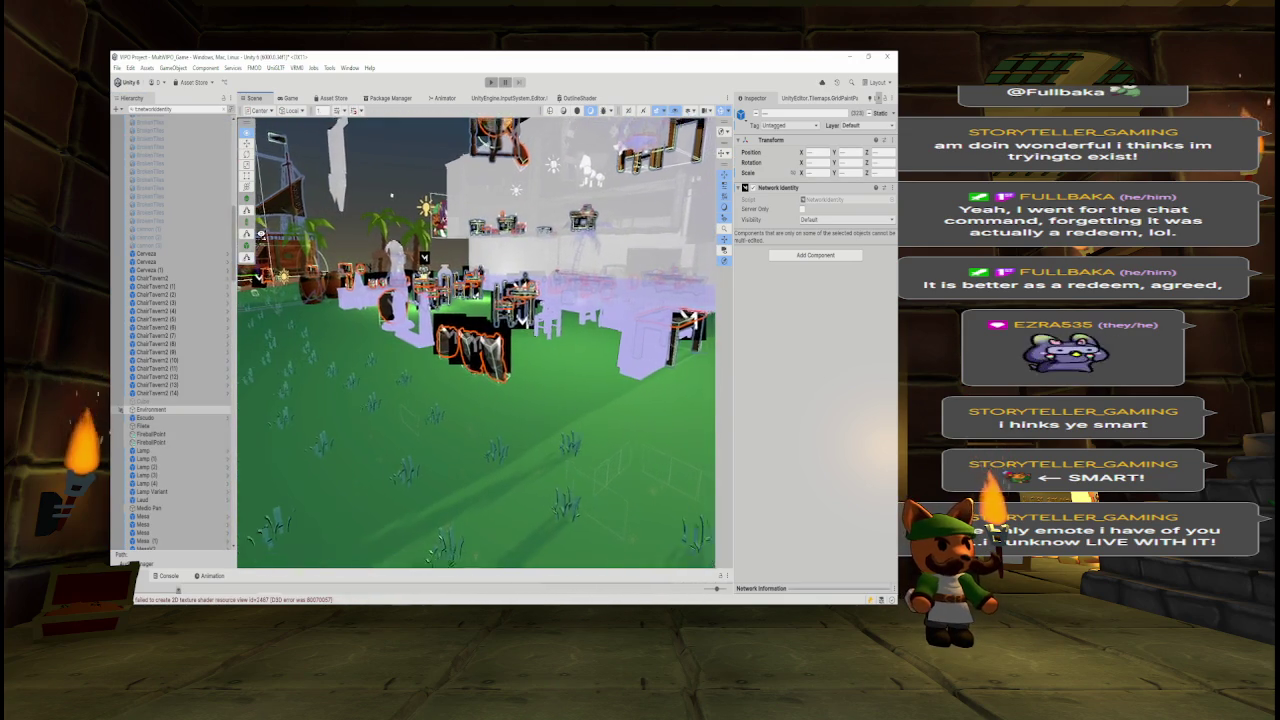
- Clear the Hierarchy filter and try dragging the selection out of Taberna, cancelling the prefab warning
click(226, 110)
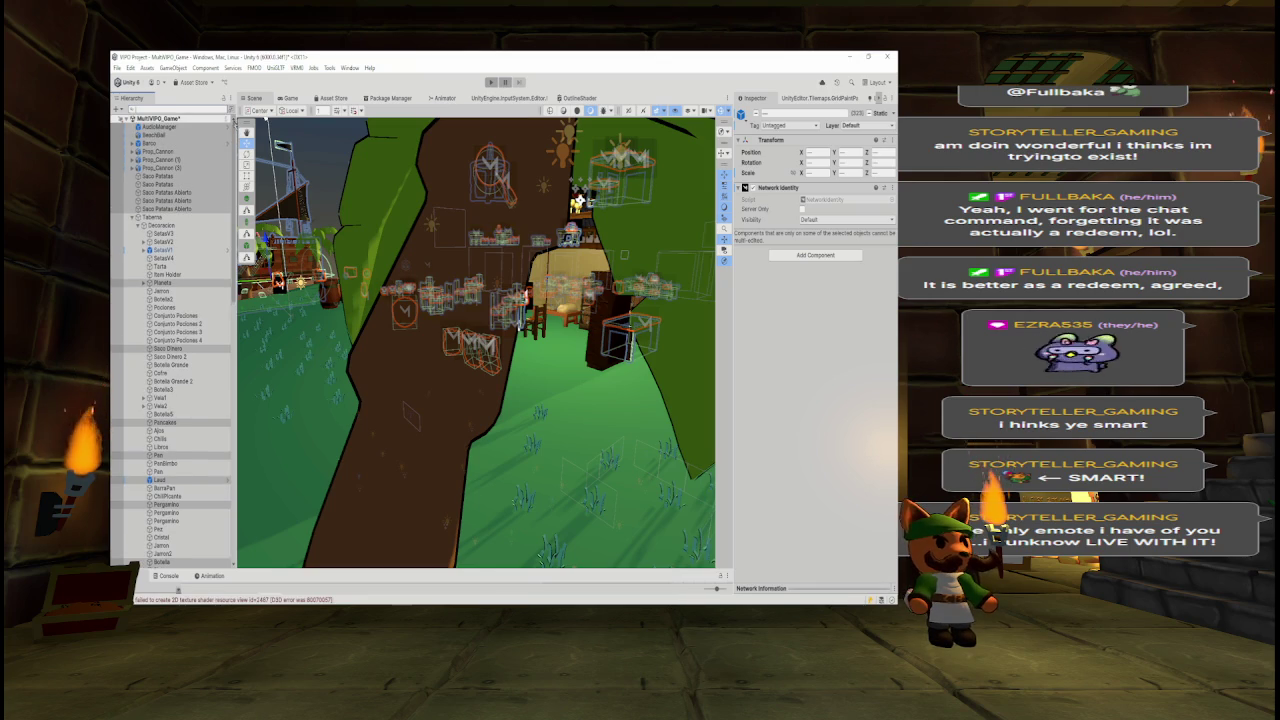
drag(180, 283, 179, 226)
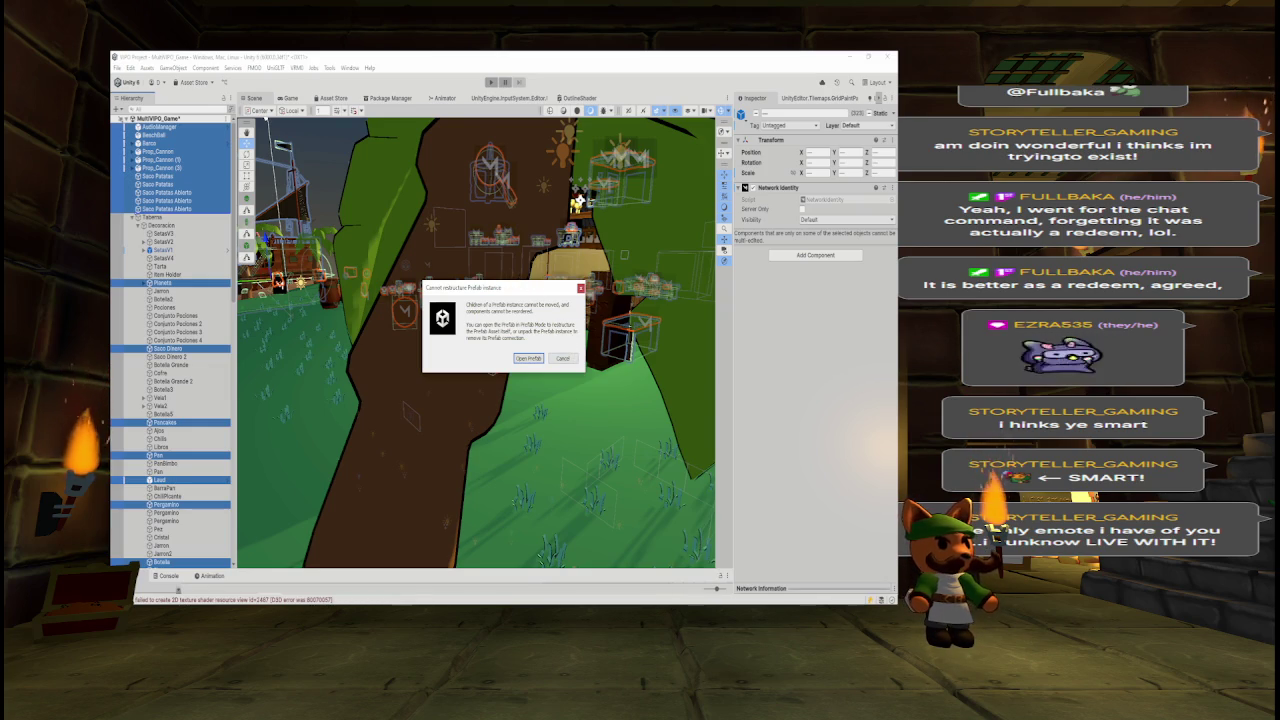
click(580, 288)
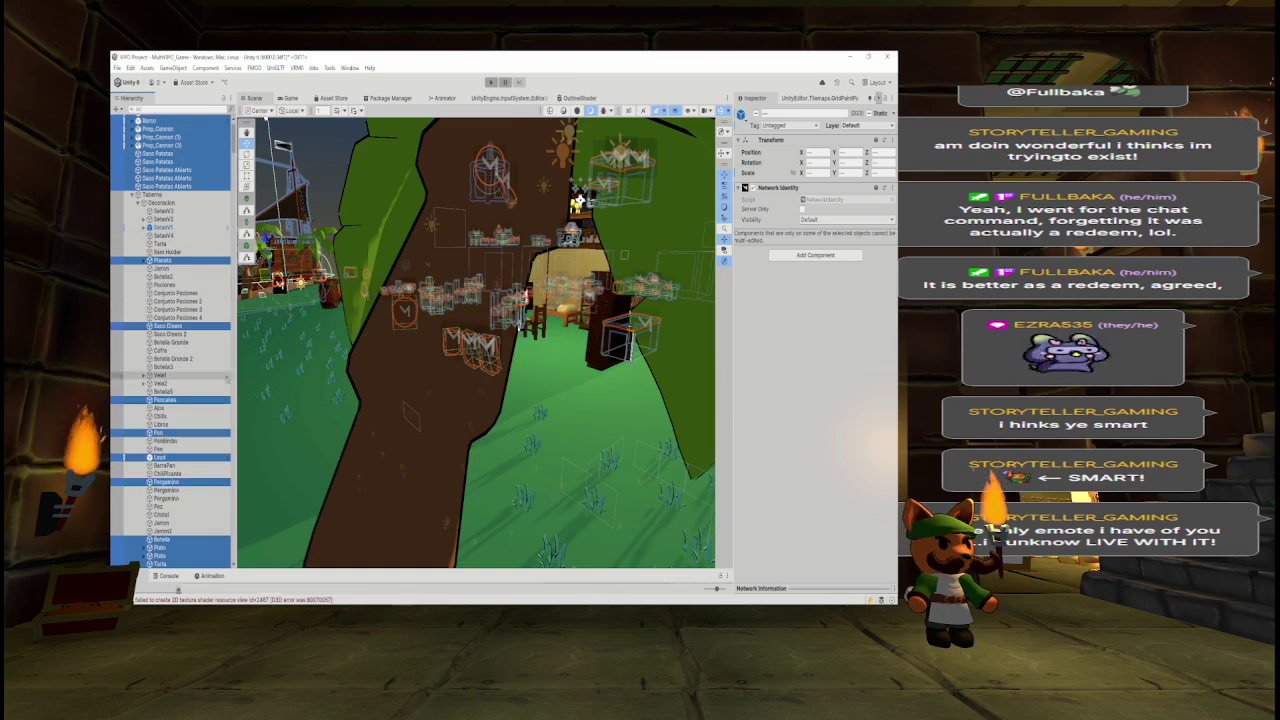
- Orbit the view toward the ship and scroll down through Taberna's remaining props
drag(578, 203, 478, 330)
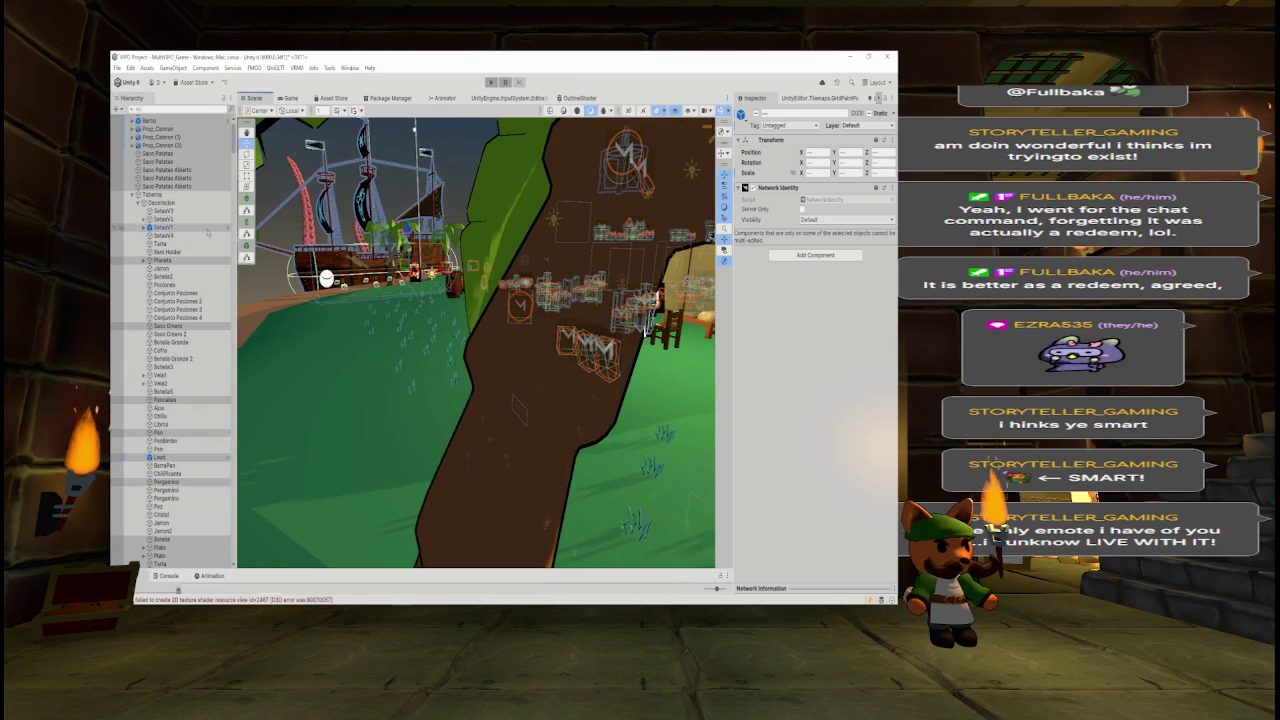
drag(237, 145, 237, 139)
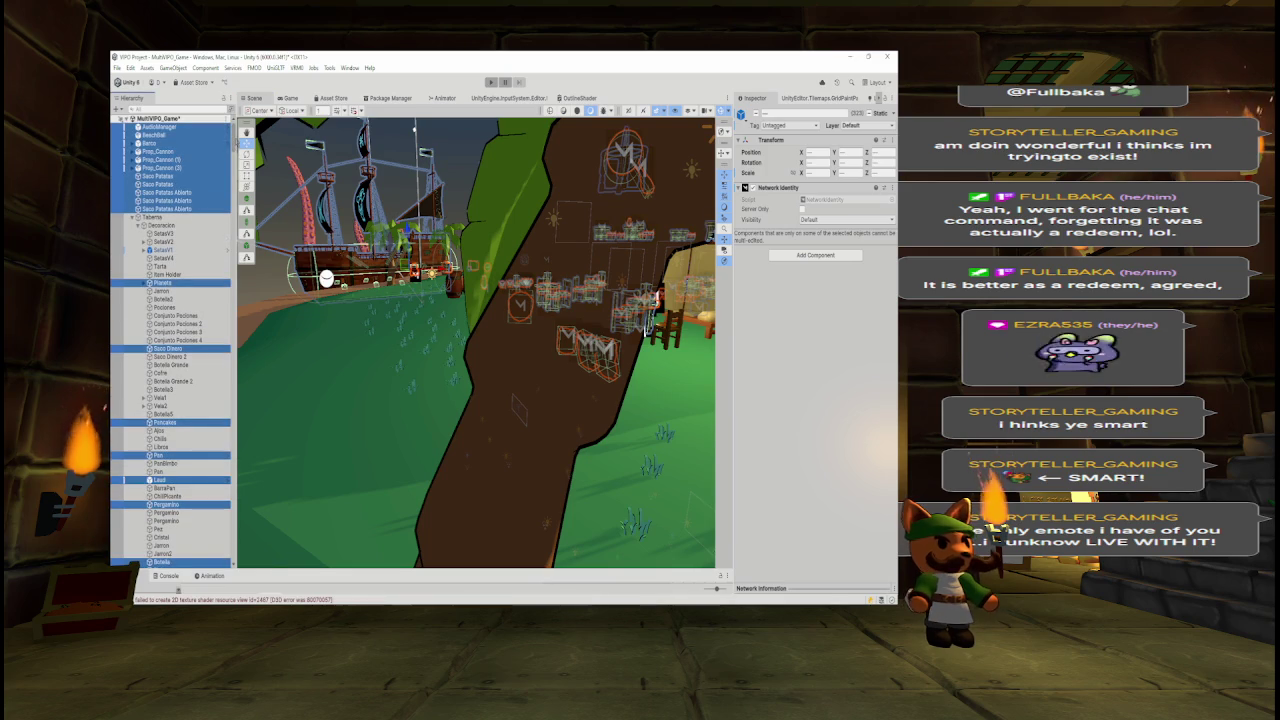
scroll(237, 145, down, 3)
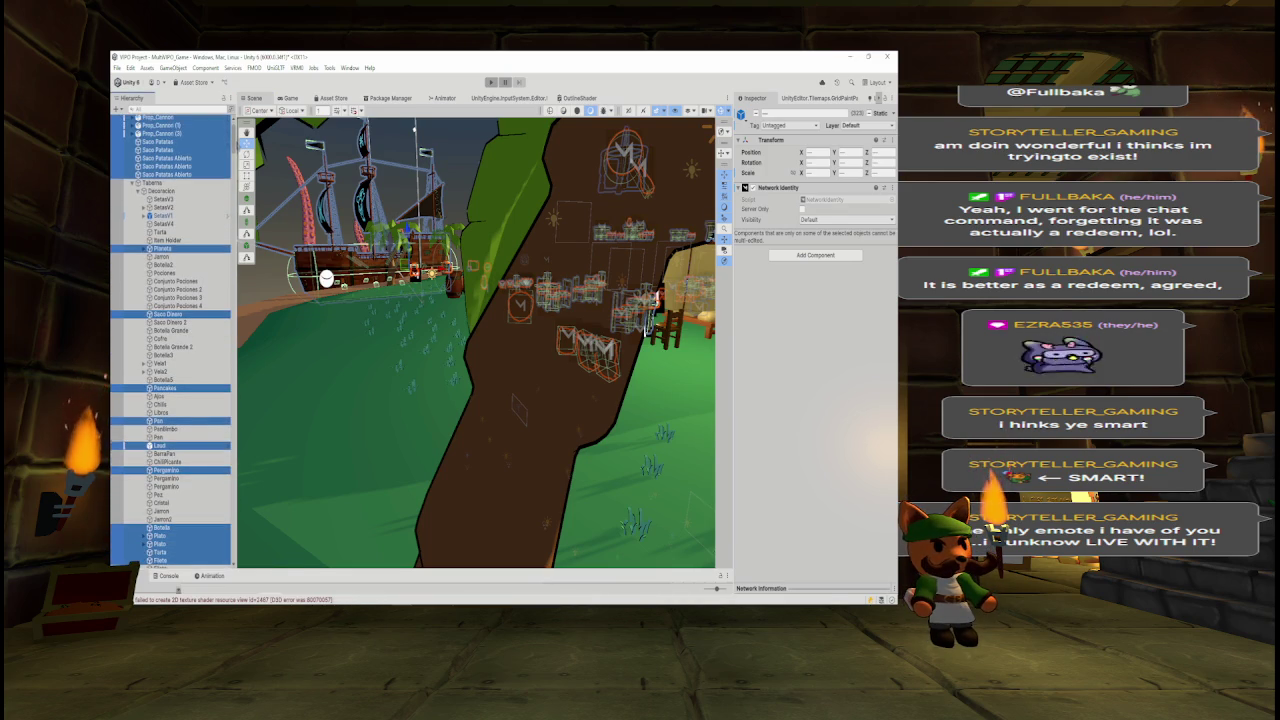
scroll(237, 145, down, 1)
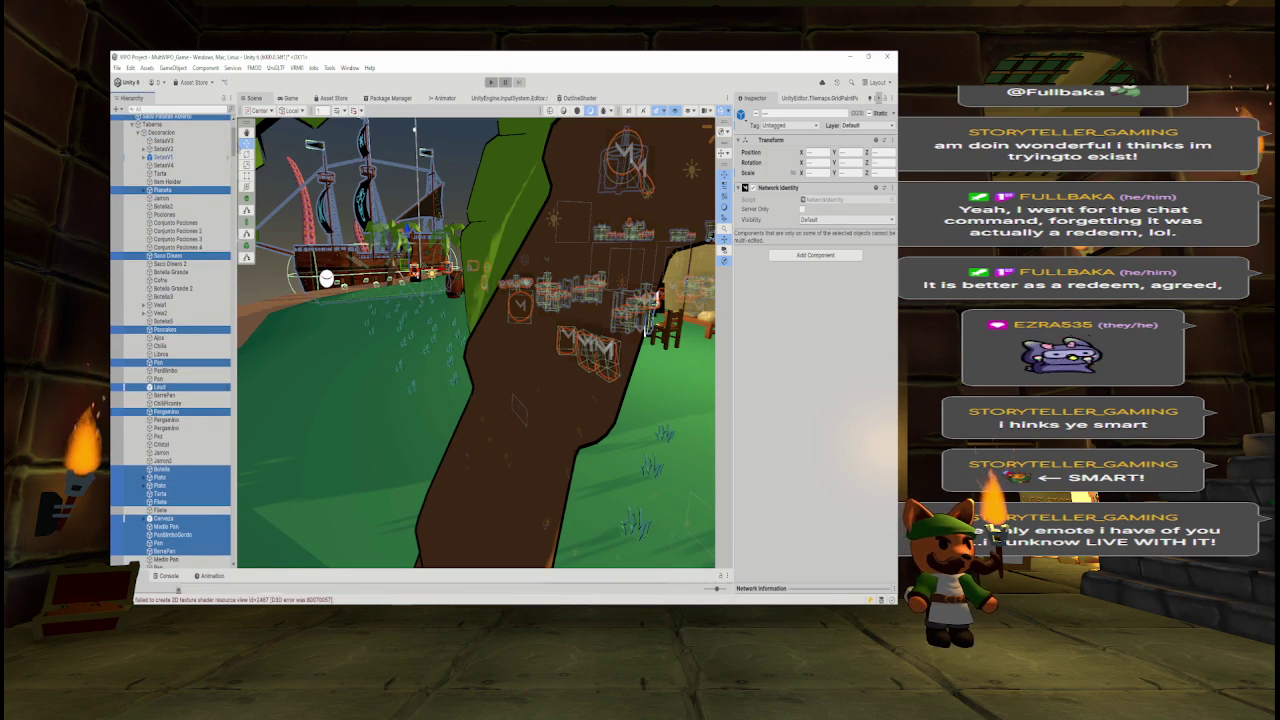
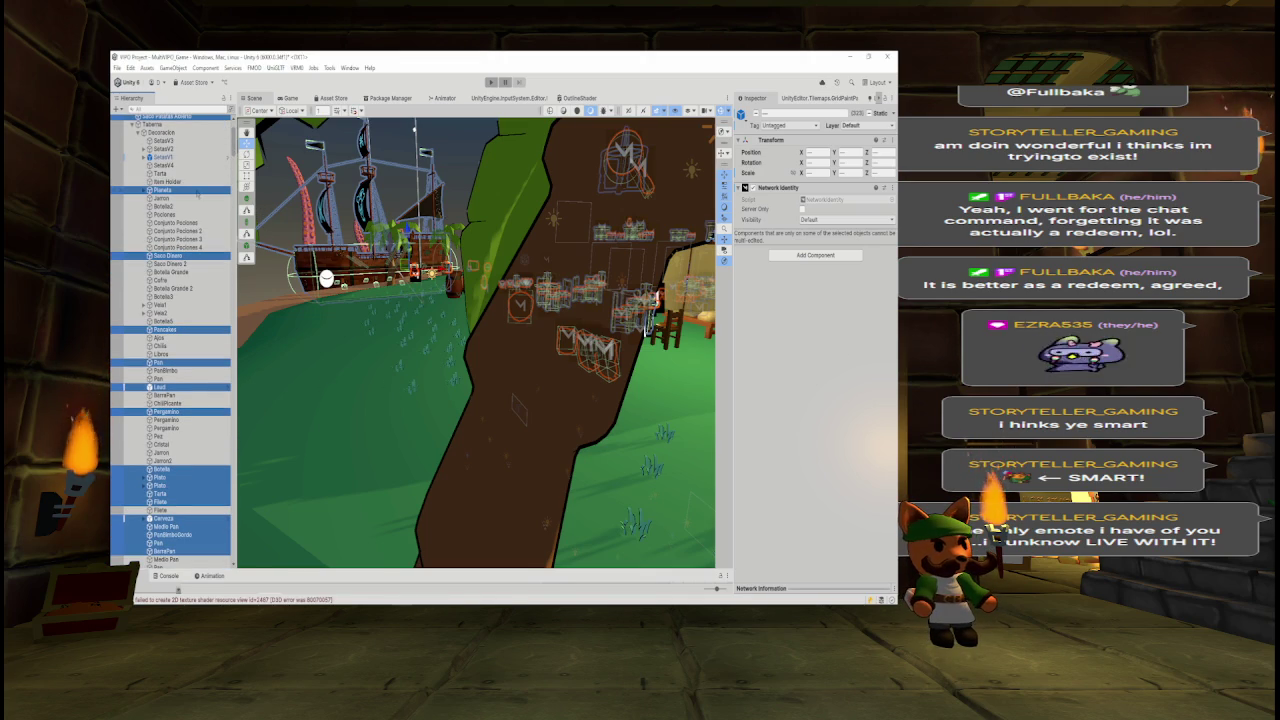
- Select Planeta and Saco Dinero, then add Pancakes, Pan and Leud to the selection
click(190, 190)
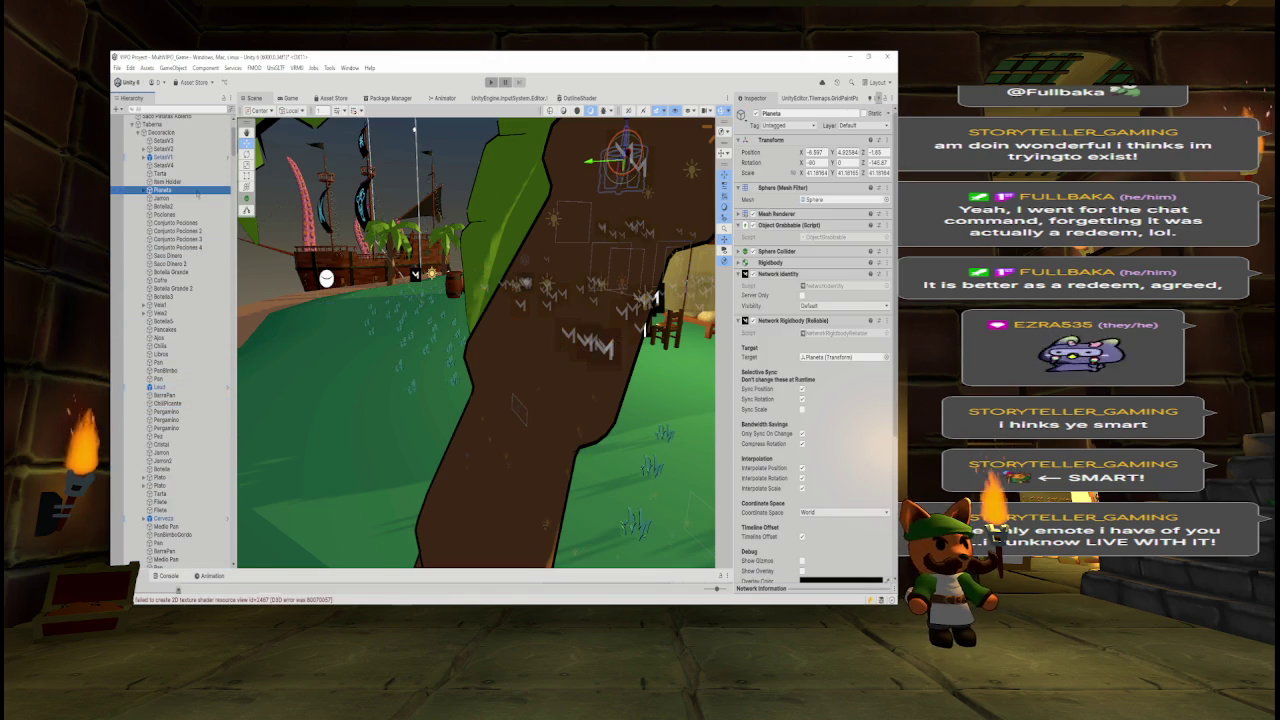
click(184, 258)
click(184, 263)
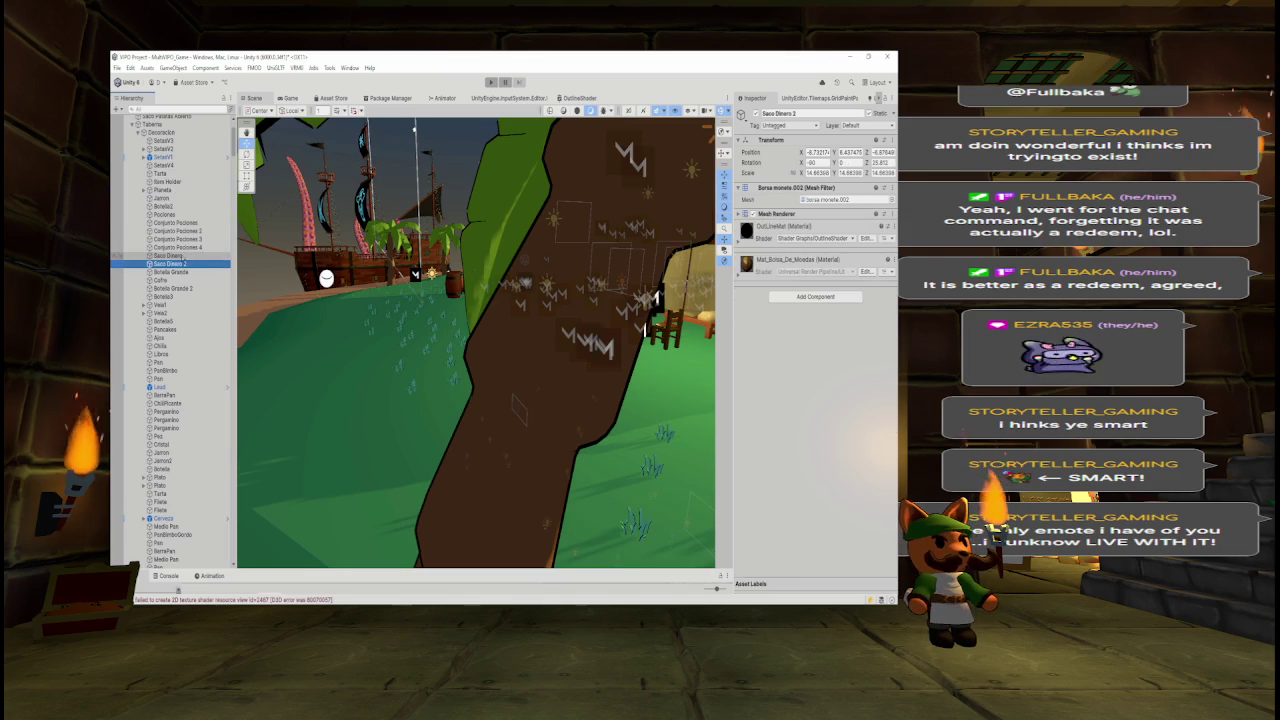
click(184, 256)
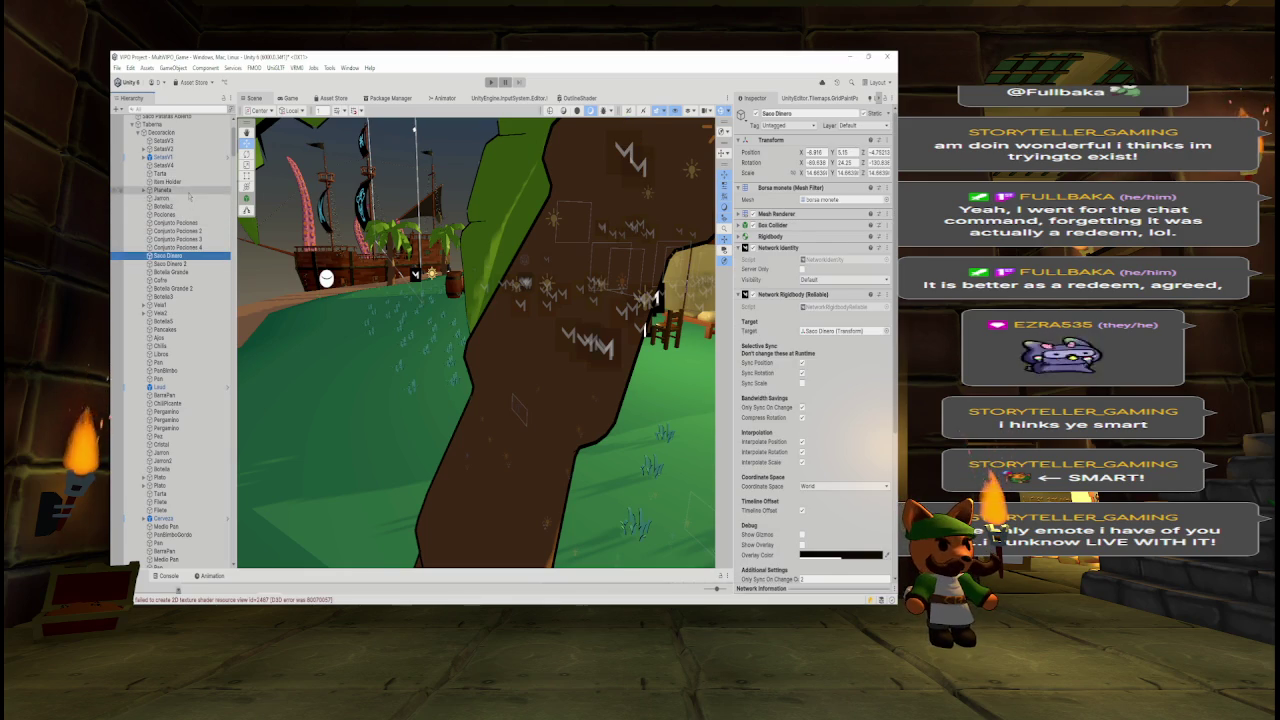
ctrl+click(180, 190)
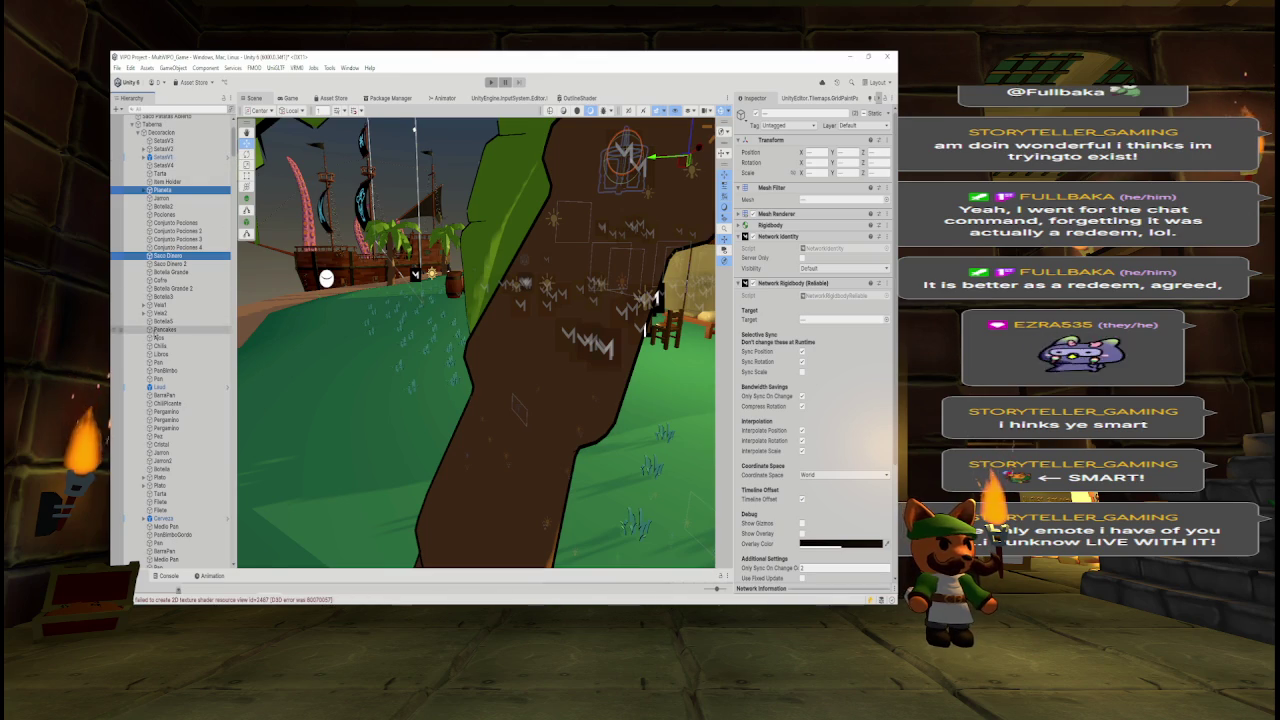
ctrl+click(160, 329)
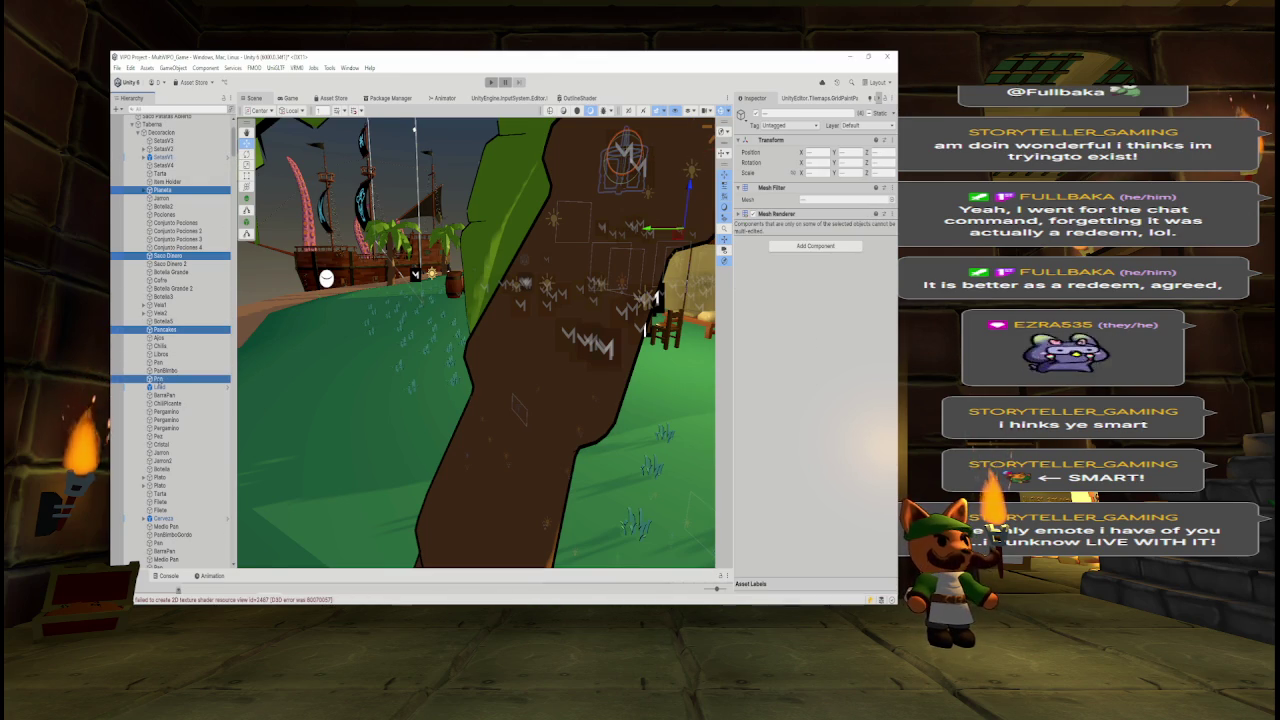
ctrl+click(158, 363)
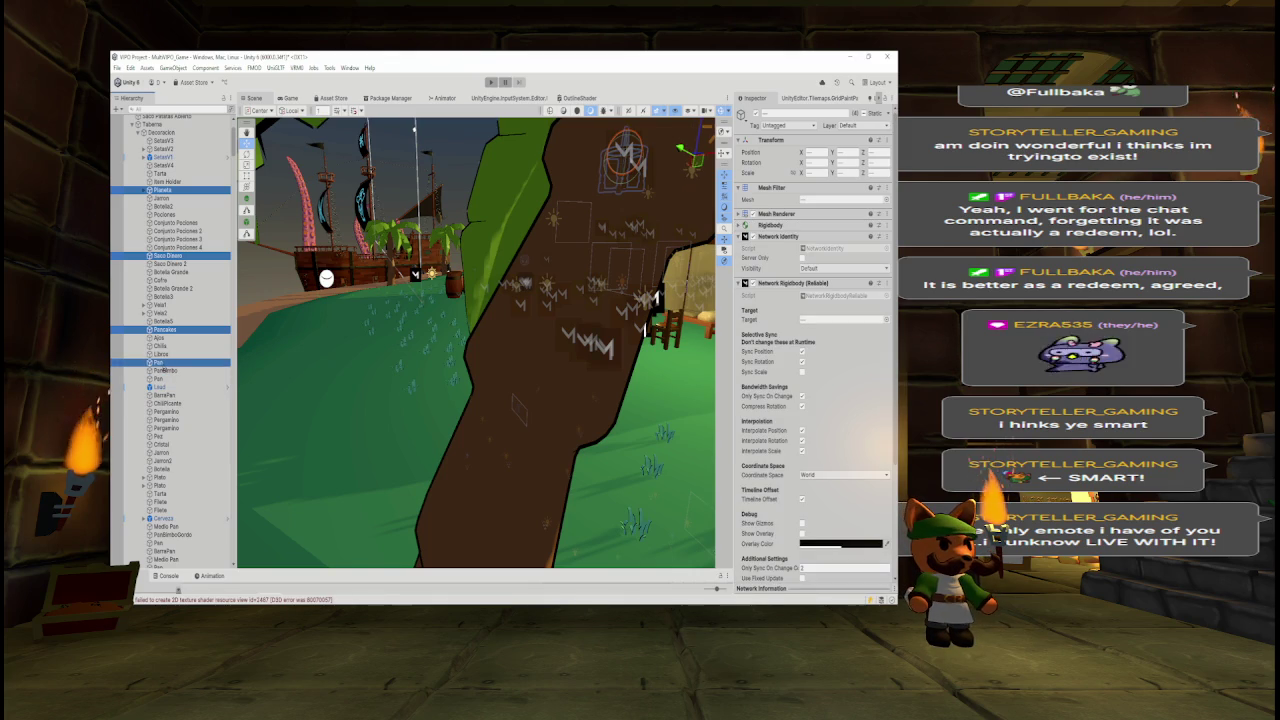
ctrl+click(162, 387)
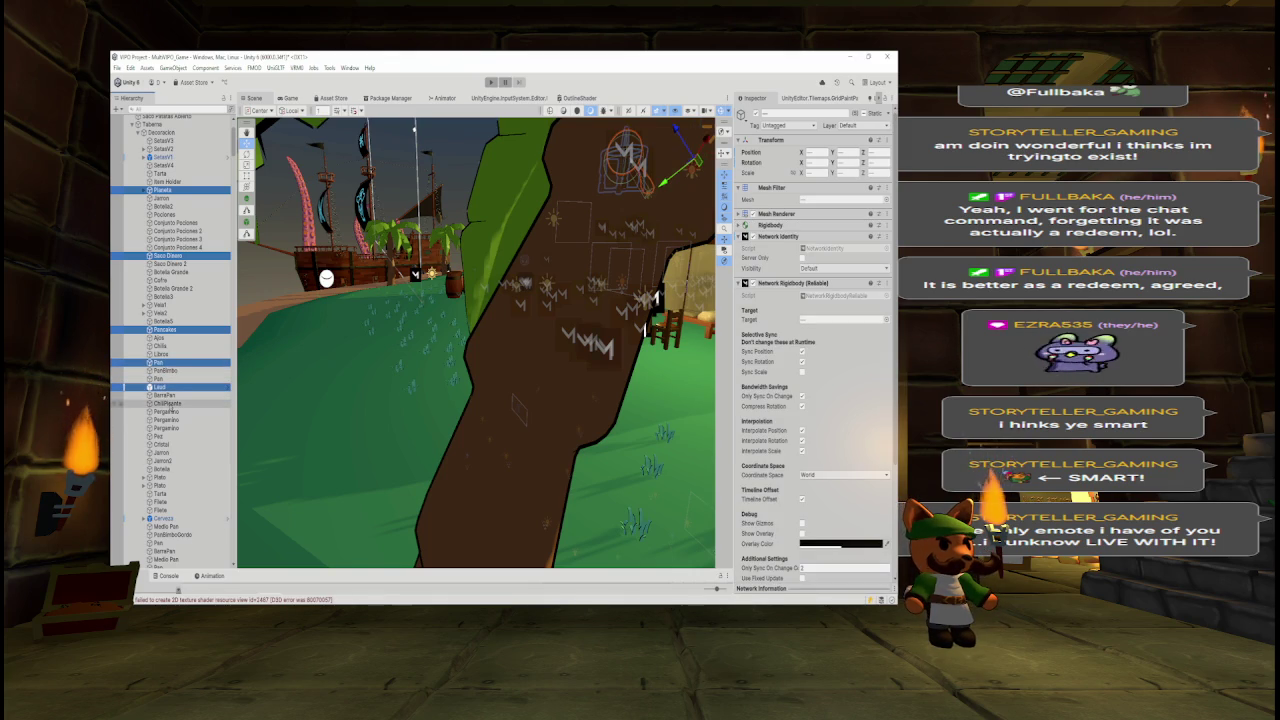
- Add Pergamino, Botella, Plato, Tarta, Filete, Cerveza, Medio Pan, PonBimboGordo, Pan, BerraPan and drag them out of Taberna
ctrl+click(165, 411)
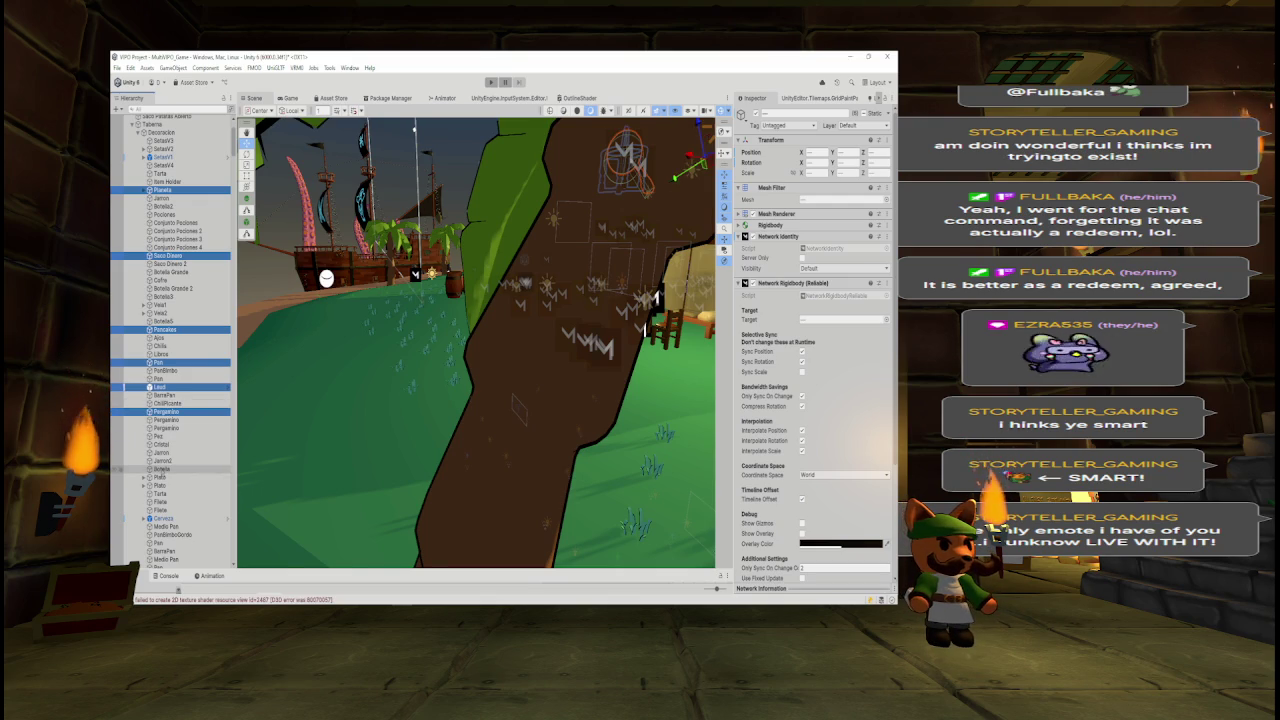
ctrl+click(160, 469)
ctrl+click(160, 477)
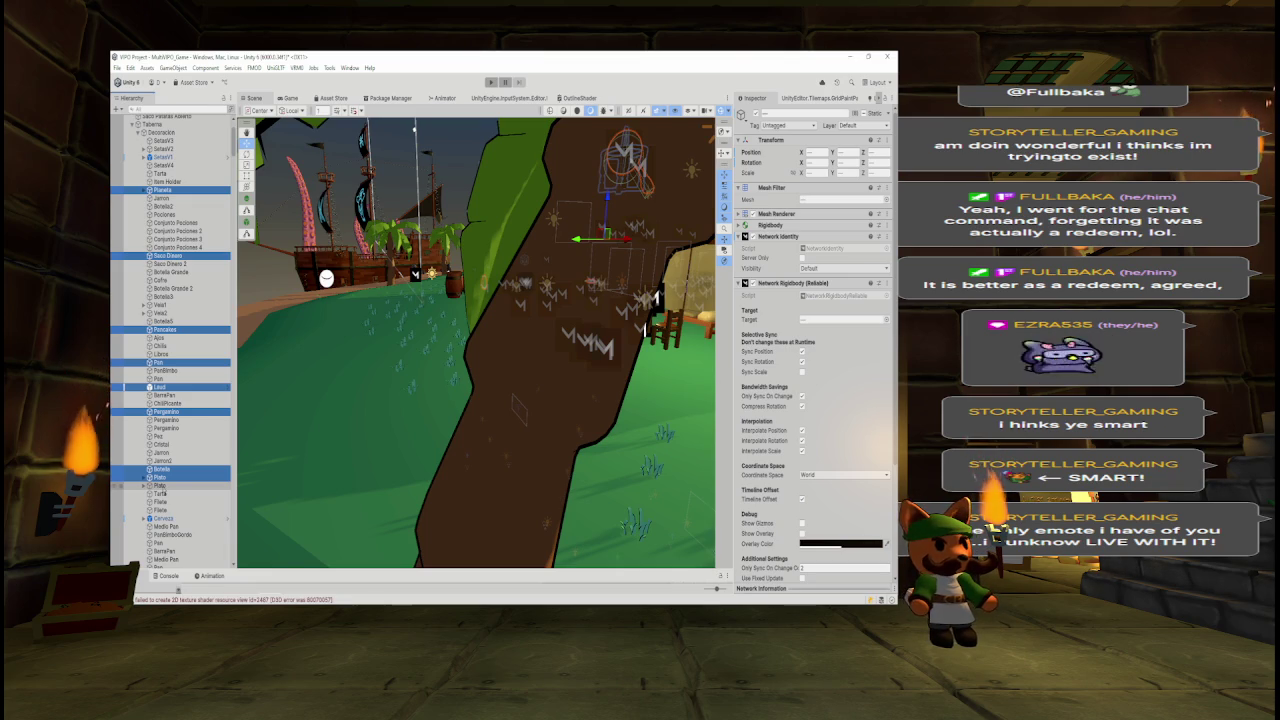
ctrl+click(160, 485)
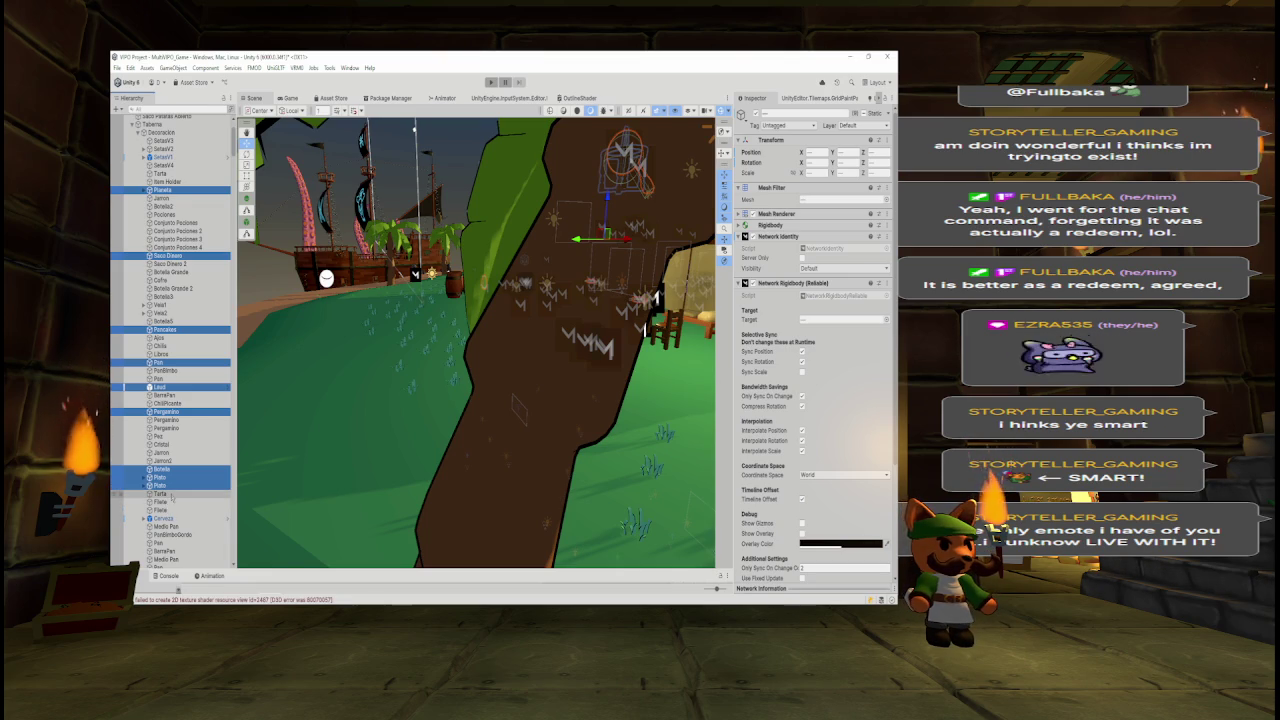
ctrl+click(170, 493)
ctrl+click(182, 501)
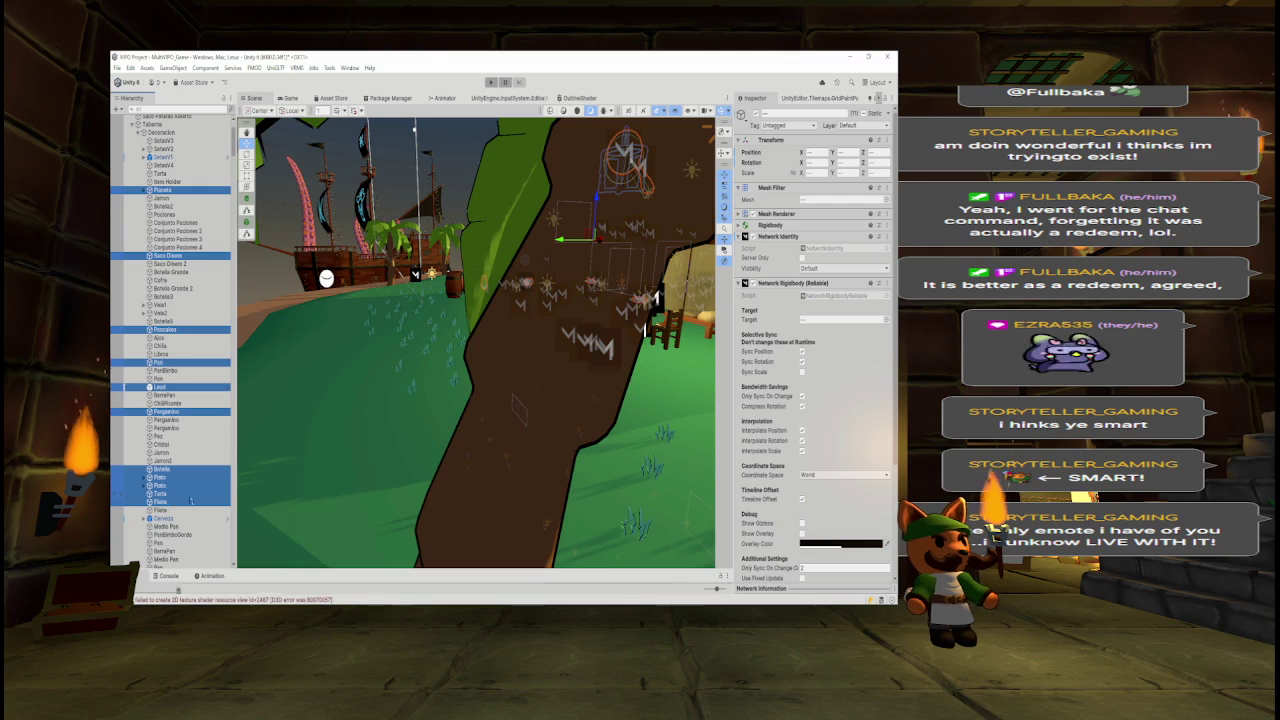
ctrl+click(170, 519)
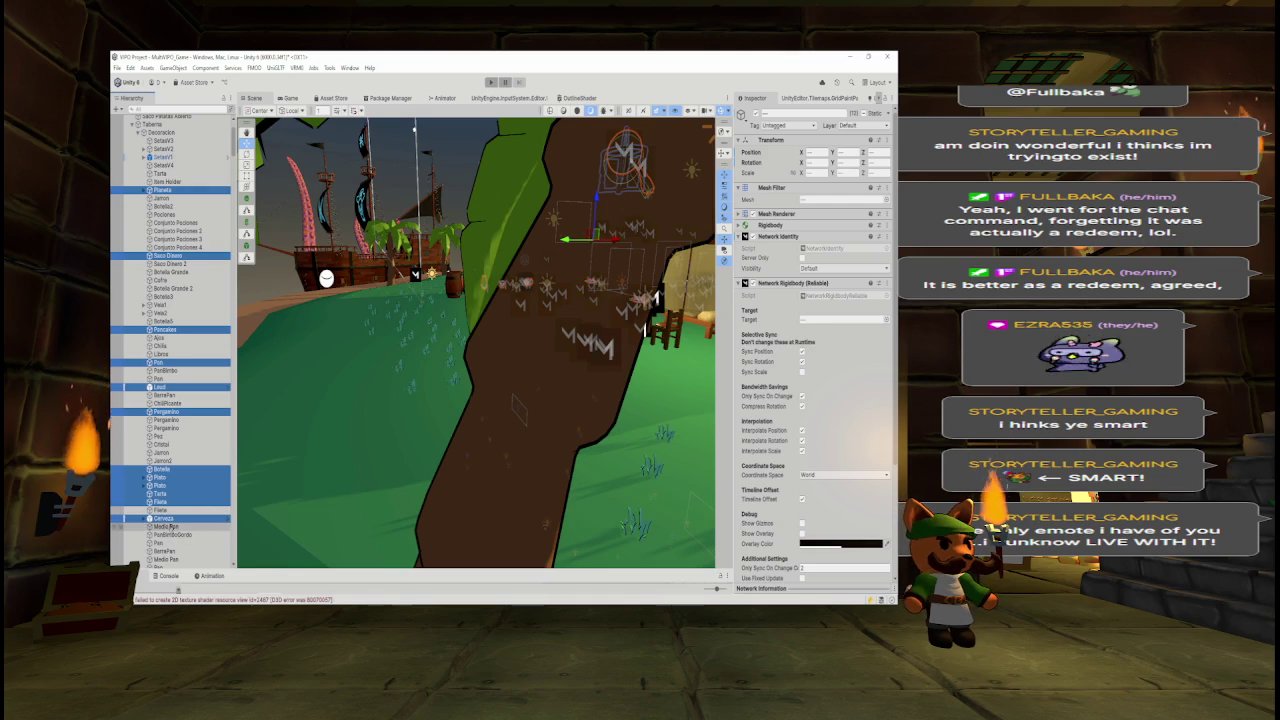
ctrl+click(170, 527)
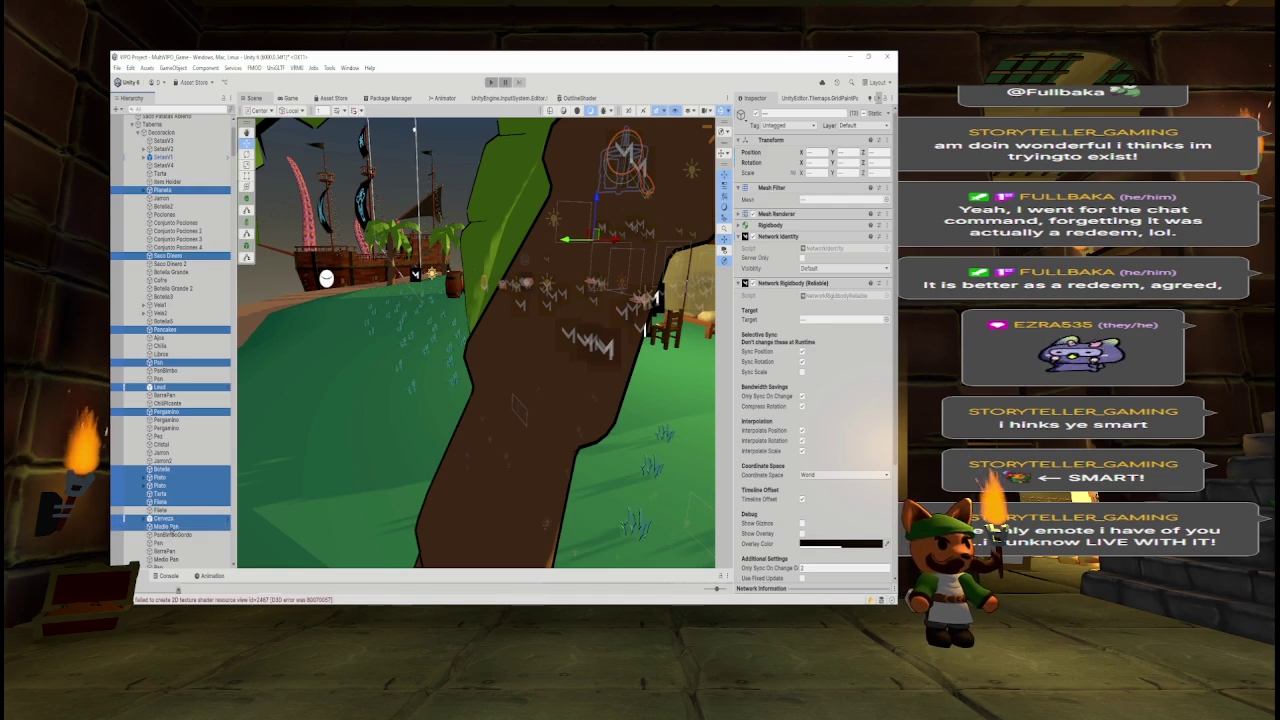
ctrl+click(172, 535)
ctrl+click(172, 543)
ctrl+click(172, 551)
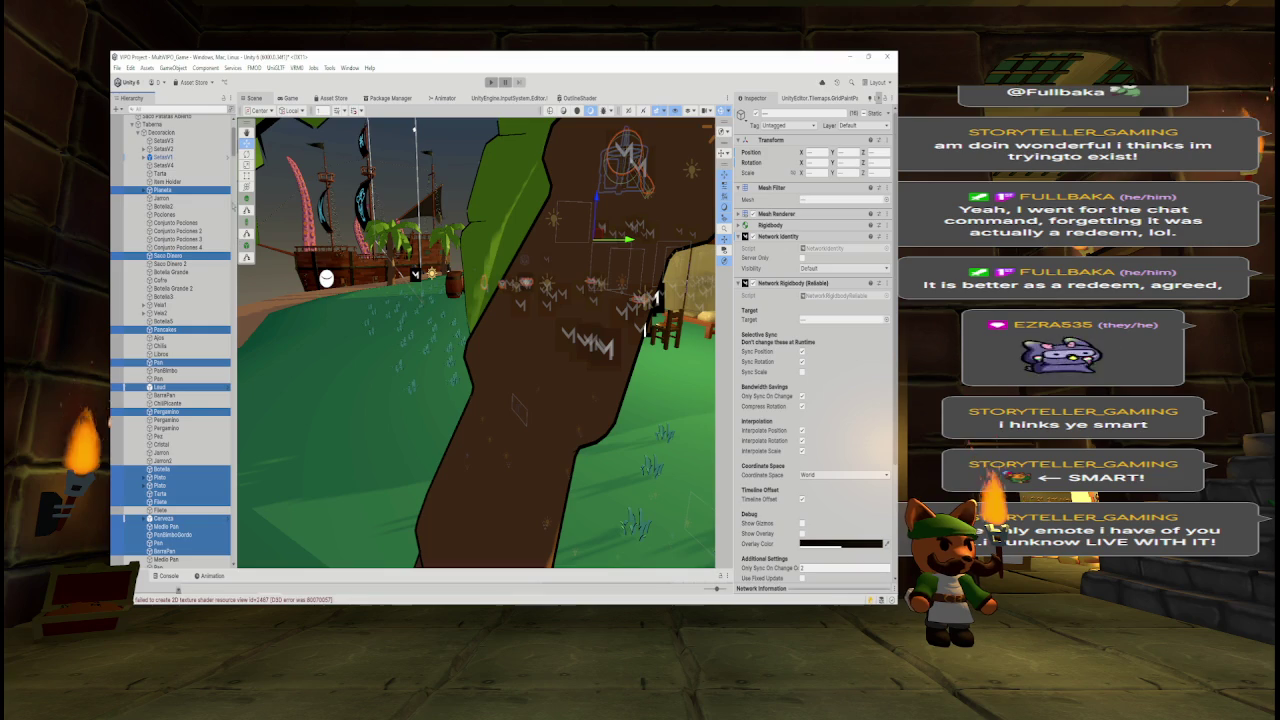
drag(213, 195, 207, 122)
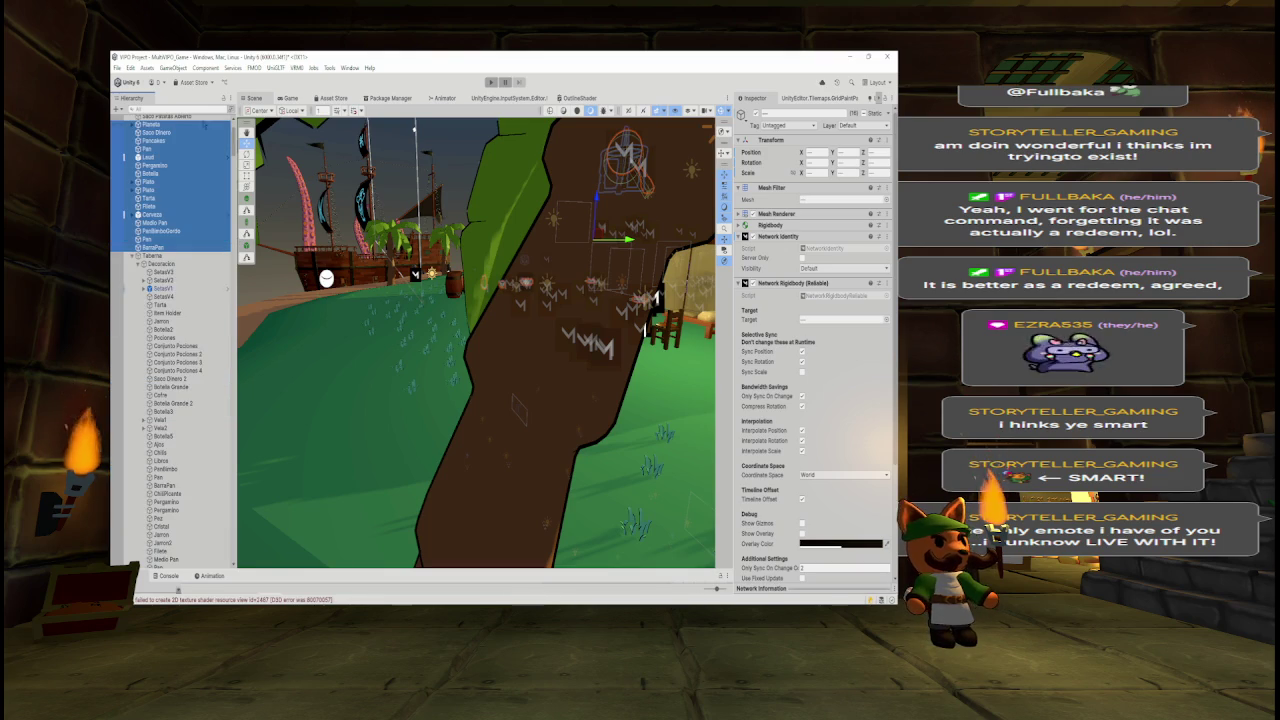
- Filter the Hierarchy with the search text 'an', then clear it to show the full tree
scroll(171, 340, down, 5)
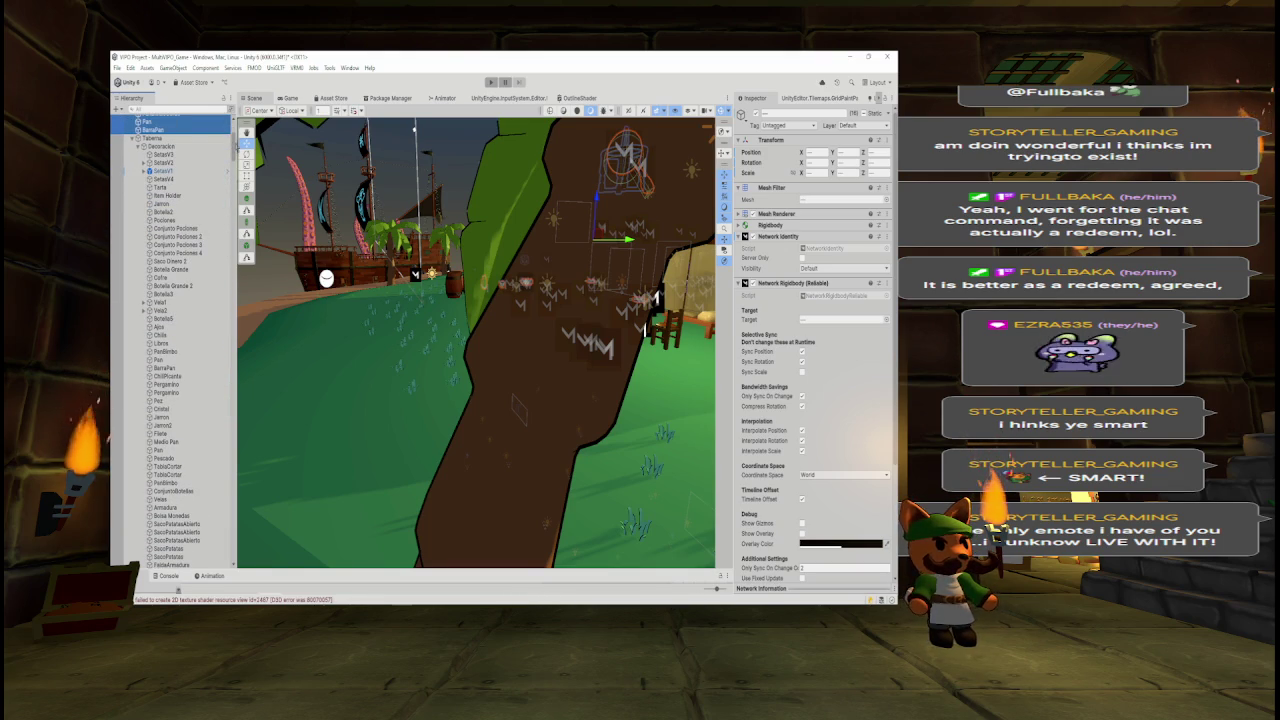
click(165, 109)
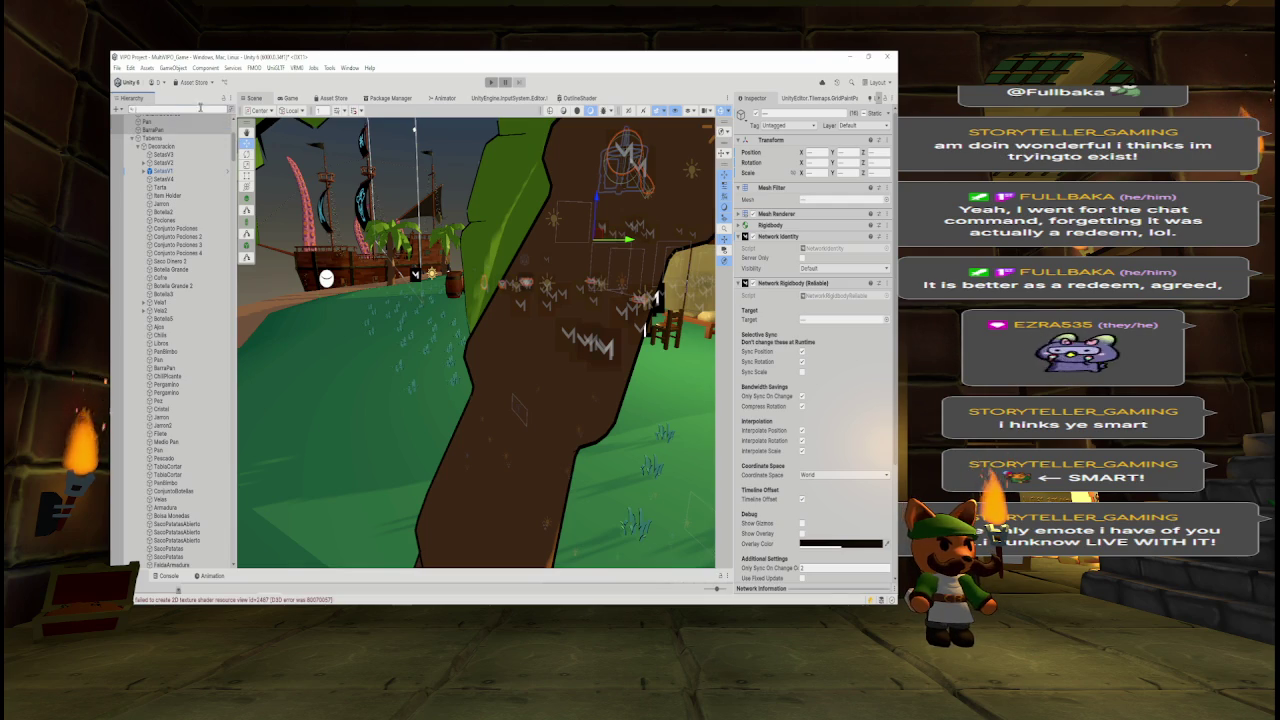
text(a)
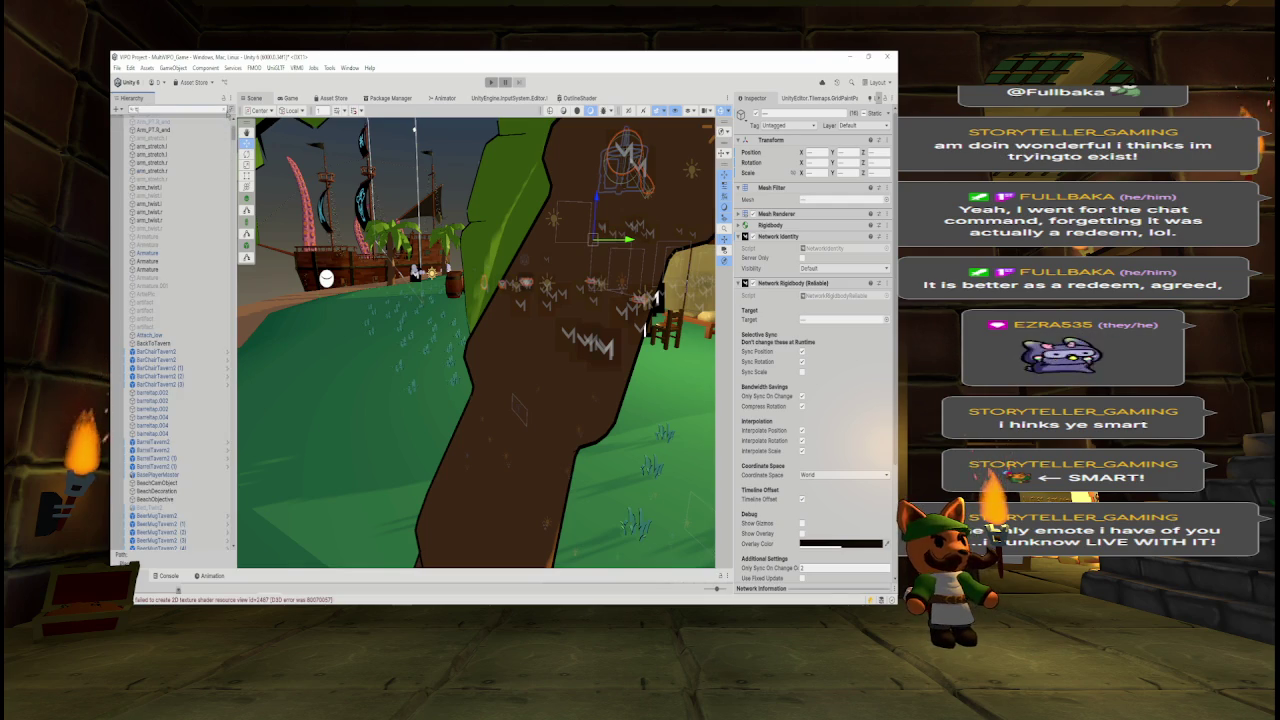
text(n)
click(228, 110)
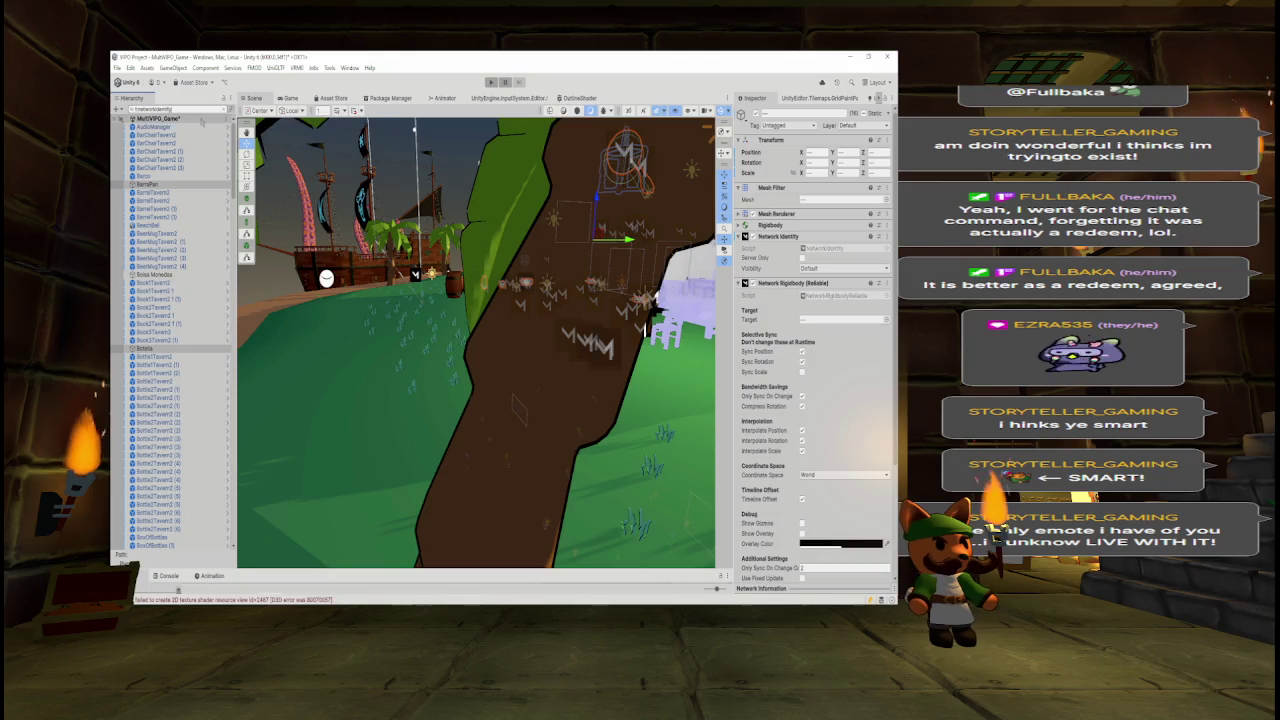
- Select every hierarchy object except Environment
scroll(226, 459, down, 5)
scroll(226, 459, down, 5)
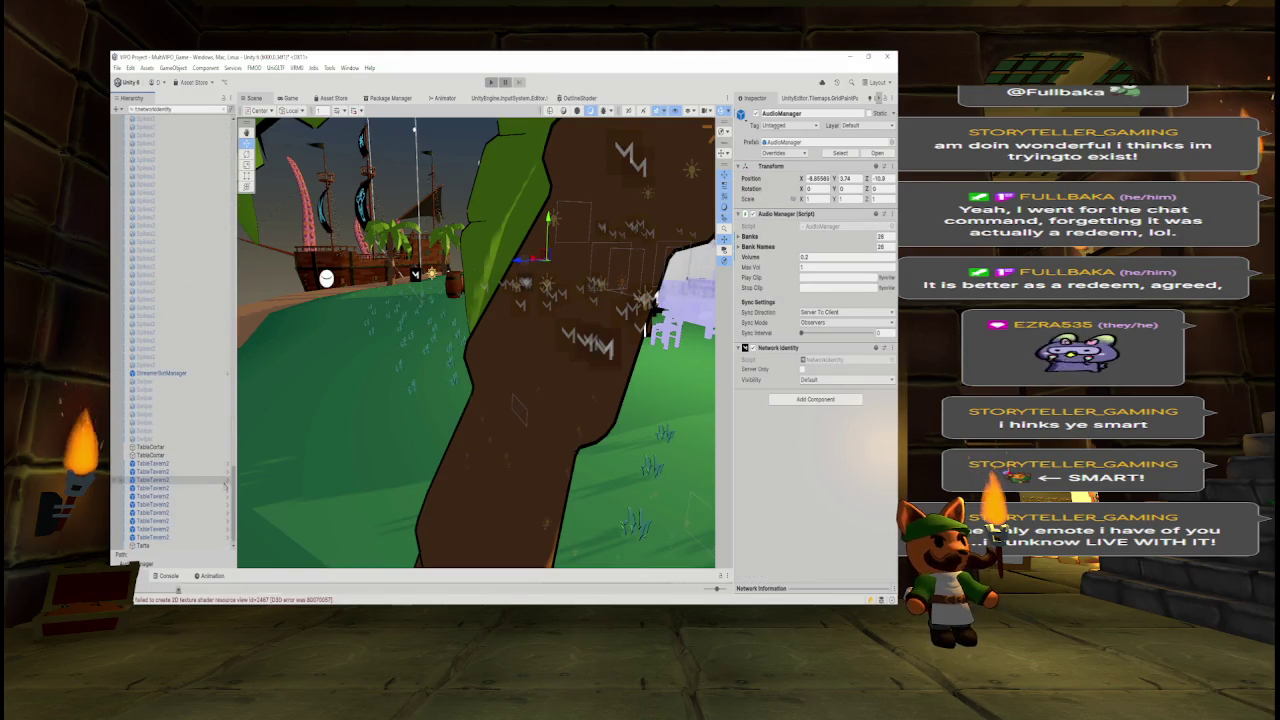
shift+click(190, 541)
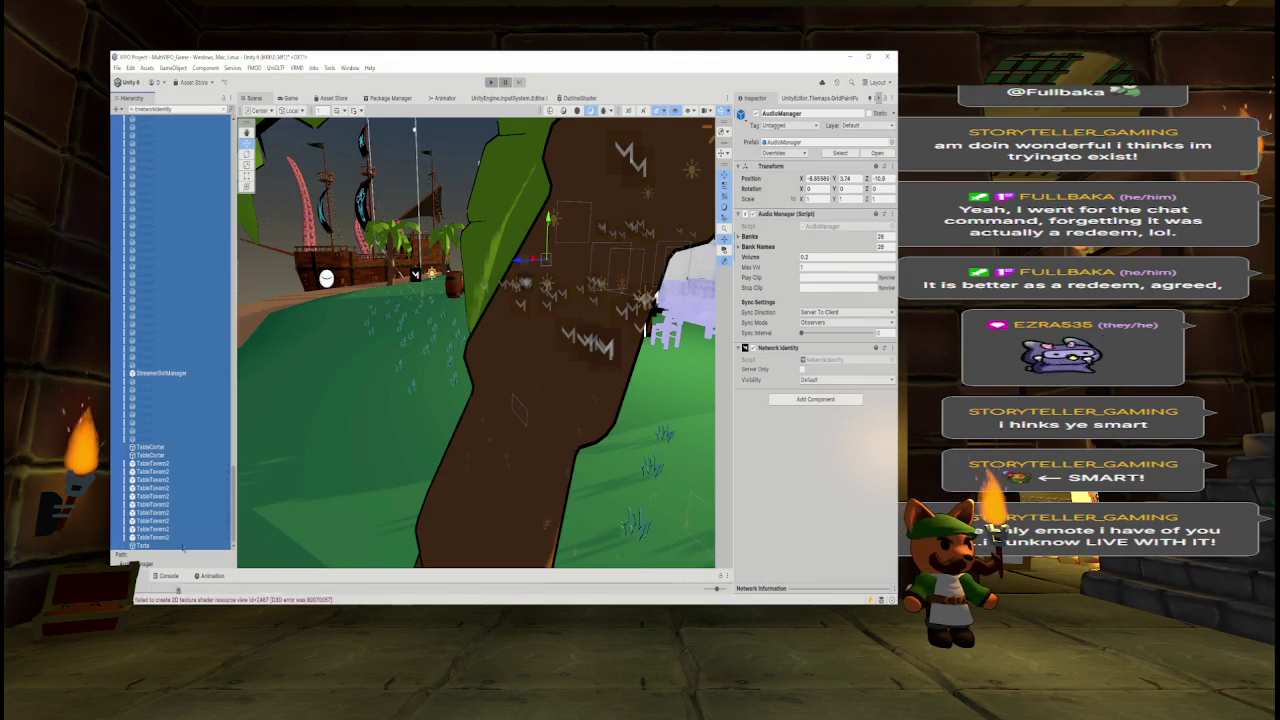
scroll(175, 330, up, 10)
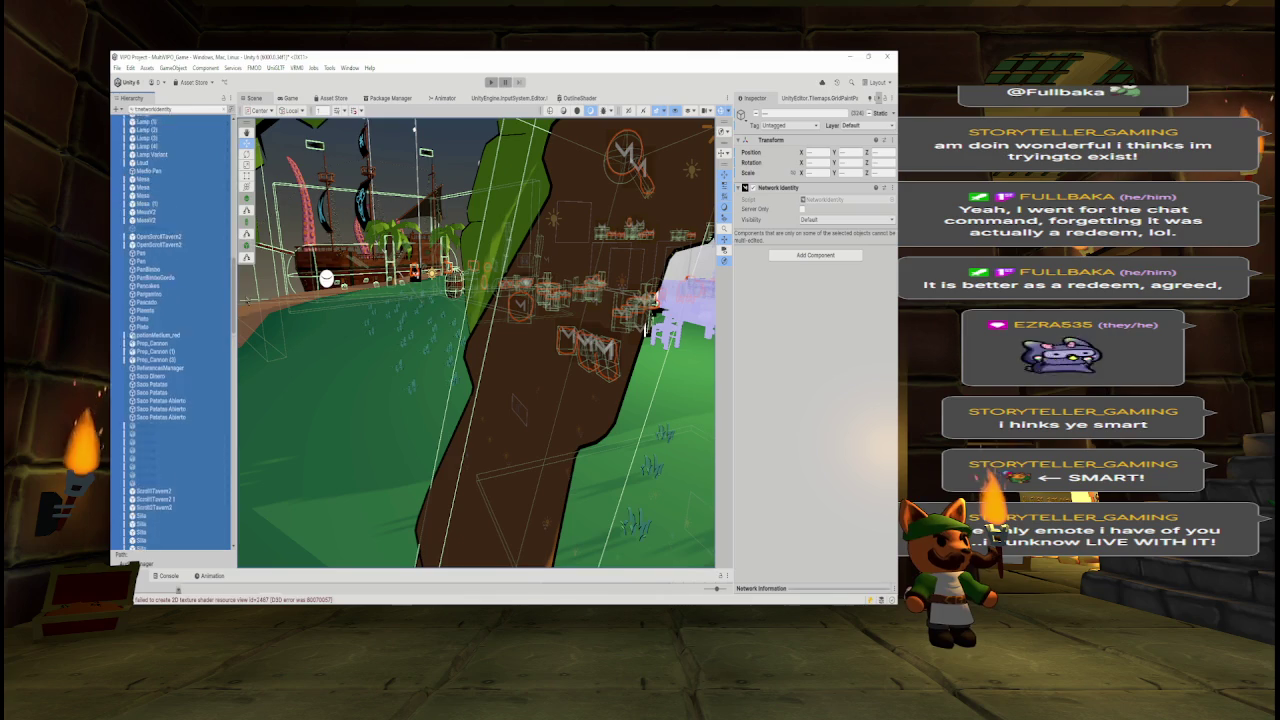
scroll(175, 330, up, 2)
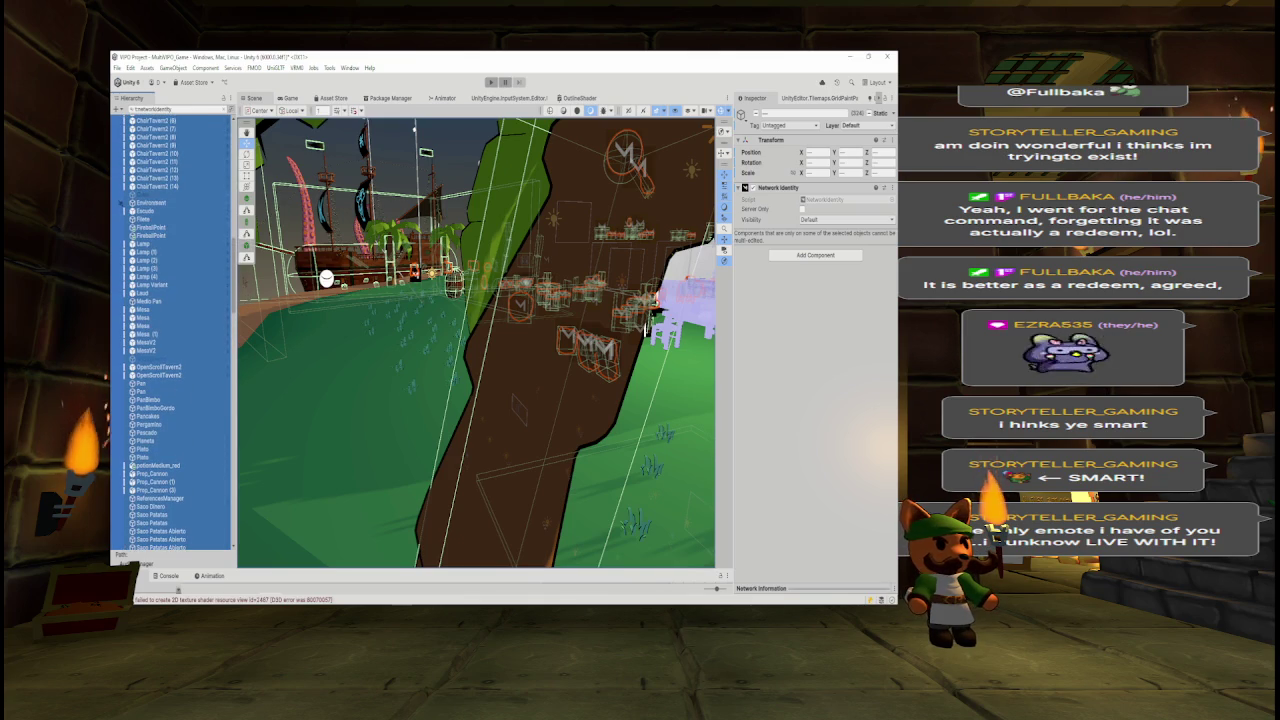
ctrl+click(160, 203)
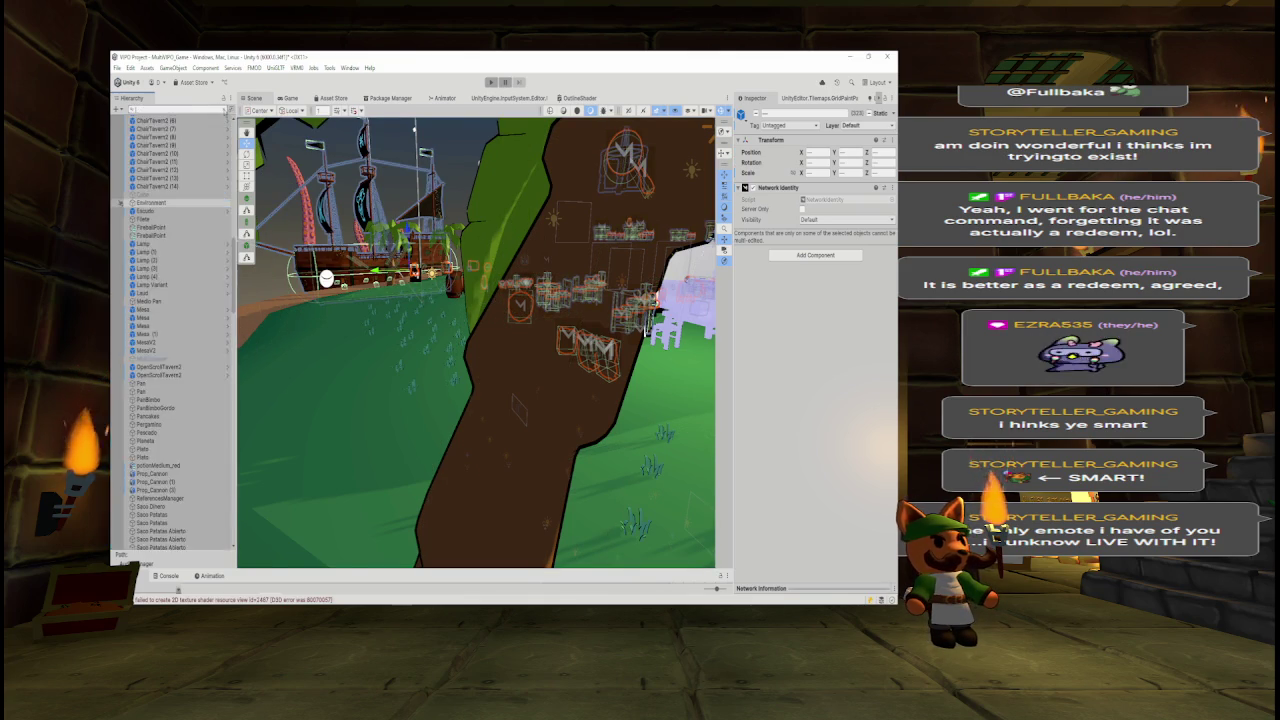
- Start a fresh selection with Pescado, TablaCortar, Pendientes and Bolsa Monedas, leaving Armadura out
click(224, 110)
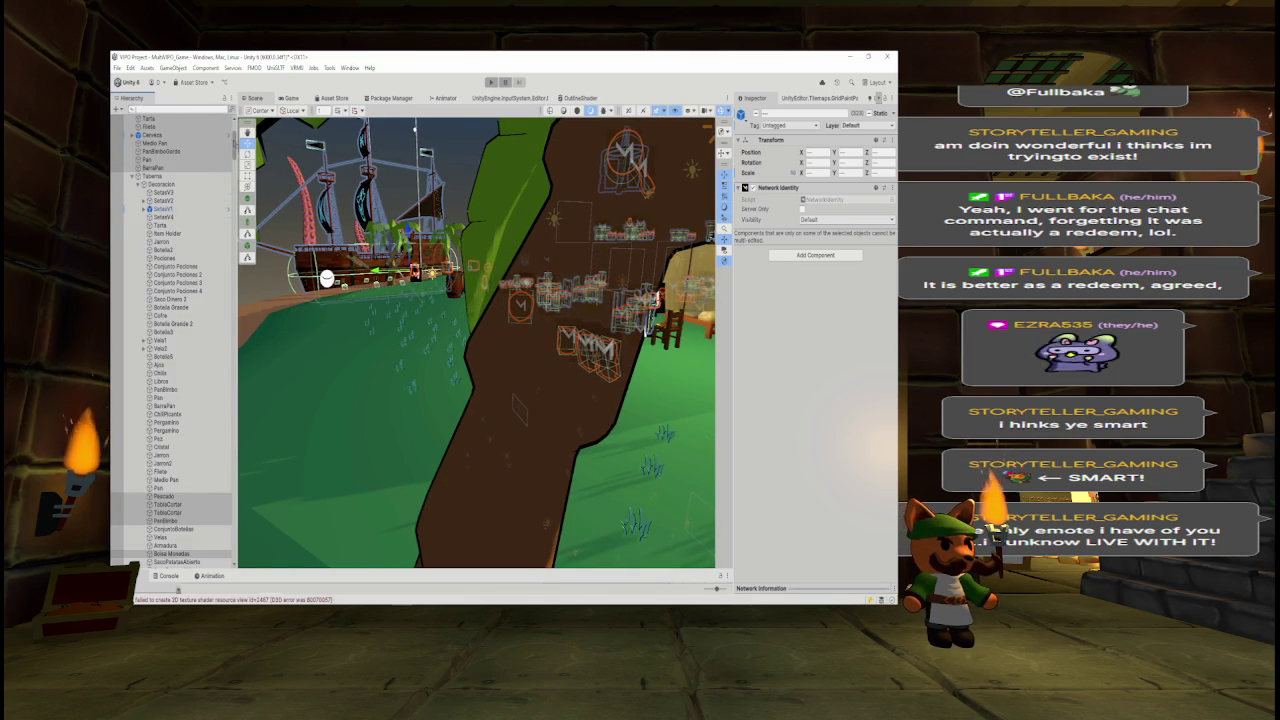
scroll(175, 340, down, 10)
scroll(175, 340, down, 4)
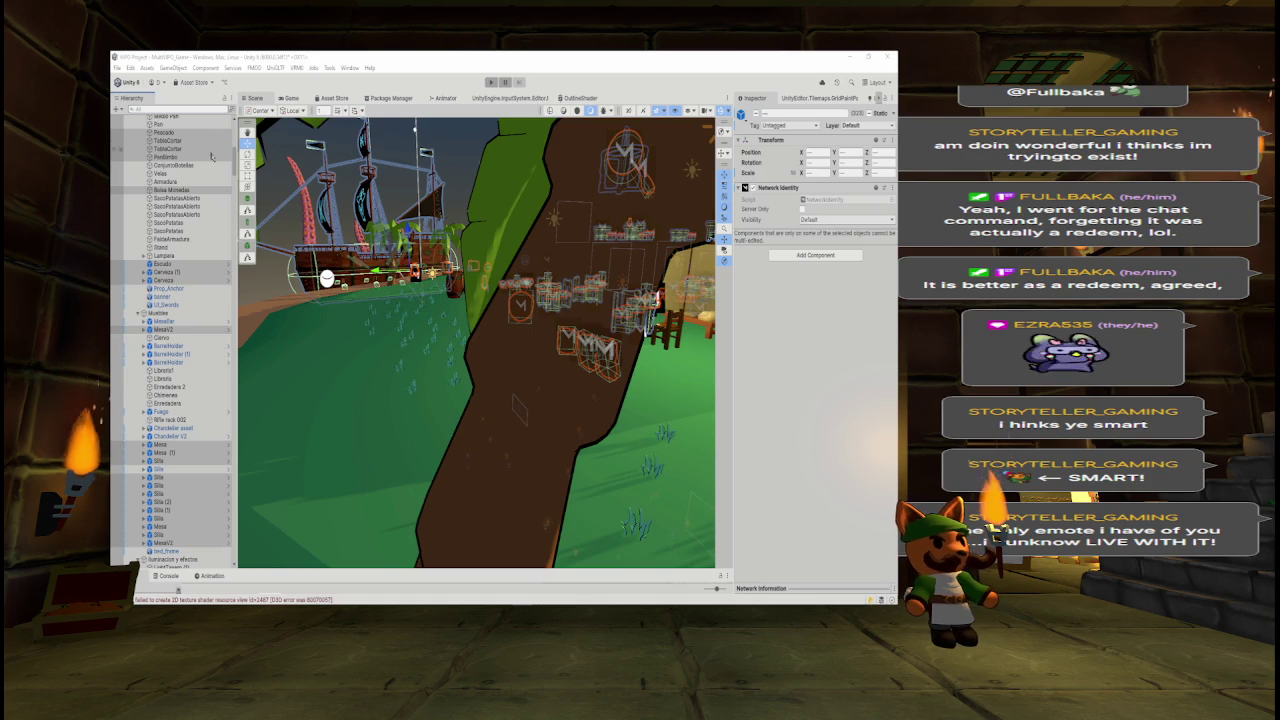
click(178, 140)
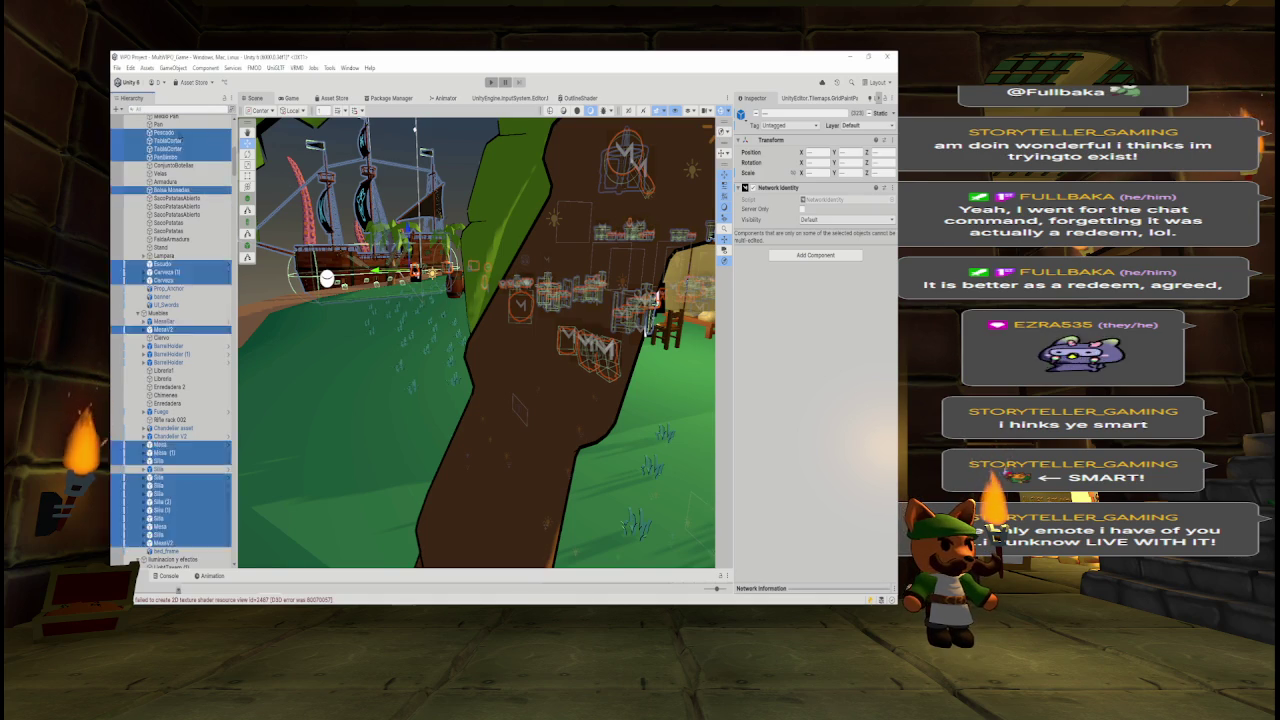
shift+click(176, 148)
shift+click(170, 157)
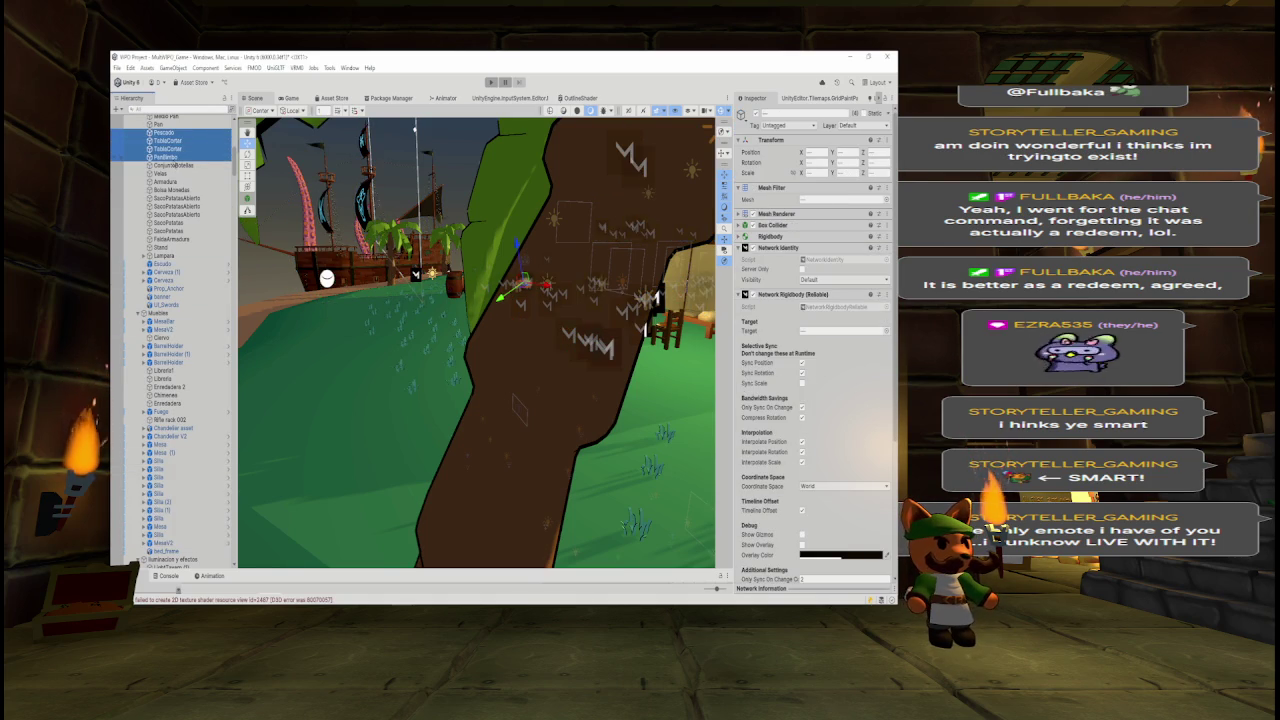
ctrl+click(170, 190)
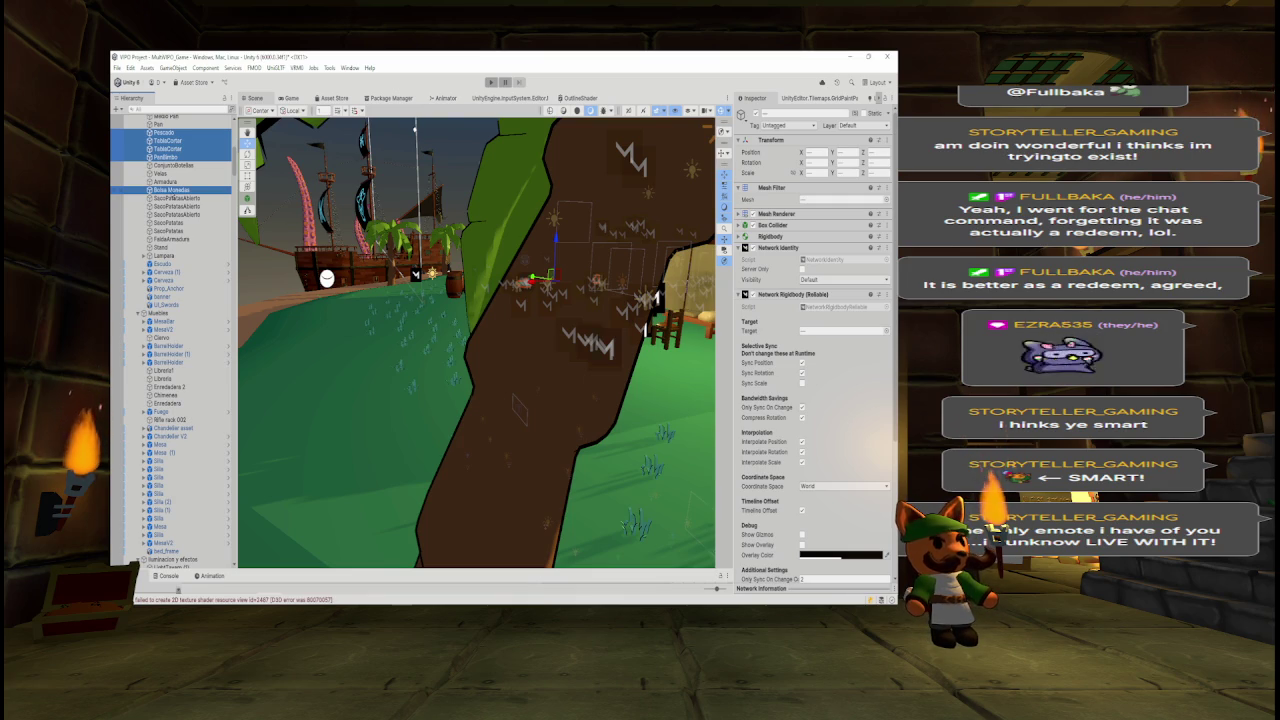
ctrl+click(165, 181)
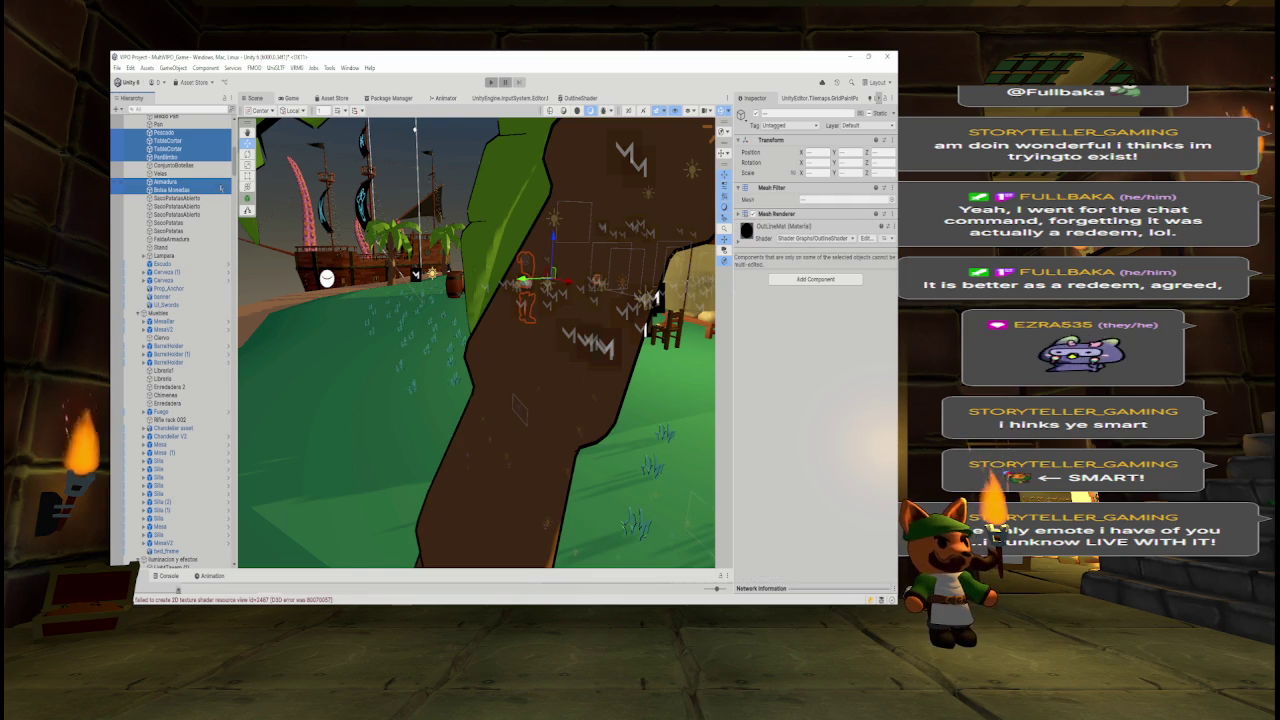
ctrl+click(216, 183)
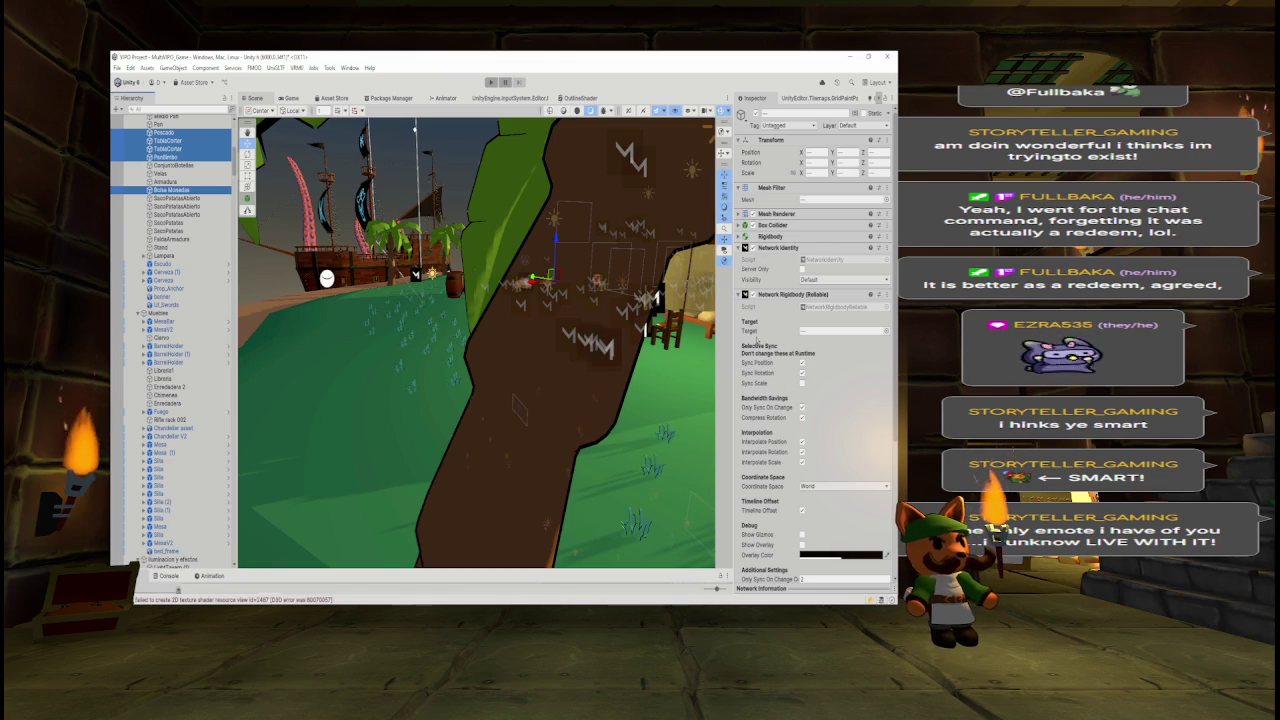
- Add Escudo, Cerveza (1), Cerveza, Mesa02, Mesa, Mesa (1) and two Silla chairs to the selection
ctrl+click(161, 263)
ctrl+click(165, 271)
ctrl+click(163, 279)
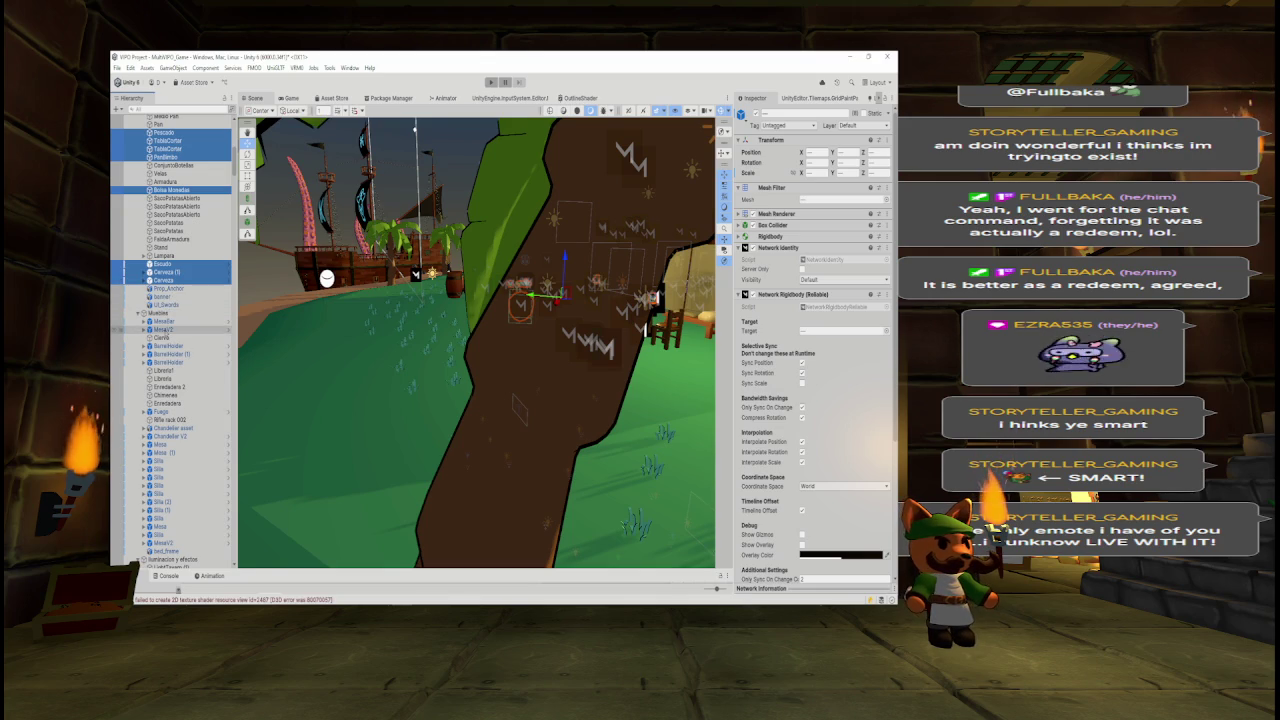
ctrl+click(160, 329)
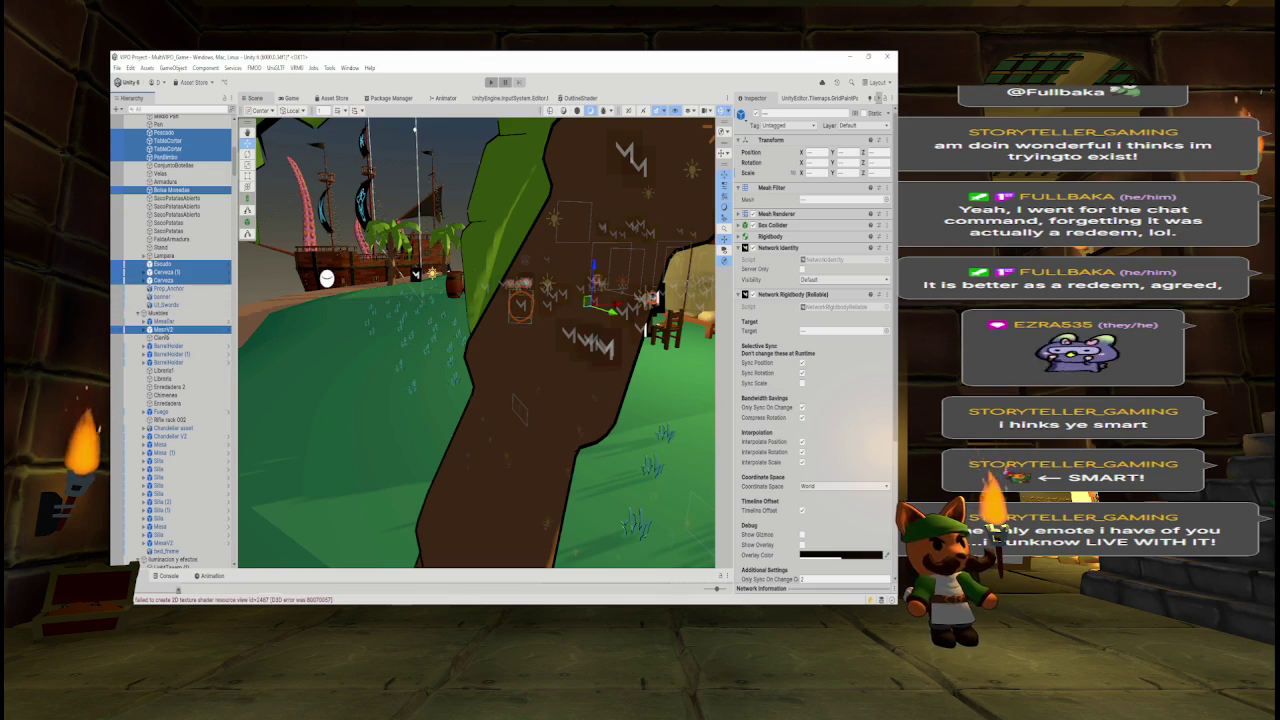
ctrl+click(160, 444)
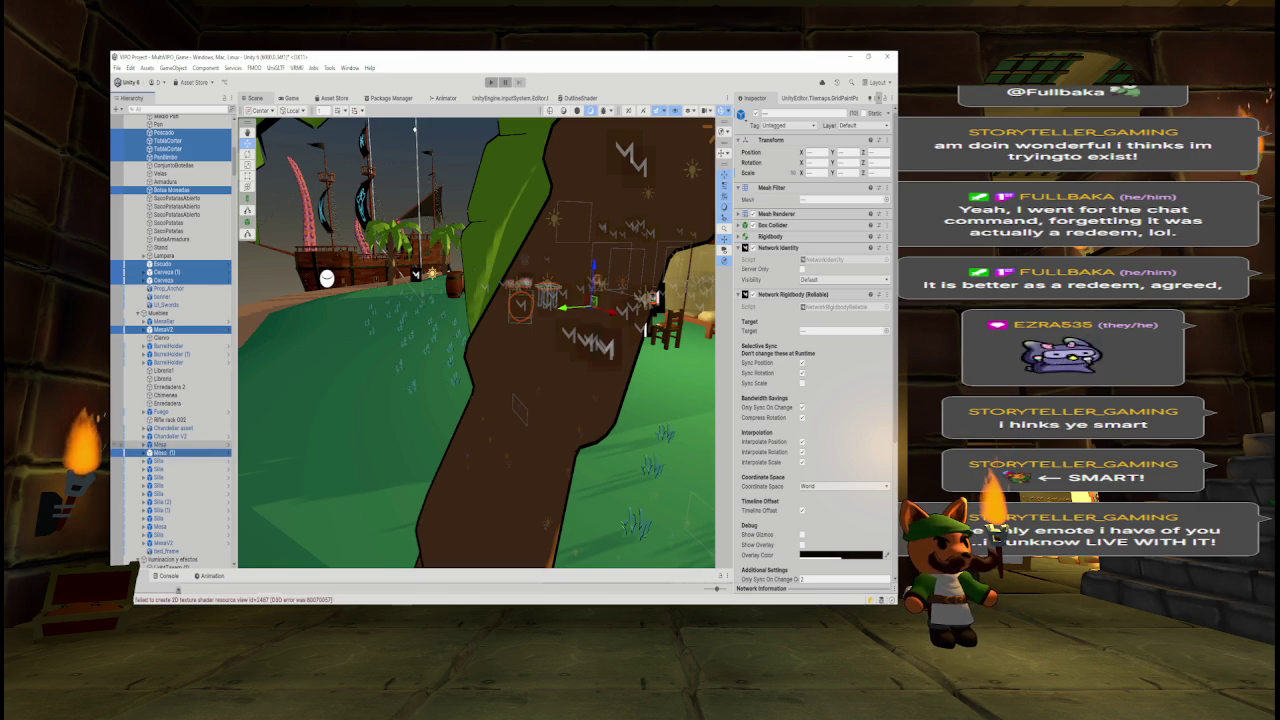
ctrl+click(160, 452)
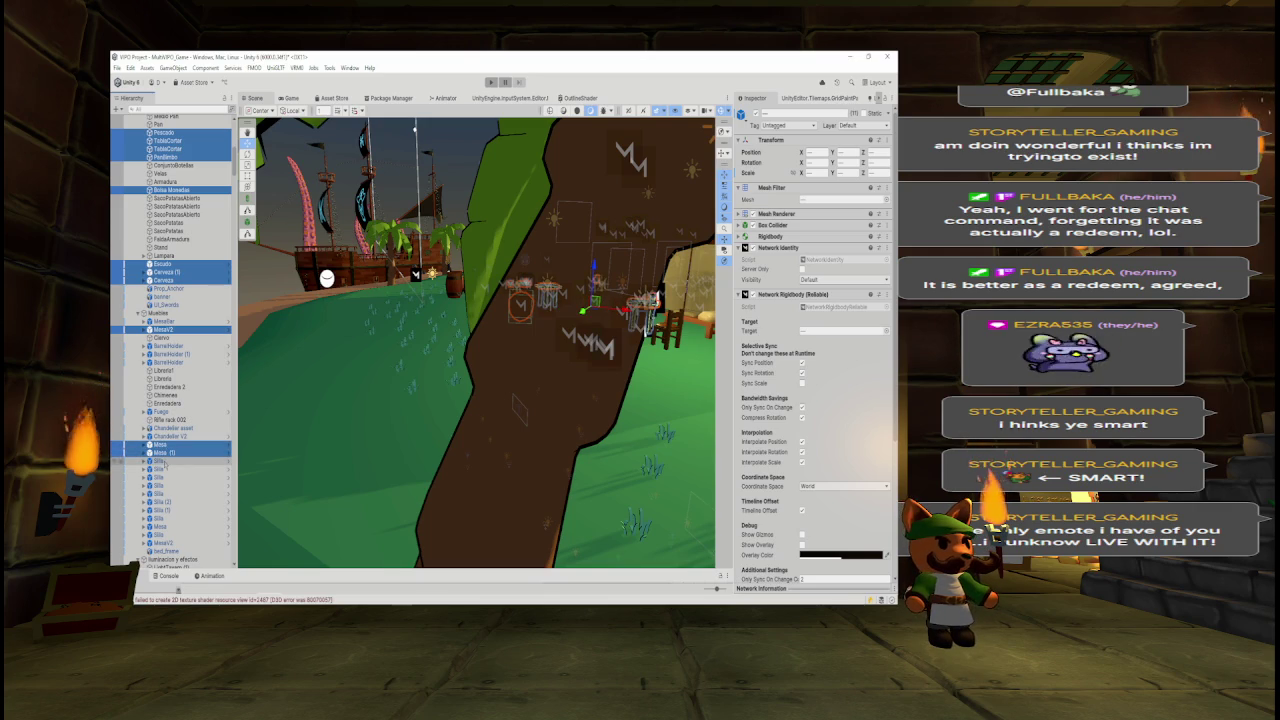
ctrl+click(160, 460)
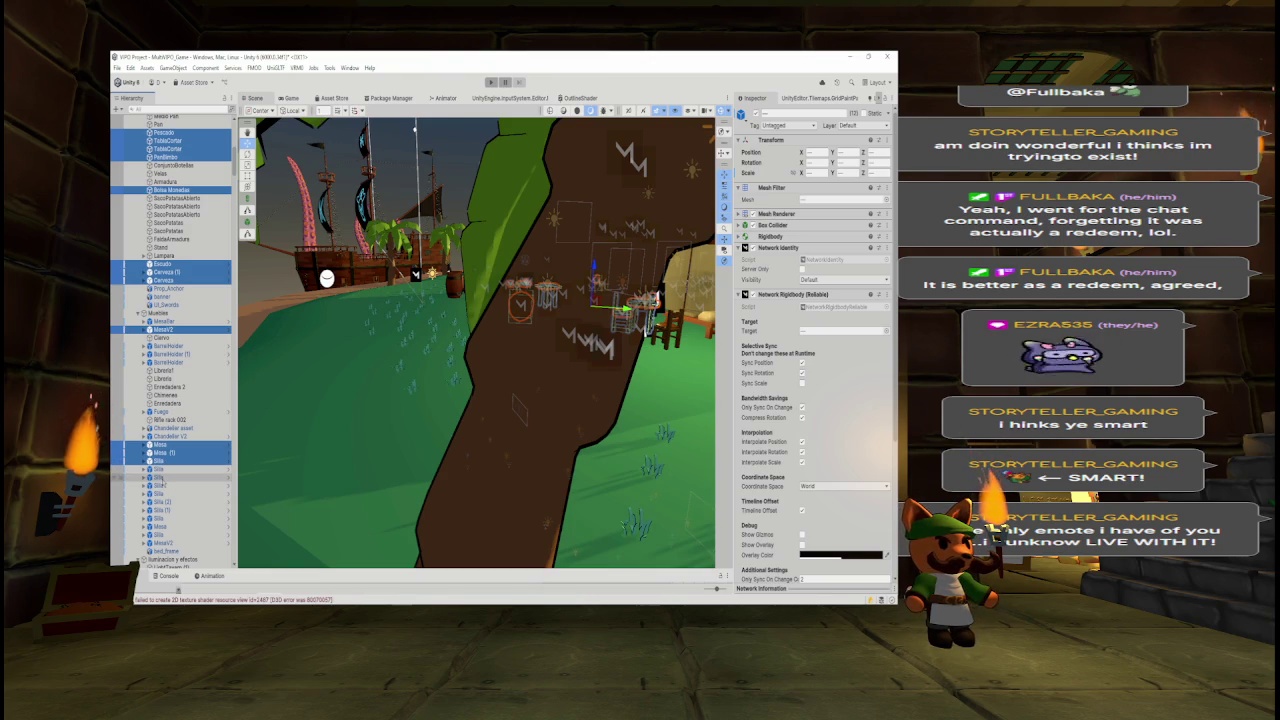
ctrl+click(157, 478)
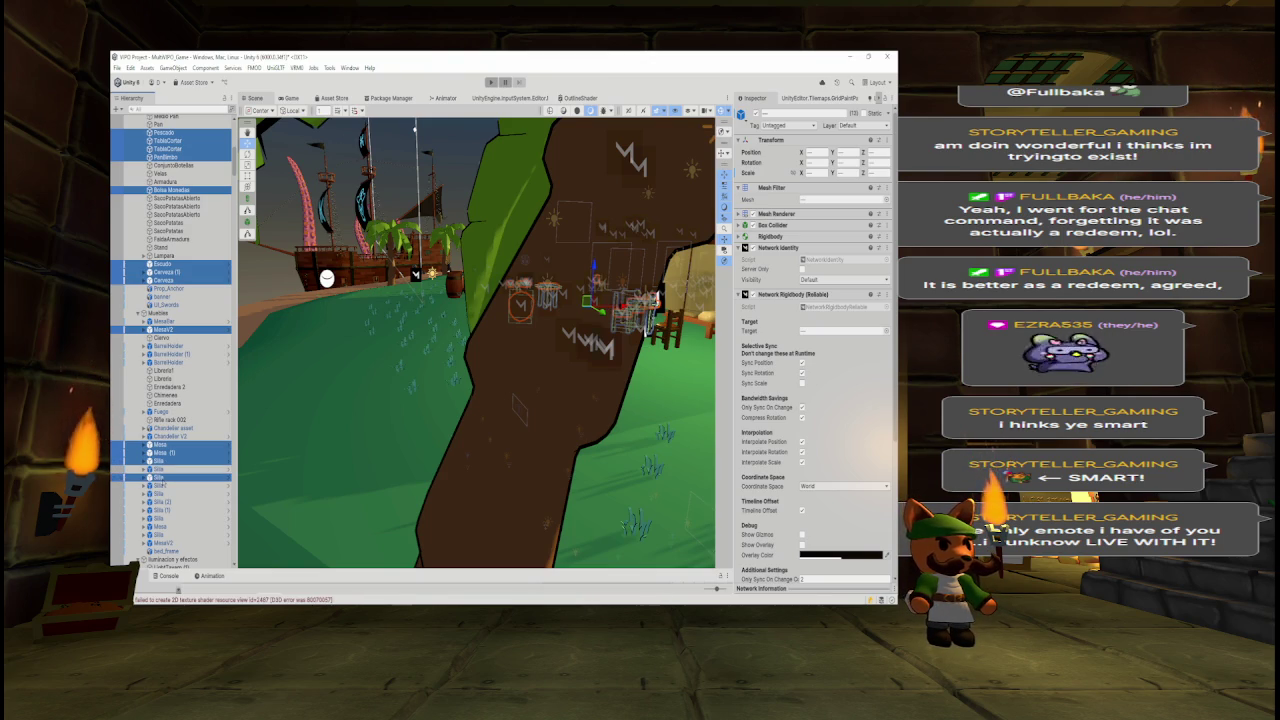
- Add the remaining Mesa, MesaV2 and Silla chairs, then drag the selection above Taberna
ctrl+click(157, 526)
ctrl+click(161, 542)
ctrl+click(157, 534)
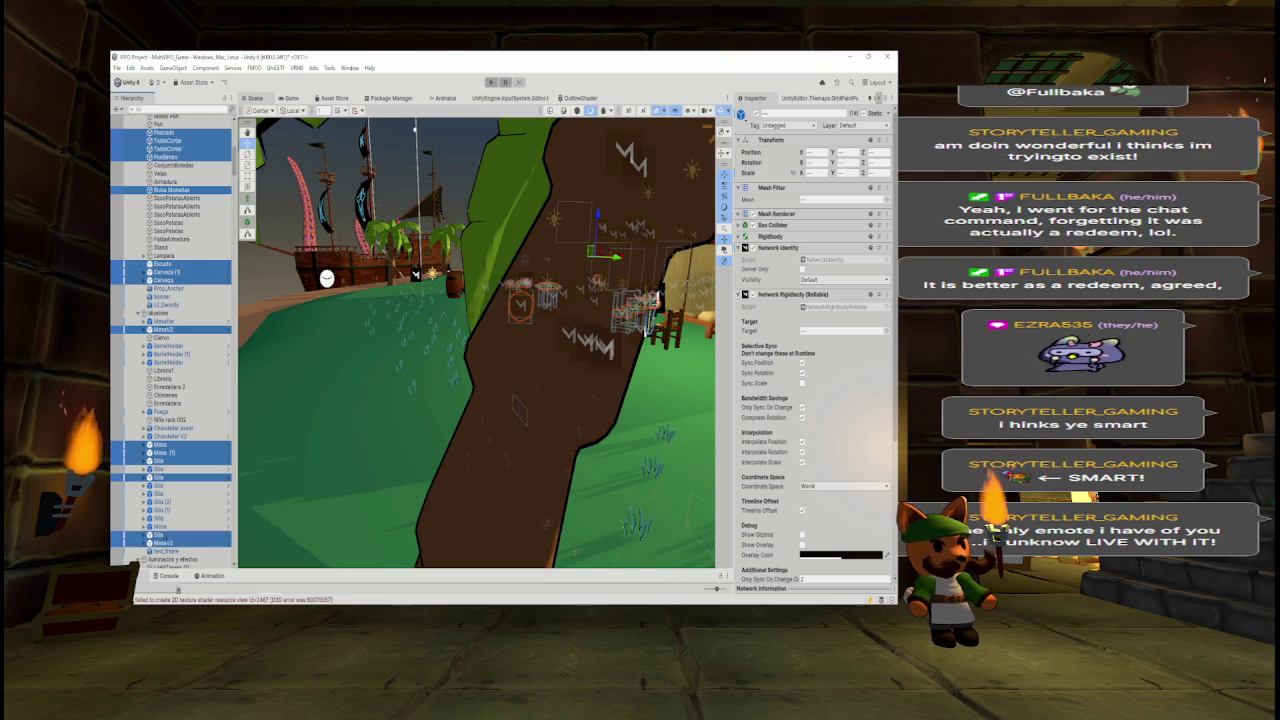
ctrl+click(157, 518)
ctrl+click(157, 509)
ctrl+click(157, 501)
ctrl+click(157, 493)
ctrl+click(157, 485)
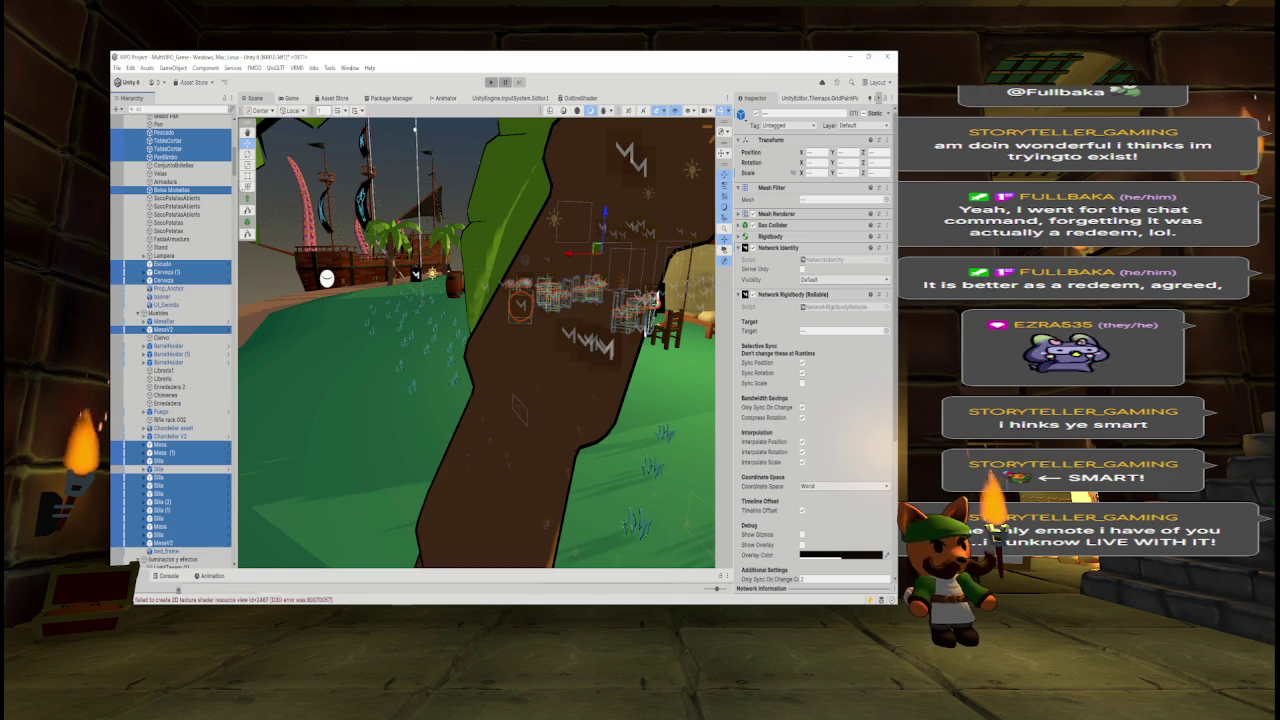
scroll(198, 402, up, 10)
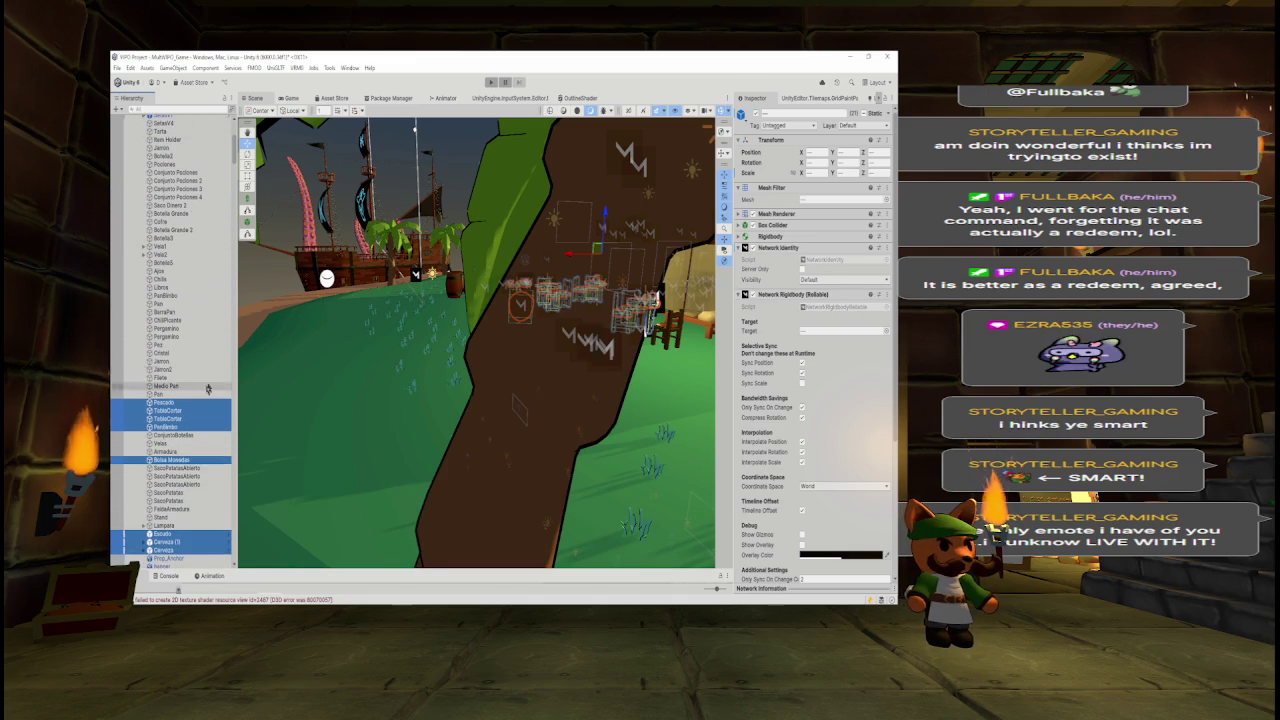
scroll(196, 118, up, 3)
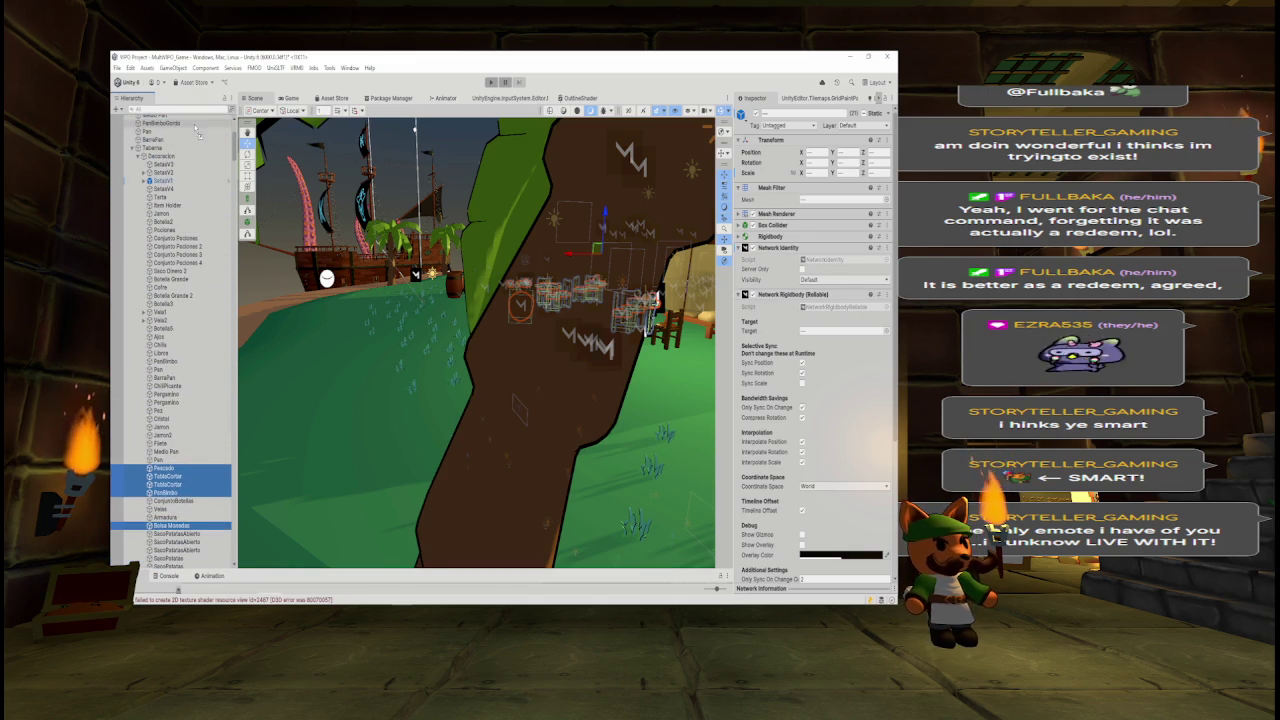
drag(196, 140, 182, 154)
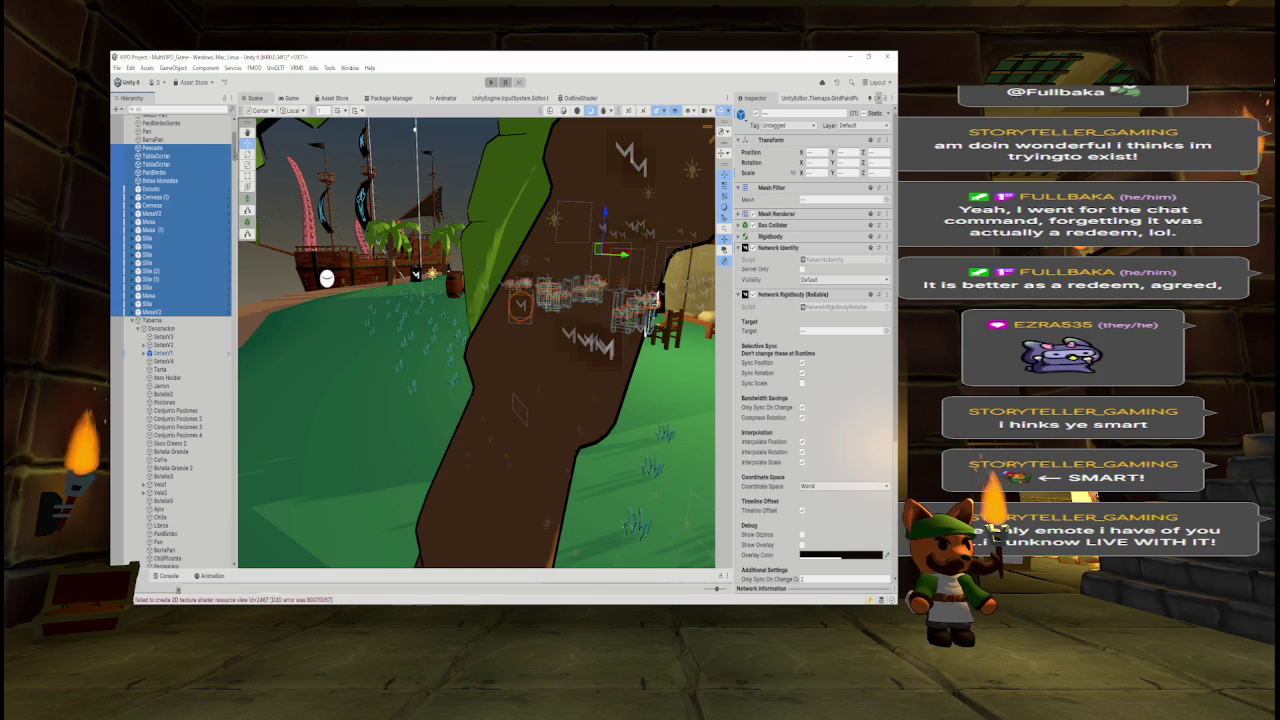
- Check SetasV3, UI_Swords, Filete and Jarron2 in the Hierarchy
scroll(172, 340, down, 5)
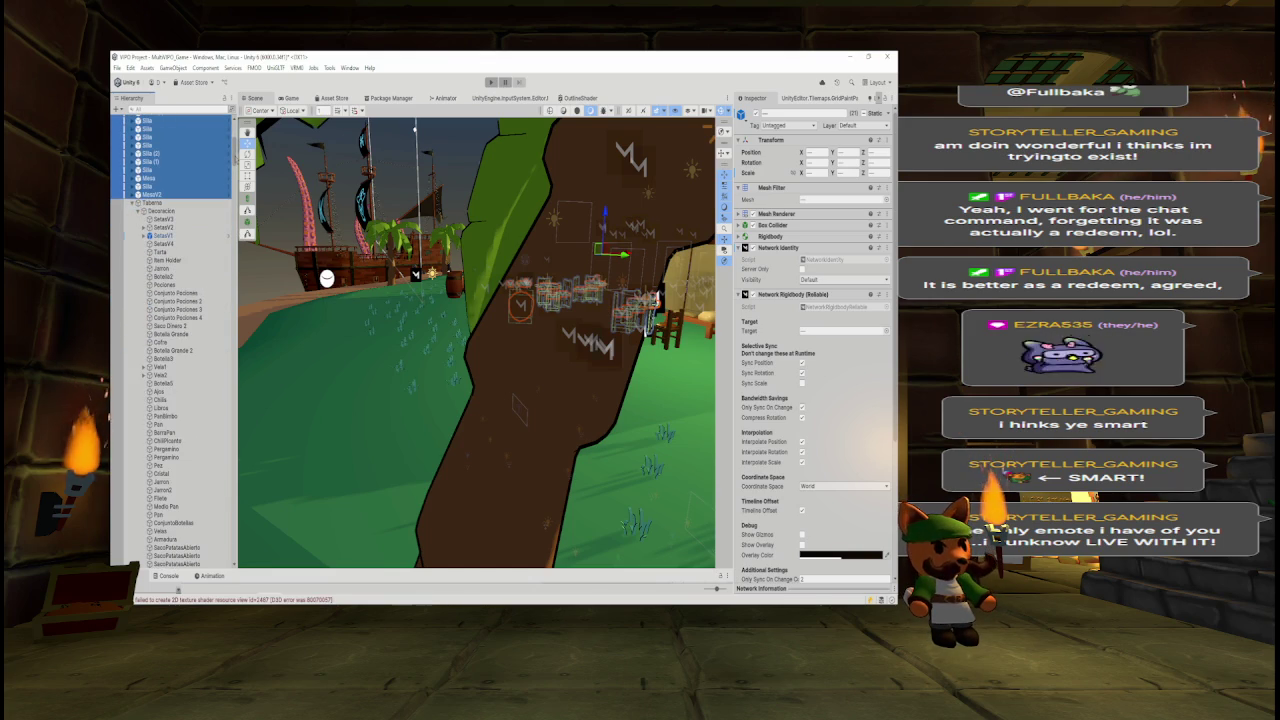
scroll(137, 170, down, 2)
click(150, 172)
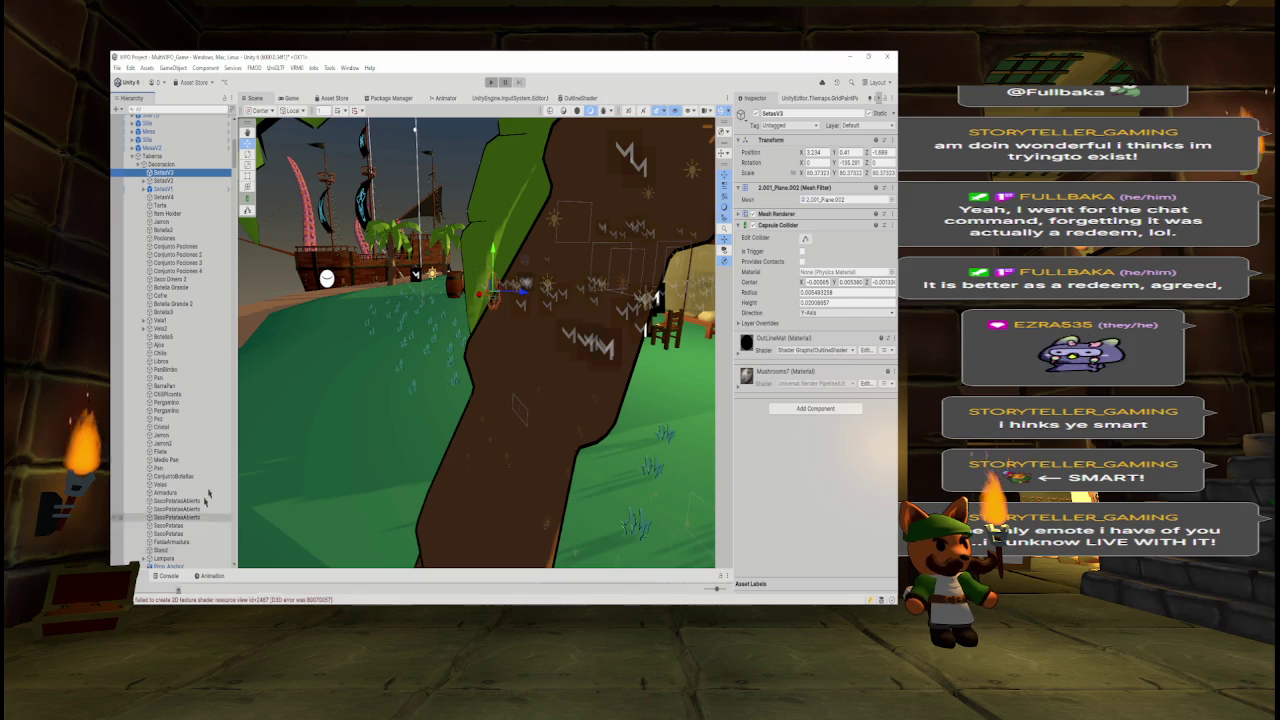
scroll(172, 512, down, 3)
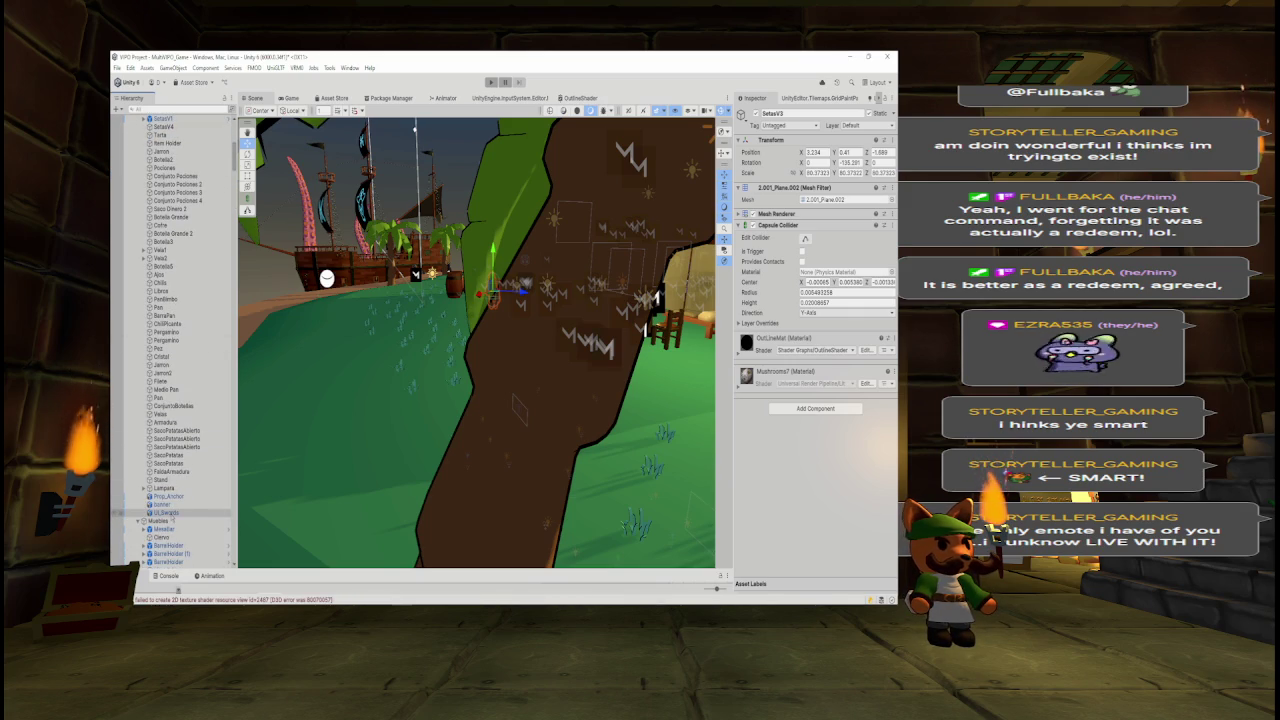
click(168, 512)
key(Up)
key(Up)
key(Up)
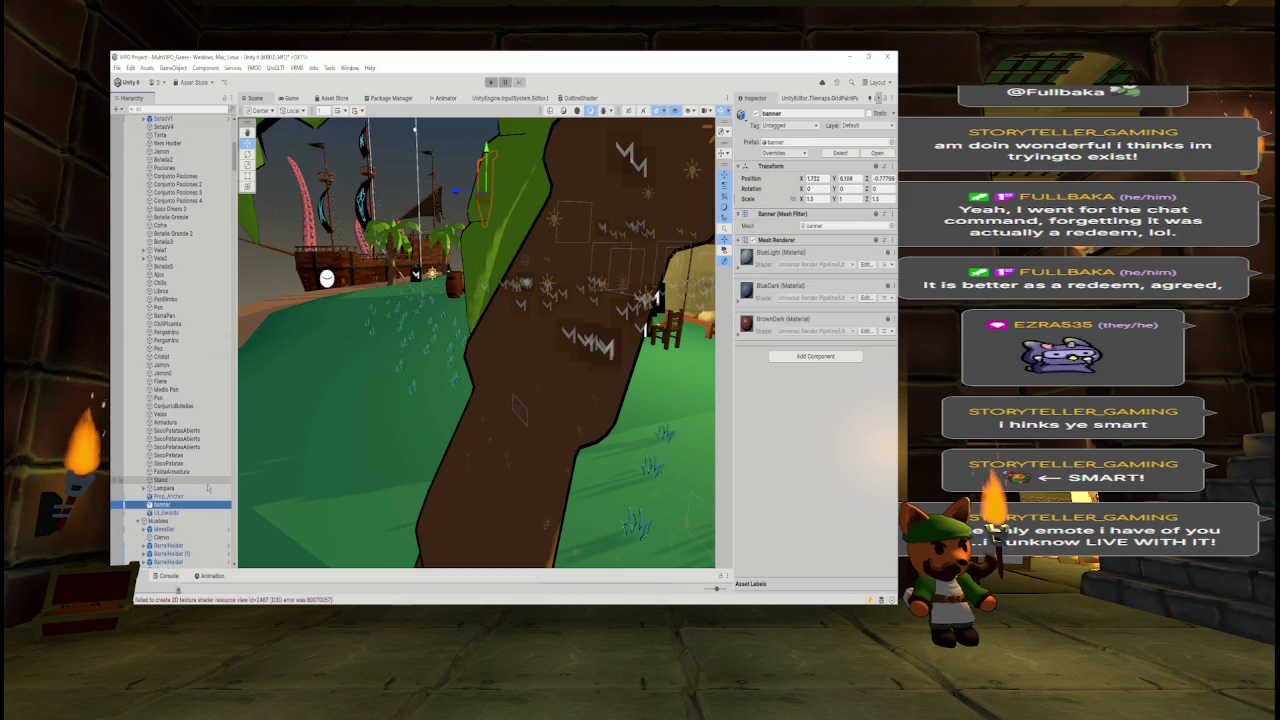
key(Up)
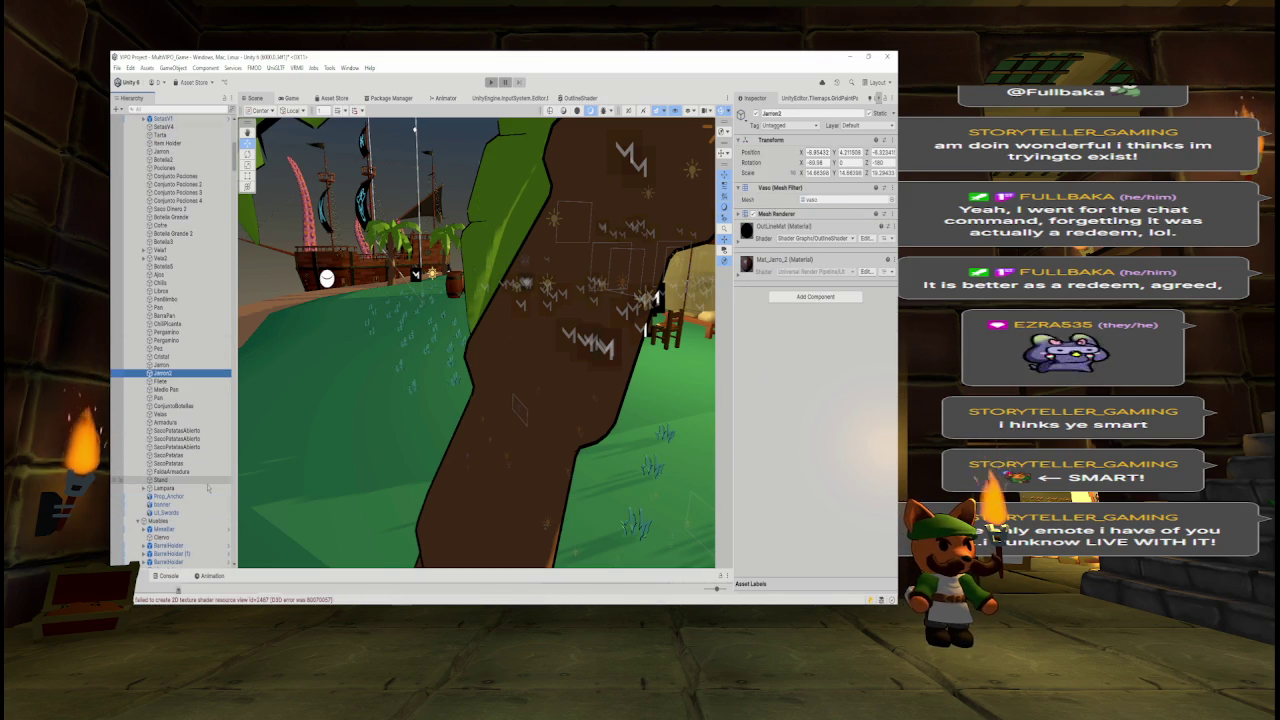
- Collapse Decoracion and the tavern's Lamp and Box lists, then start dragging Decoracion down
scroll(180, 300, up, 3)
scroll(150, 205, up, 1)
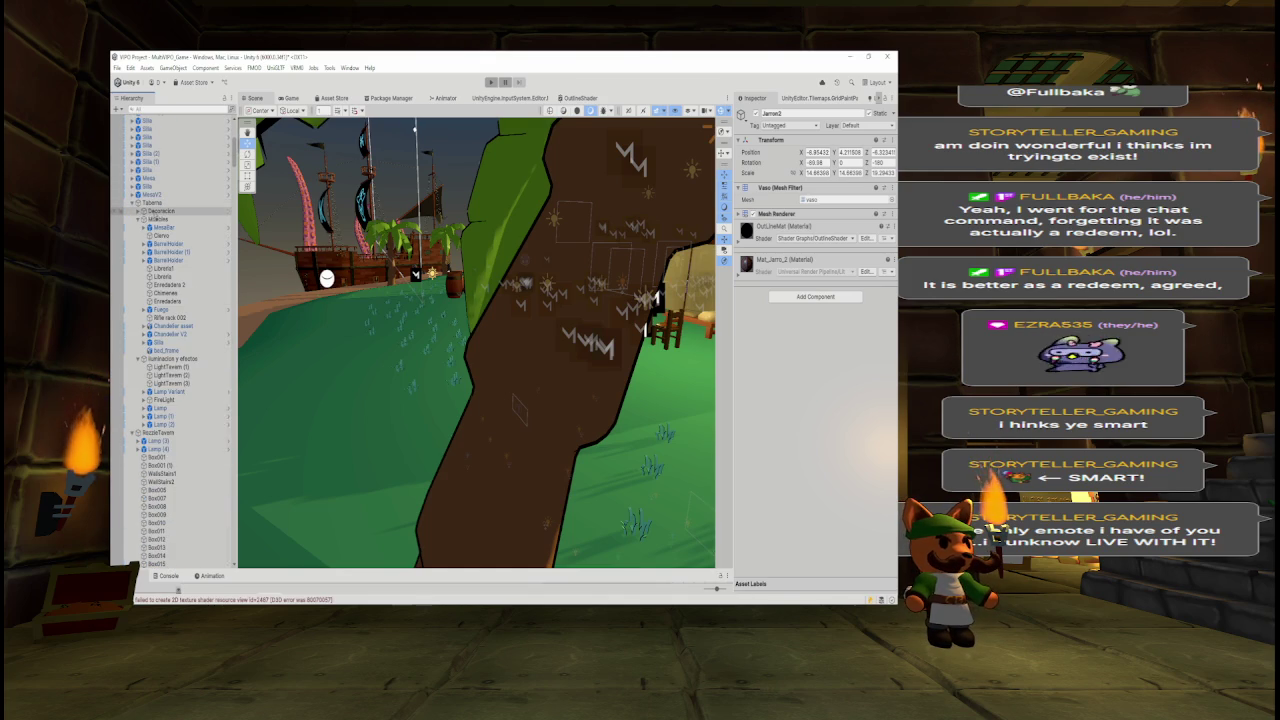
click(138, 211)
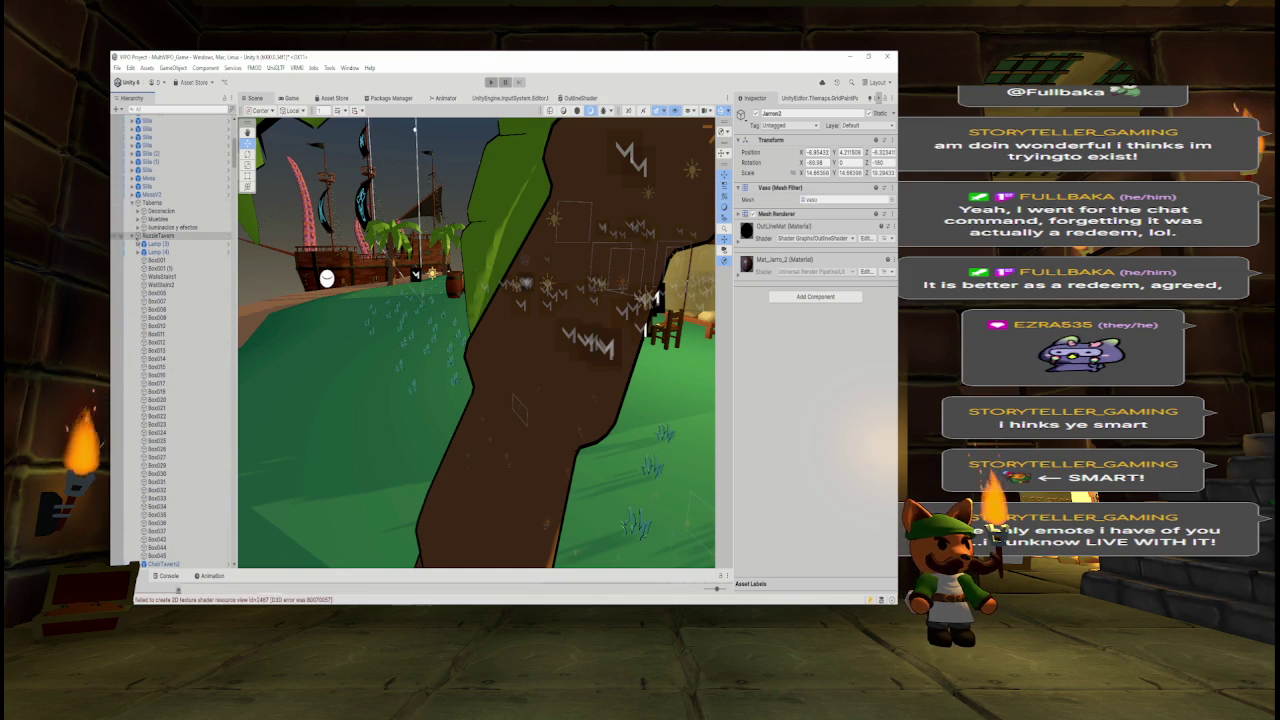
click(133, 235)
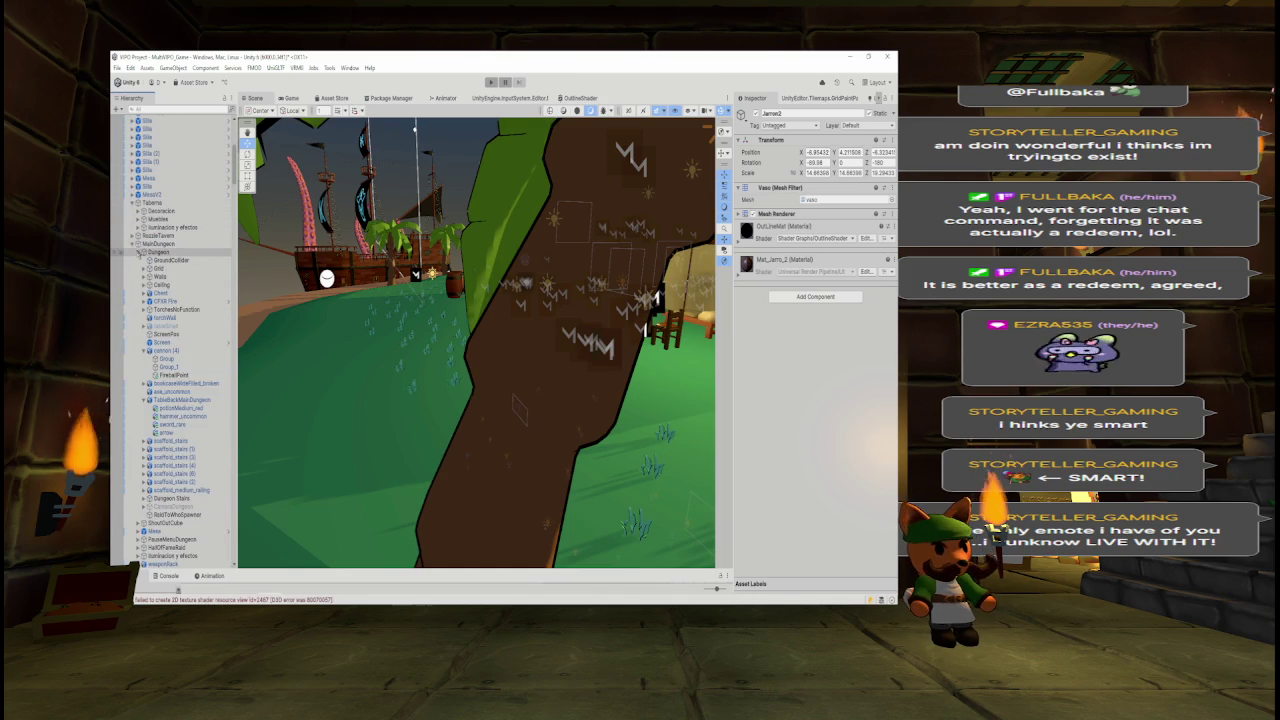
click(136, 251)
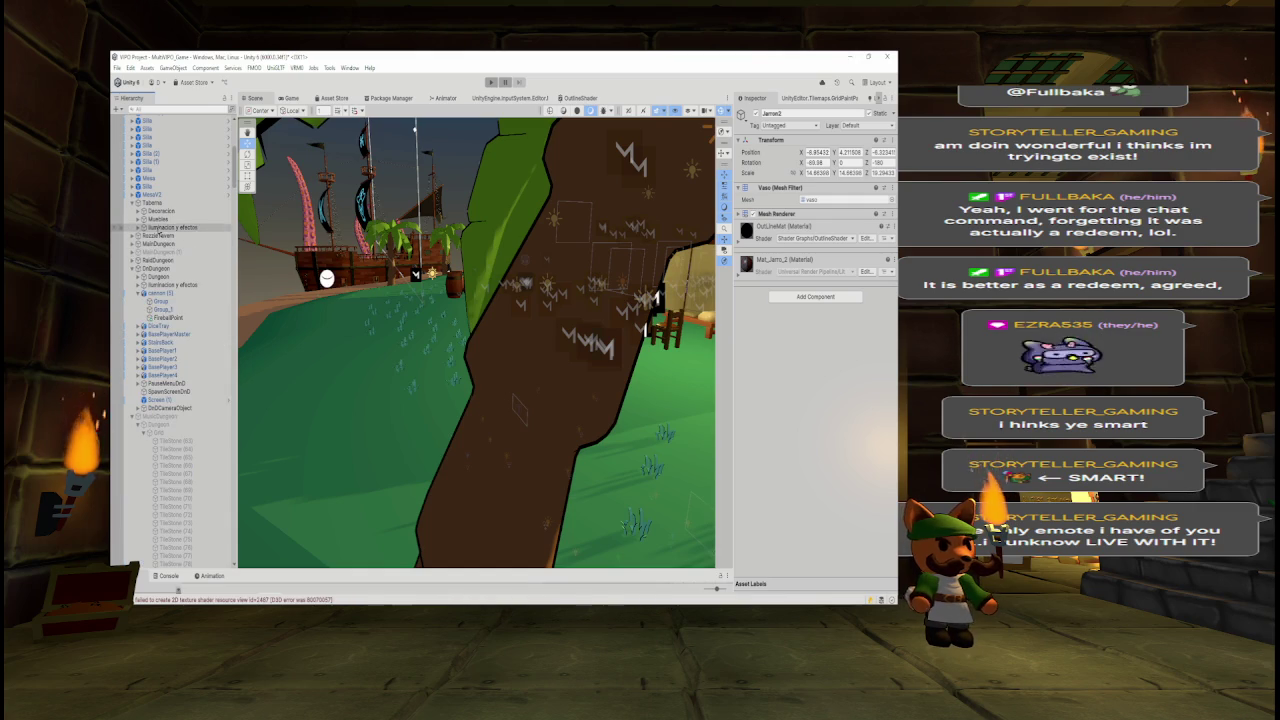
mouse_move(155, 211)
mouse_down()
mouse_move(163, 402)
mouse_move(179, 364)
mouse_move(150, 268)
mouse_move(125, 342)
mouse_move(139, 408)
mouse_move(200, 455)
mouse_move(218, 448)
mouse_move(210, 516)
mouse_move(186, 203)
mouse_move(186, 270)
mouse_up()
- Move Decoracion below MainDungeonNotNet, frame it with F and orbit to face the tavern
scroll(200, 455, up, 5)
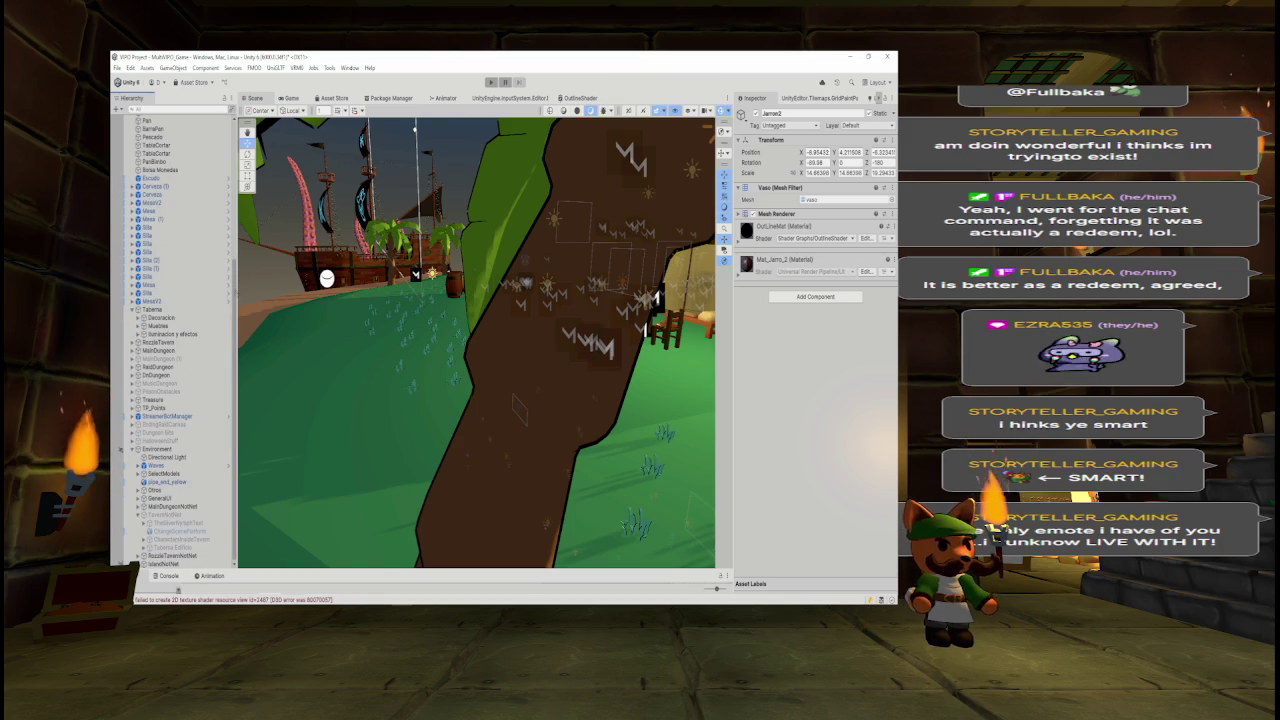
click(160, 318)
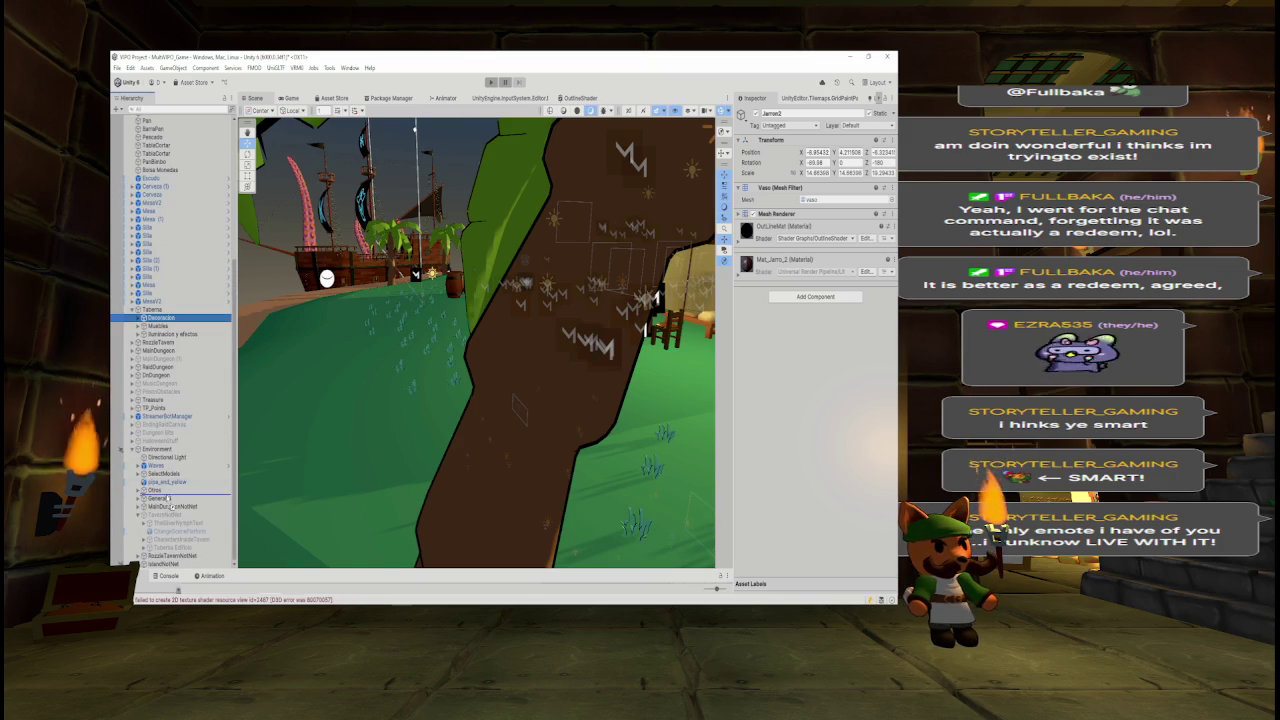
drag(173, 511, 172, 514)
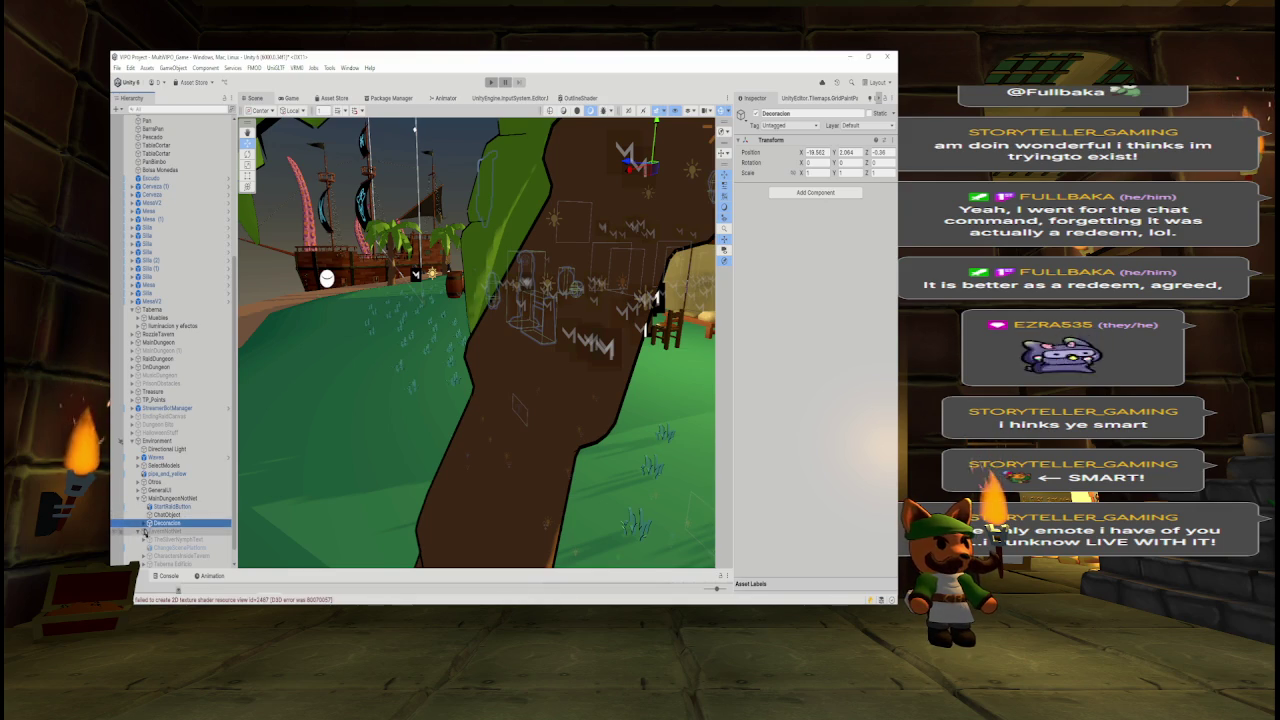
drag(168, 541, 150, 563)
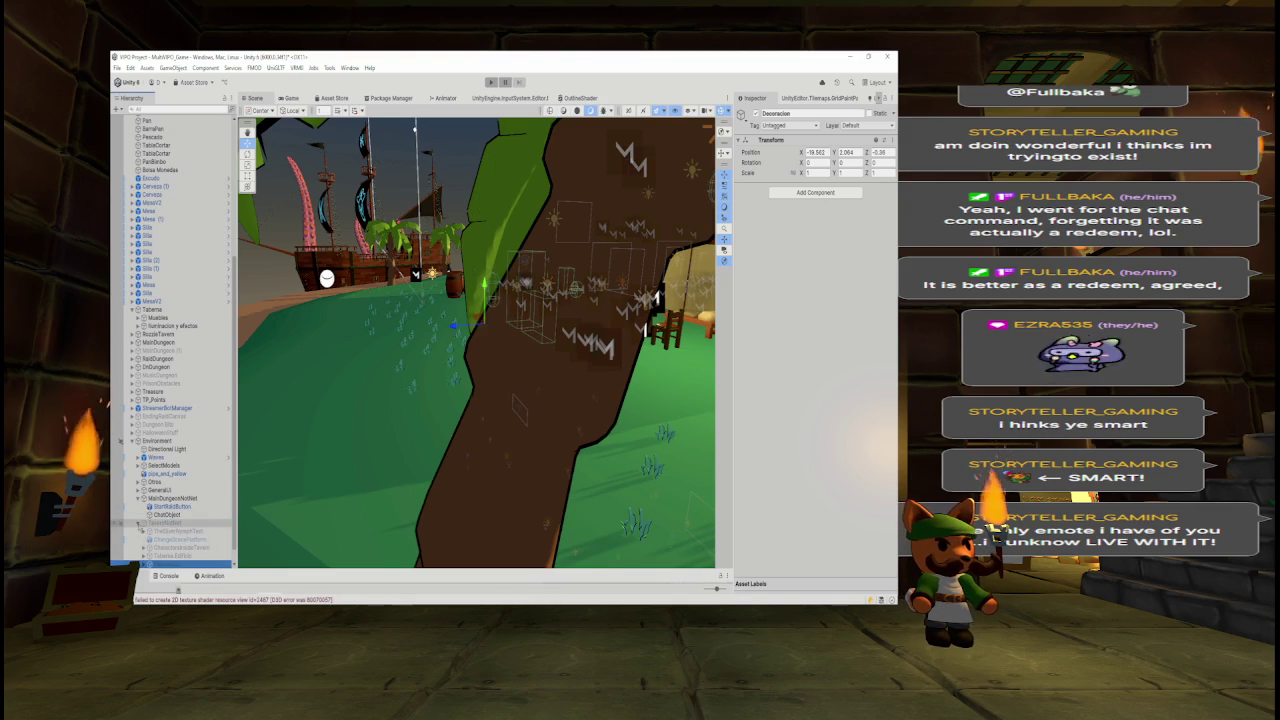
key(f)
drag(634, 147, 667, 145)
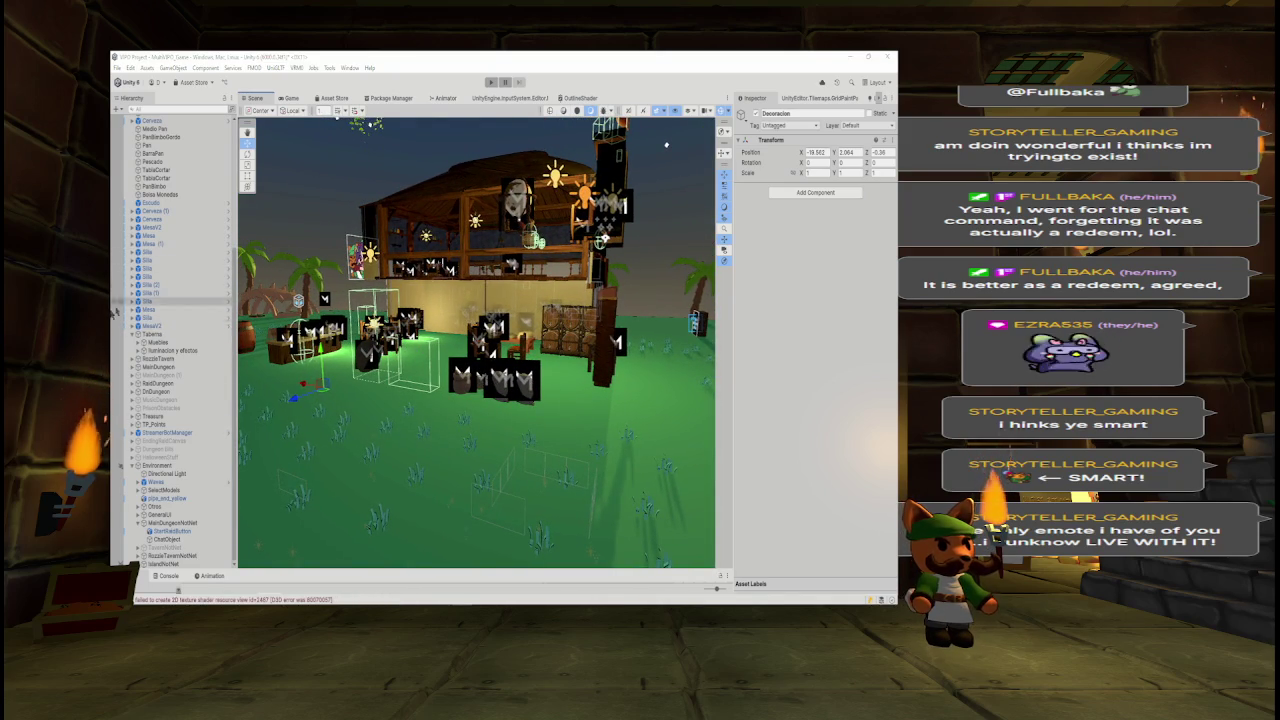
- Expand Muebles and inspect MesaBar, Clavo, the BarrelHolders, Libreria1 and Libreria
click(158, 343)
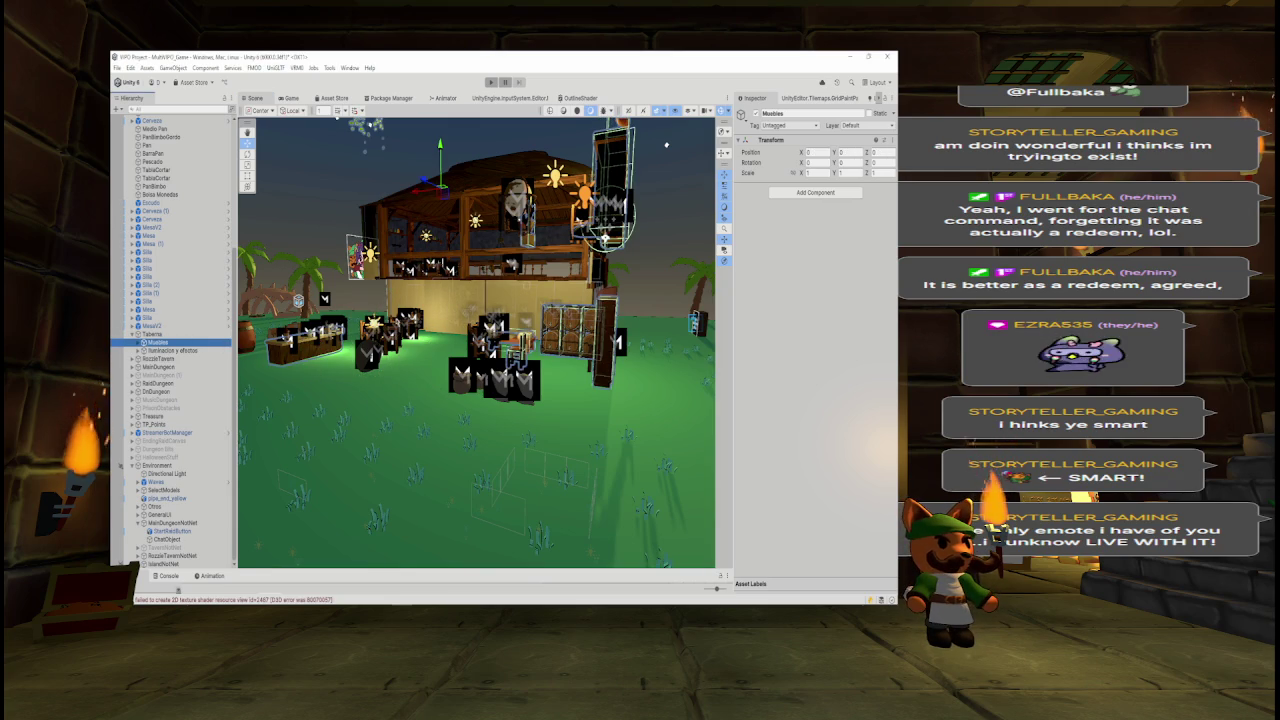
drag(666, 145, 553, 179)
click(143, 342)
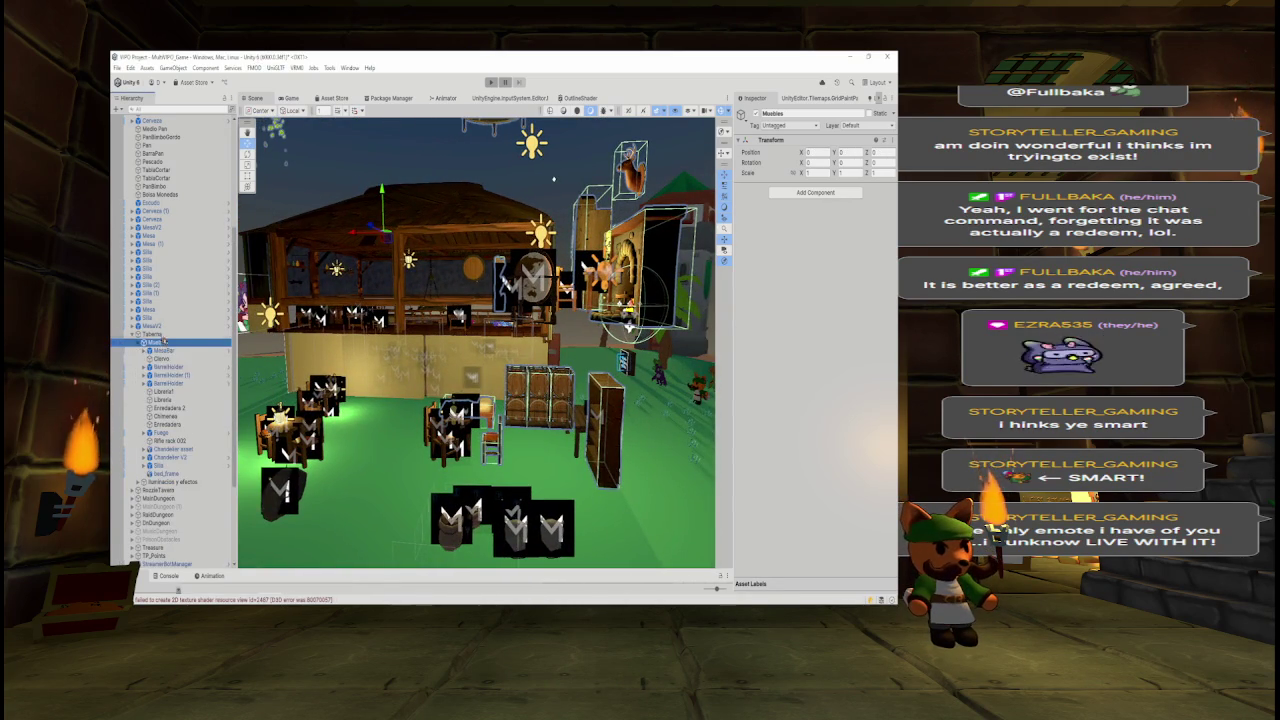
click(163, 351)
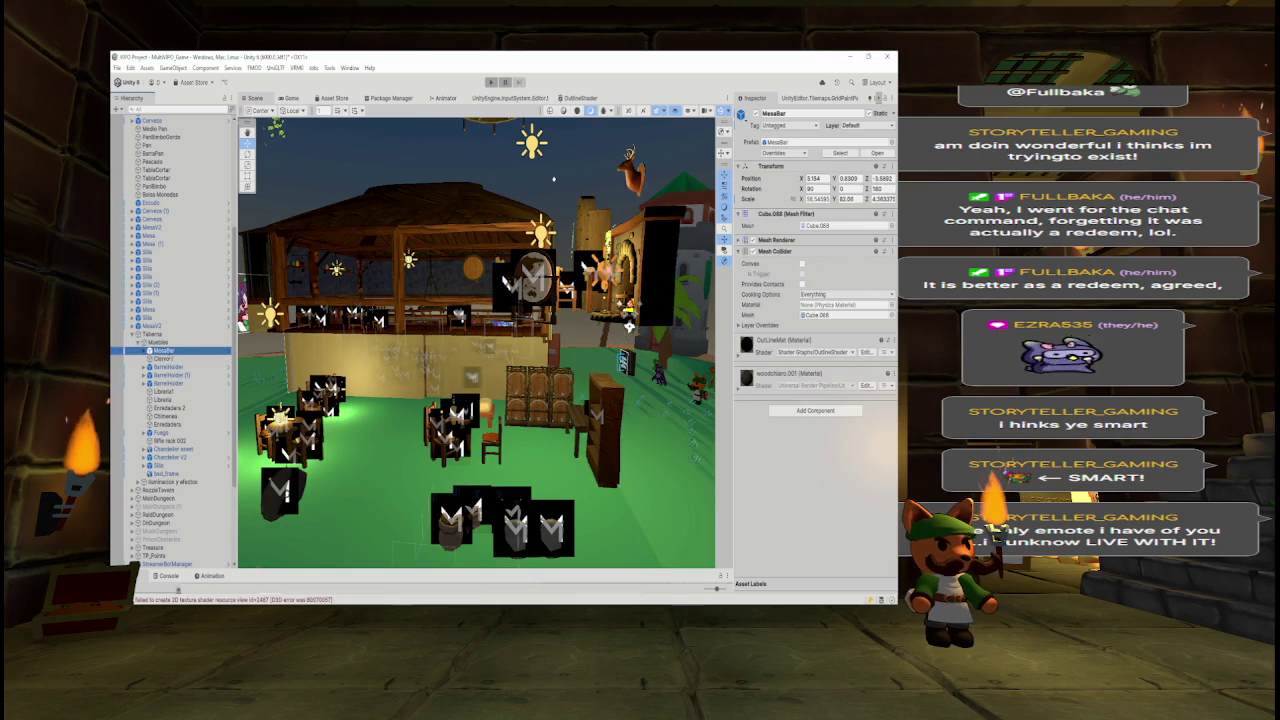
click(165, 359)
click(168, 367)
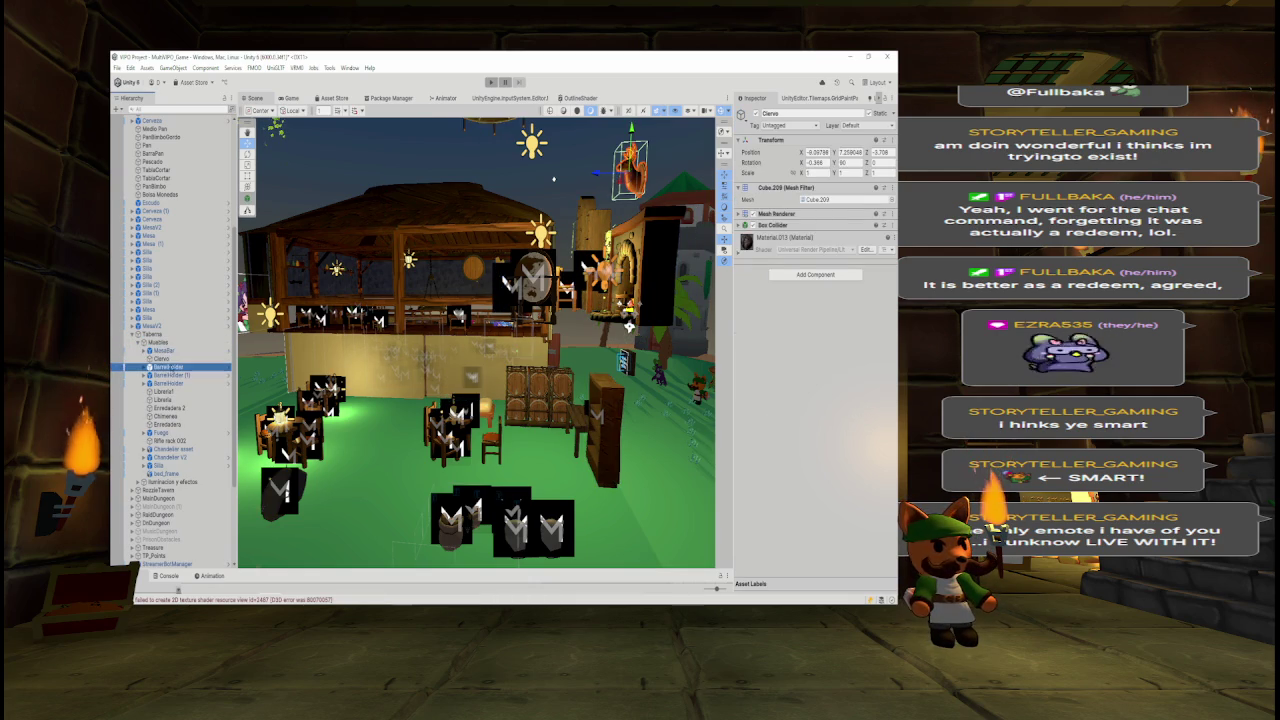
click(168, 375)
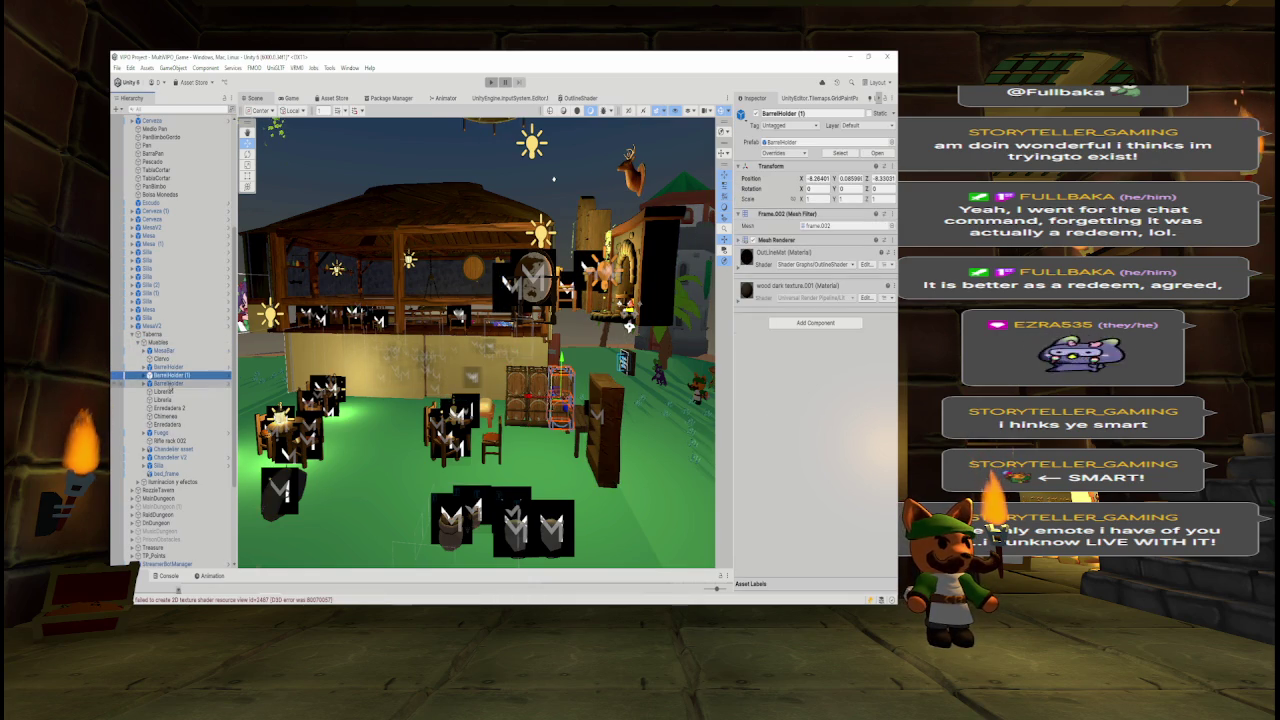
click(168, 383)
click(165, 391)
click(163, 400)
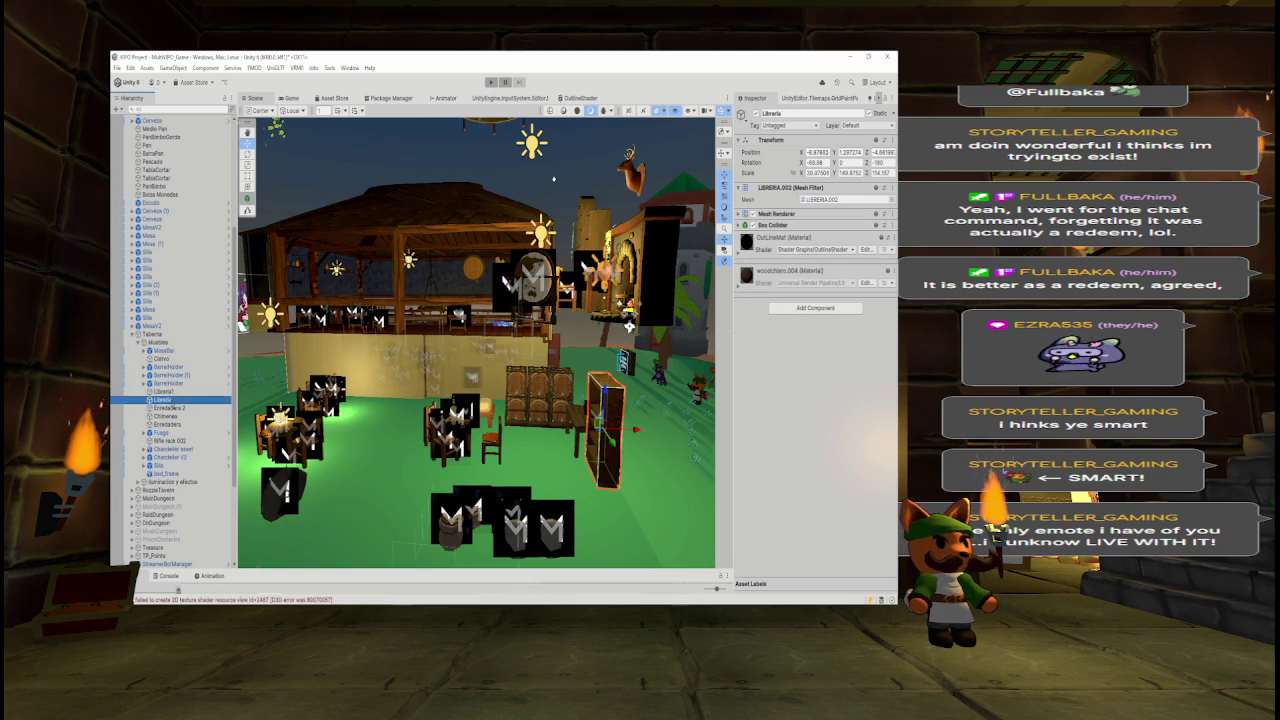
- Inspect Chimenea, Enredadera, Fuego, Rifle rack 002, Chandelier, Silla and bed_frame, then collapse Muebles
click(168, 408)
click(167, 424)
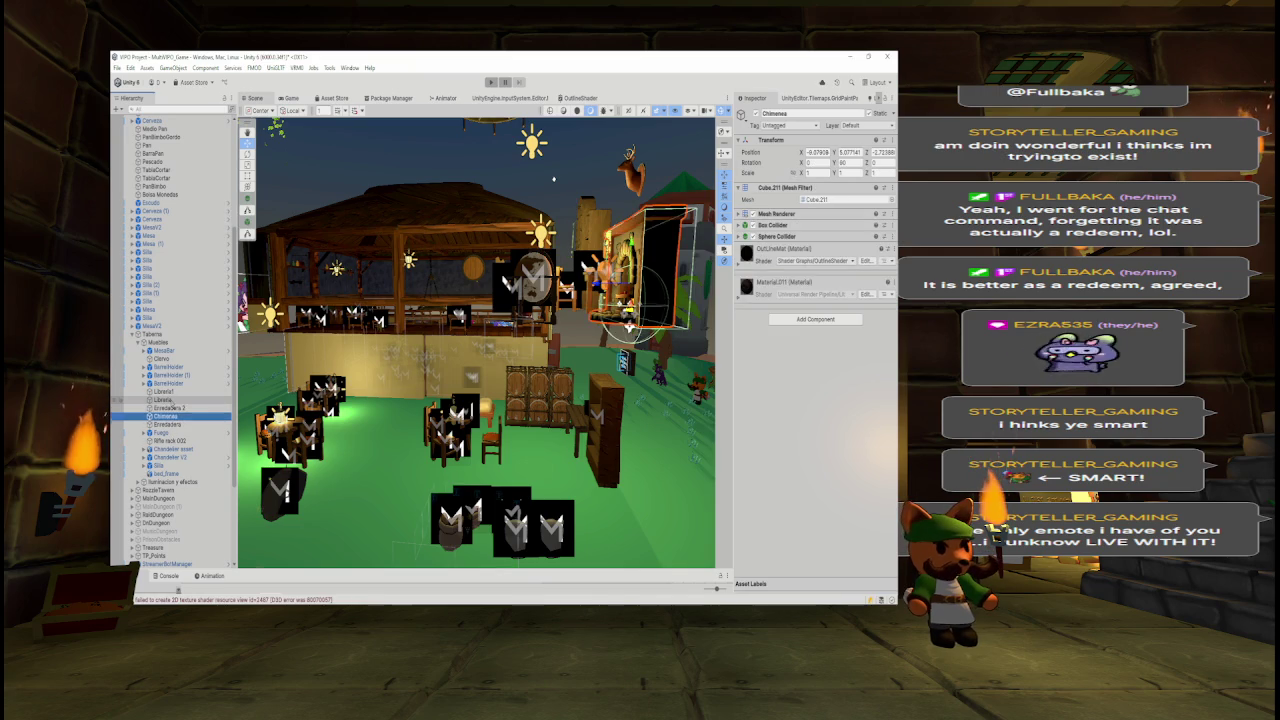
click(162, 432)
click(168, 440)
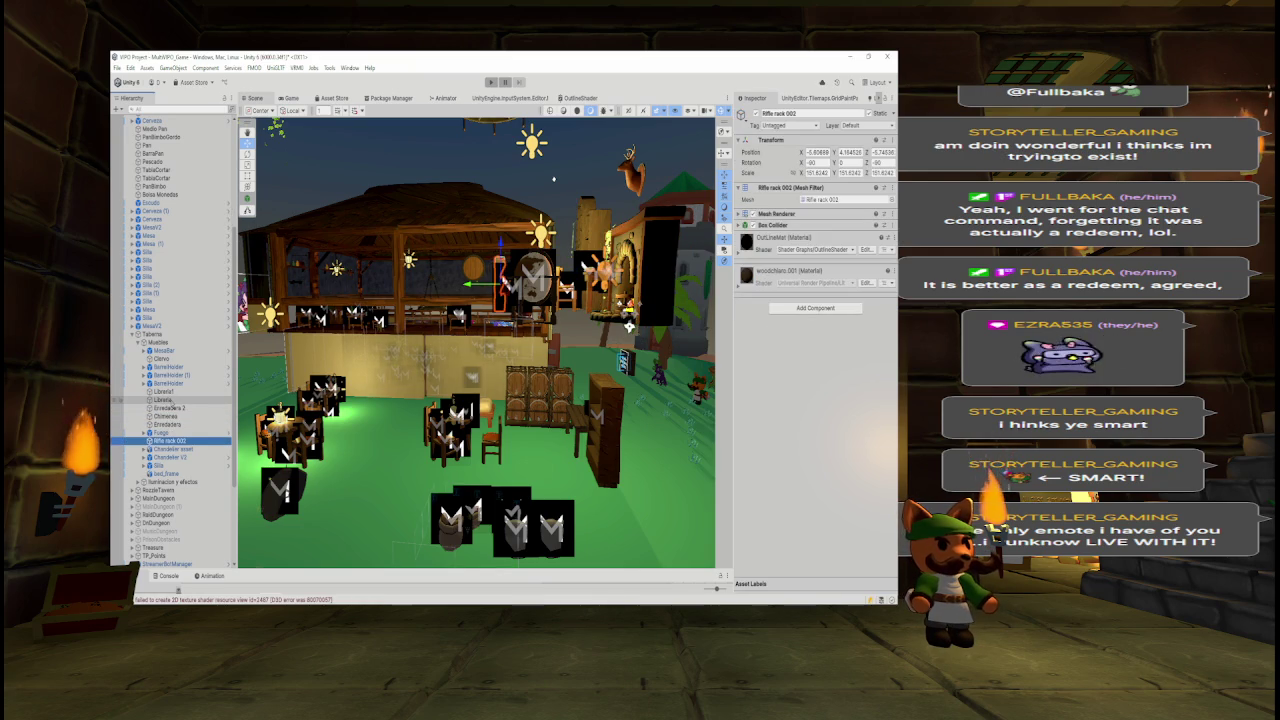
click(172, 448)
click(158, 465)
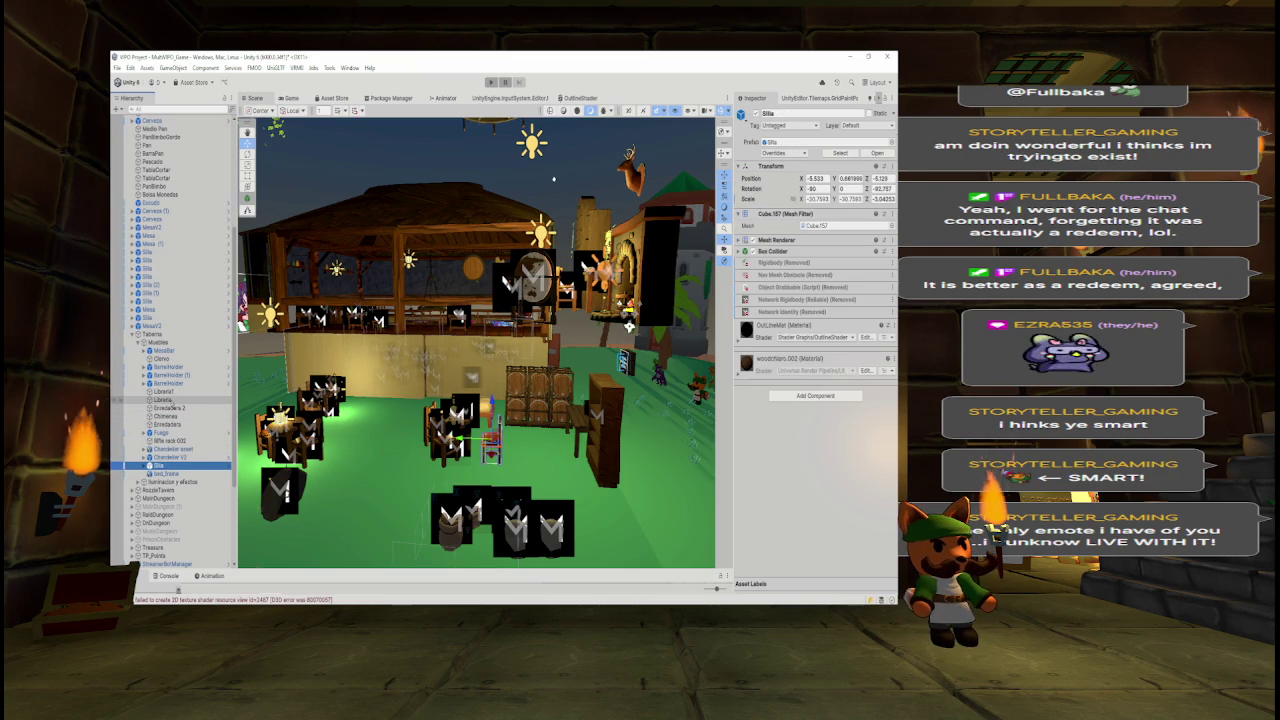
click(165, 473)
click(158, 465)
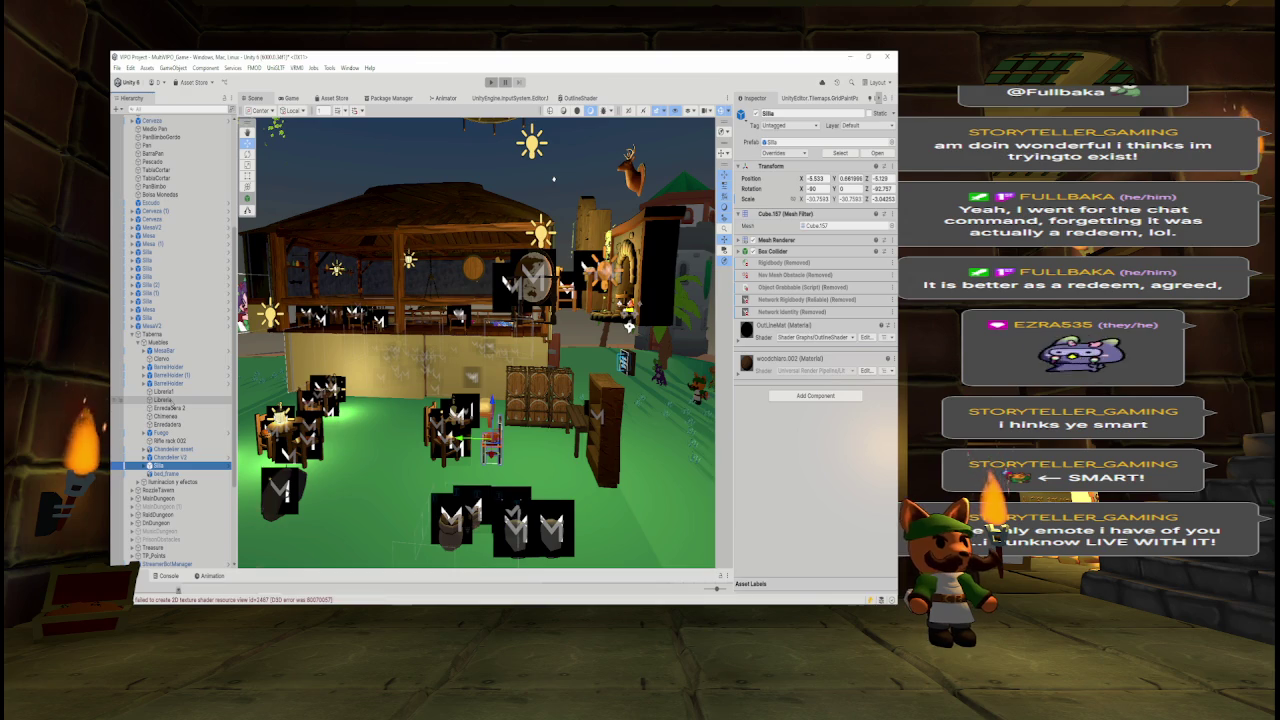
click(165, 473)
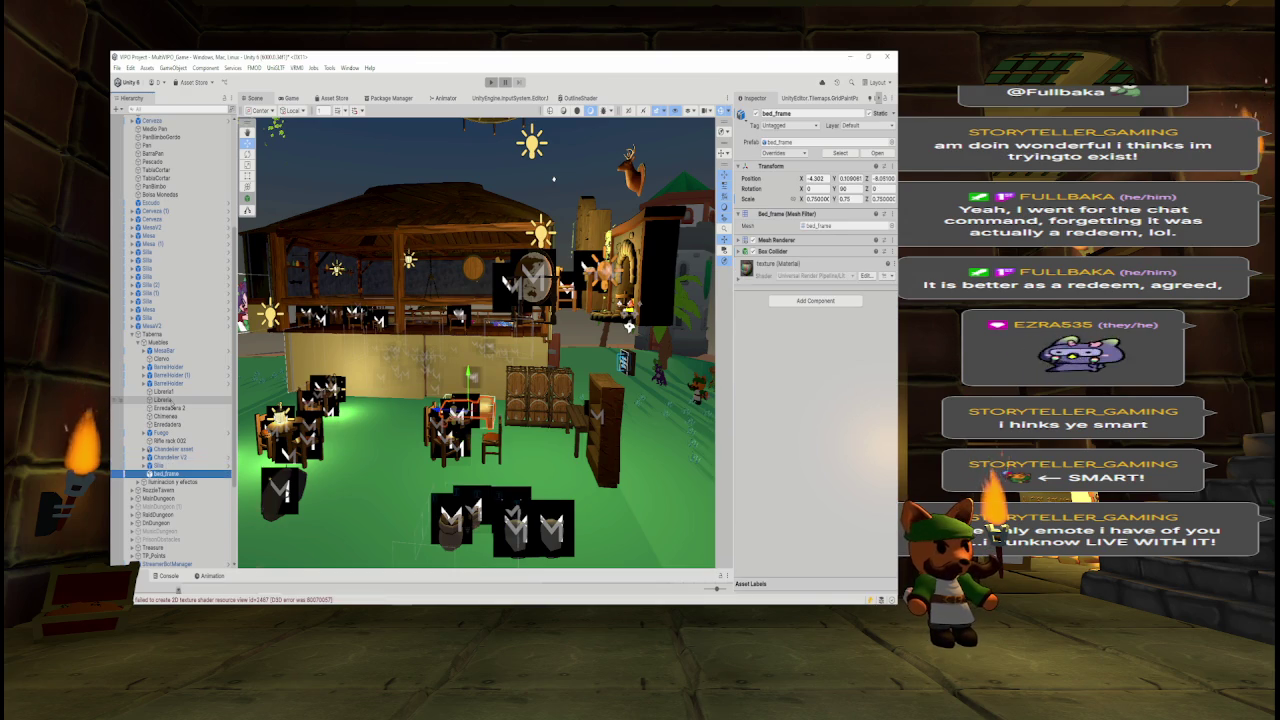
click(141, 342)
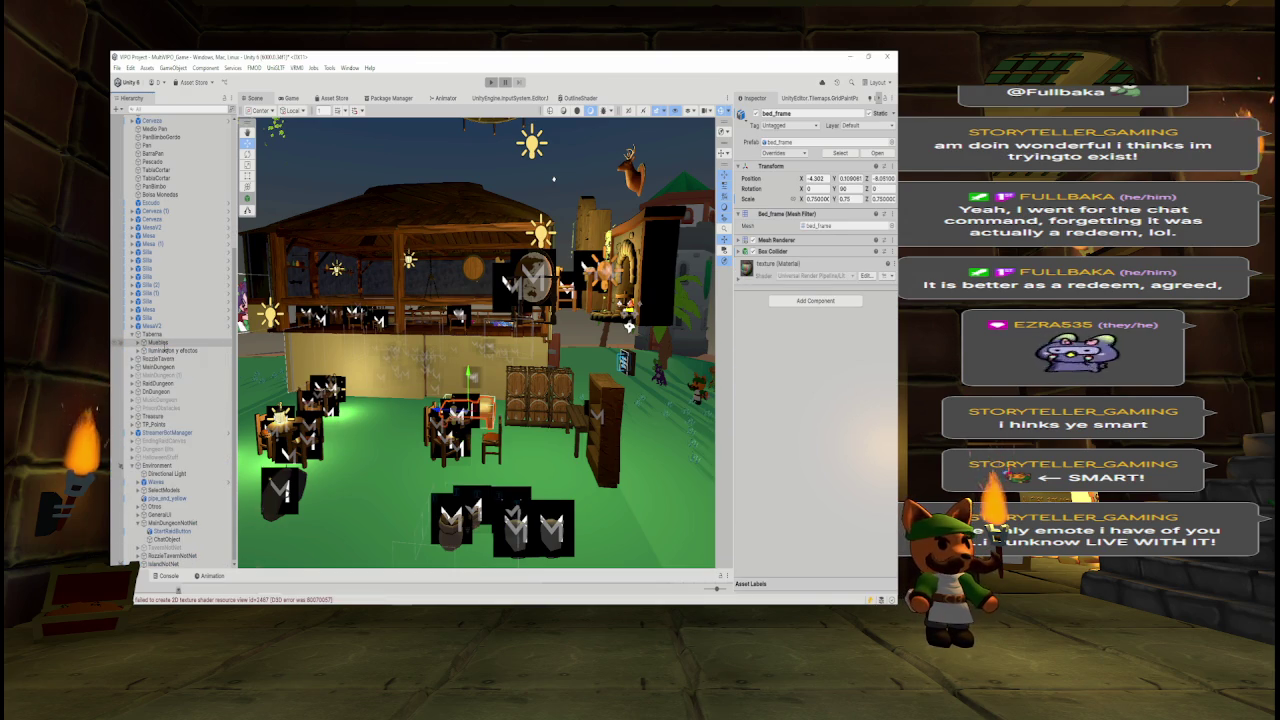
click(162, 343)
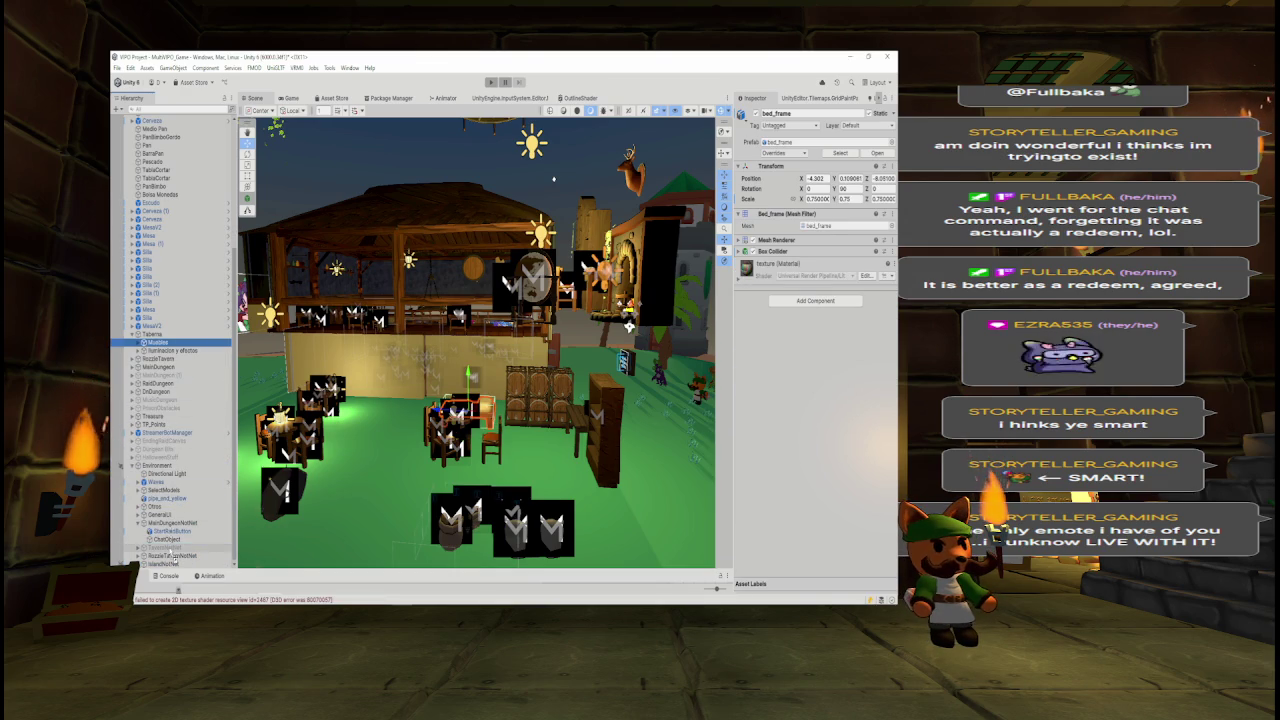
- Drop Muebles into the inactive tavern object, then select the Lamp objects under Iluminacion y efectos
drag(170, 552, 163, 548)
scroll(163, 548, up, 2)
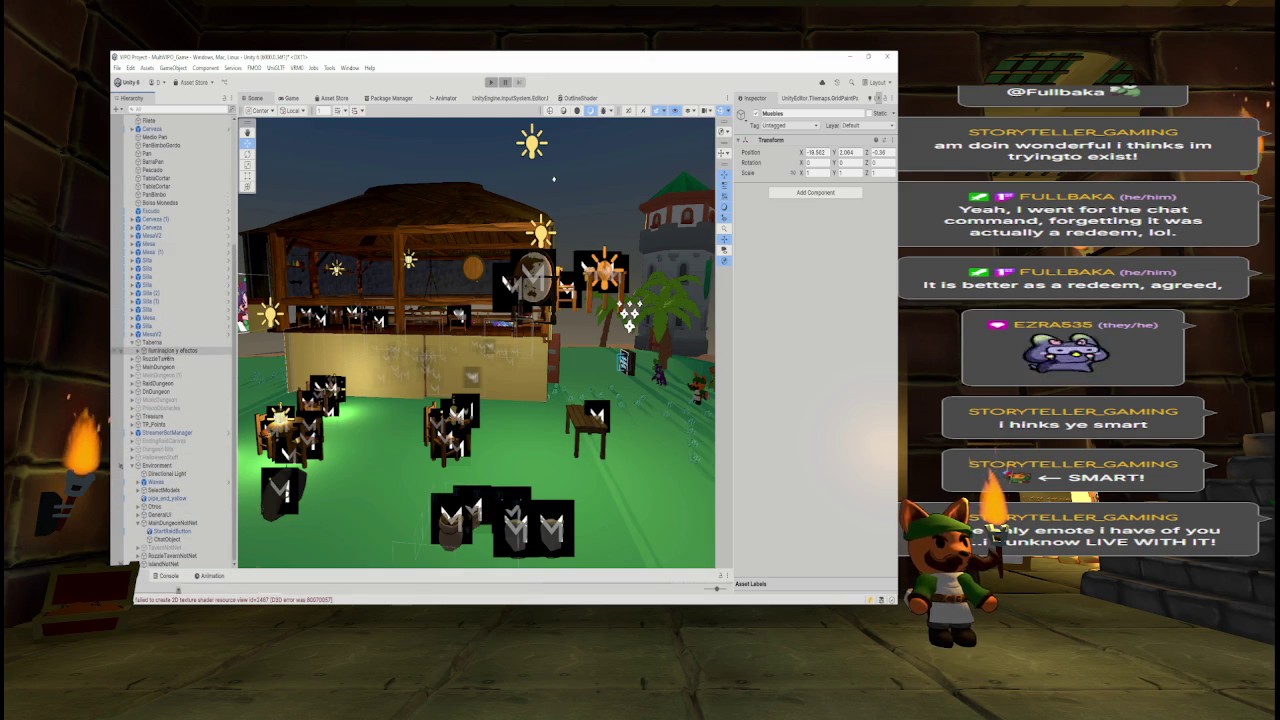
click(170, 350)
key(Right)
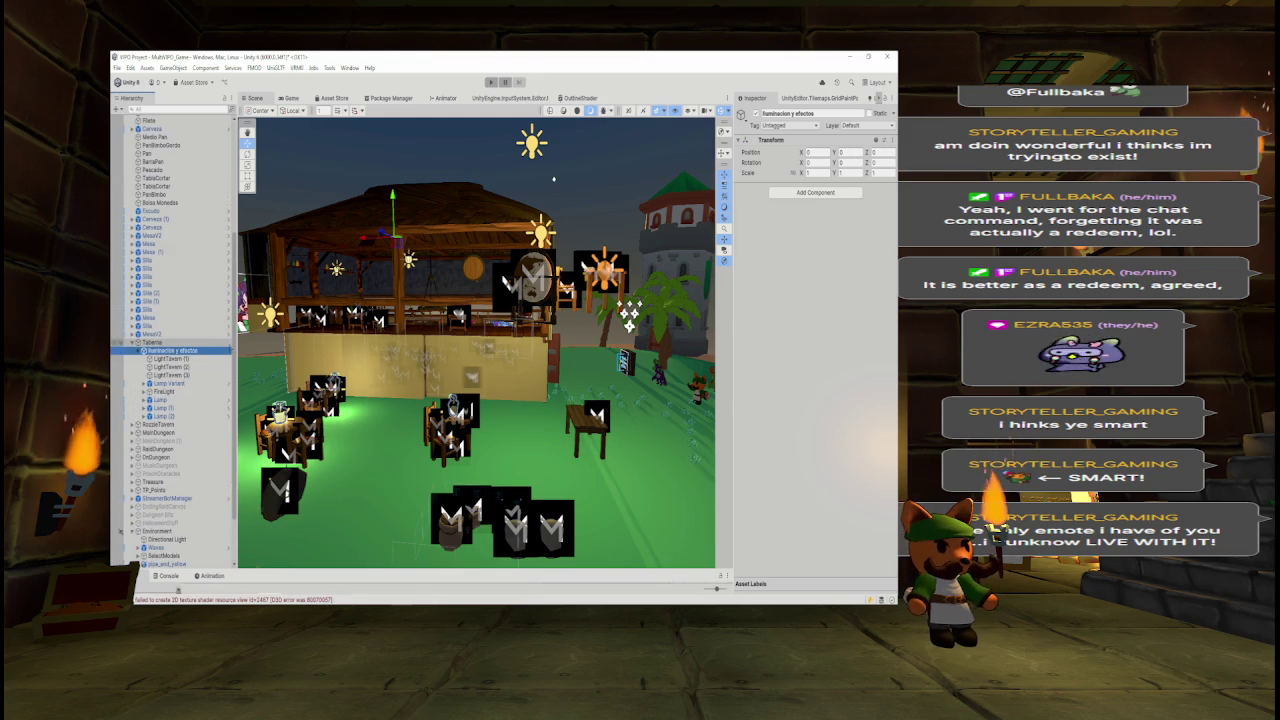
key(Down)
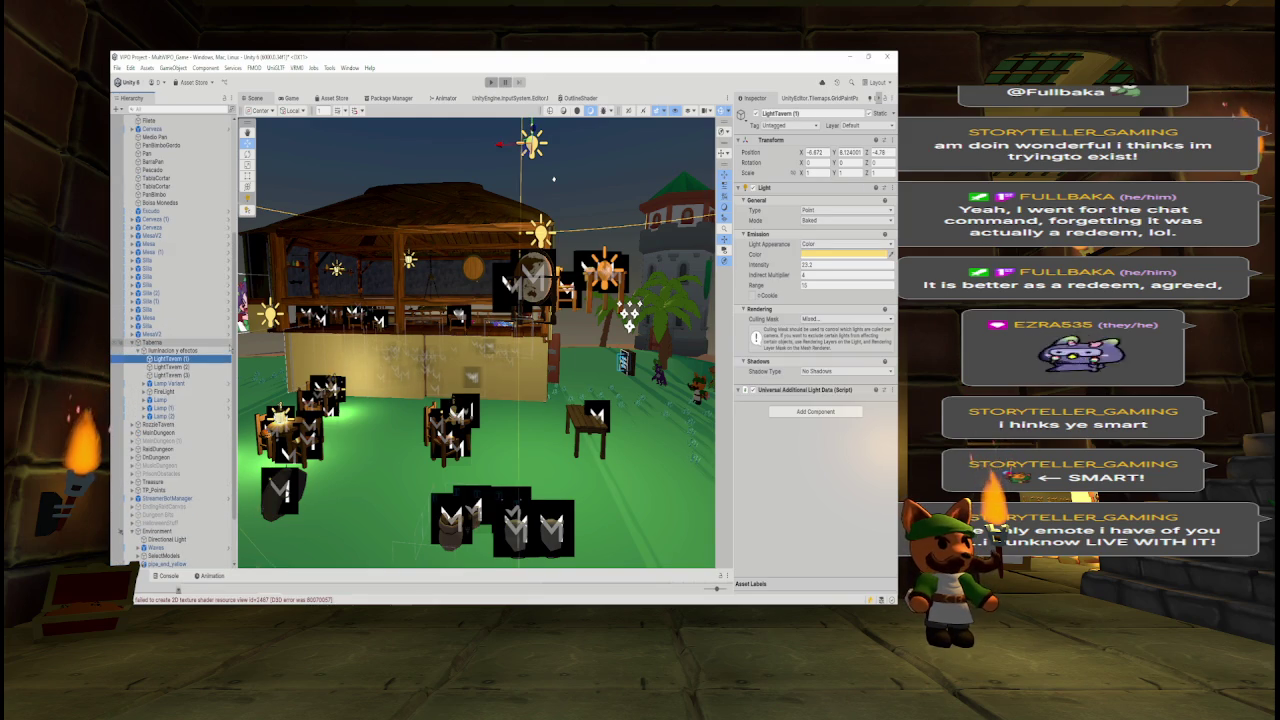
key(Down)
key(Down)
key(Down)
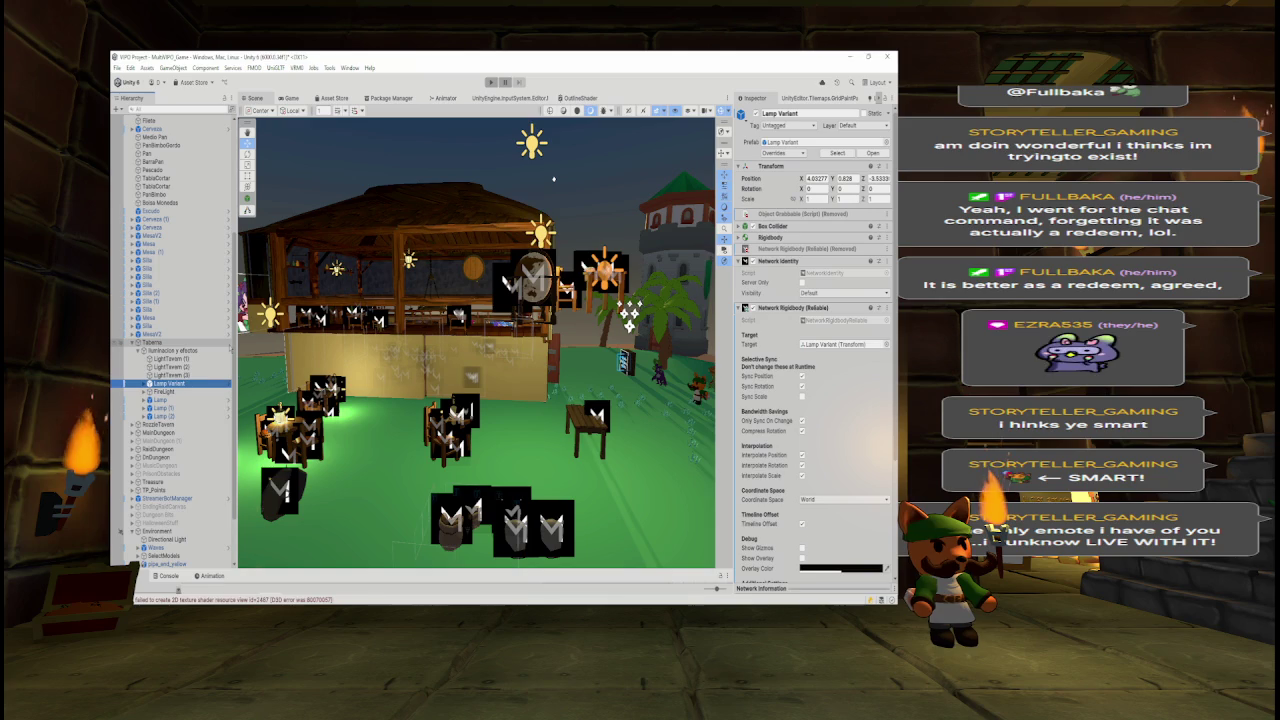
key(Down)
key(Down)
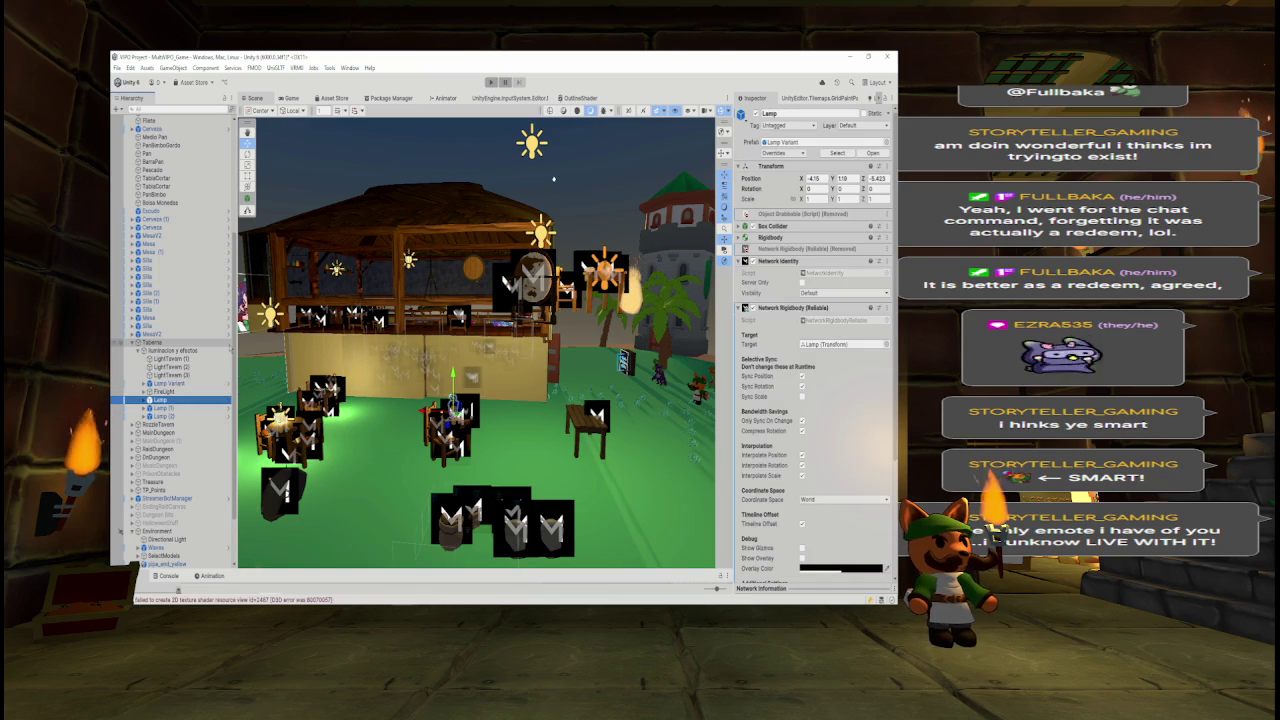
key(Down)
key(Down)
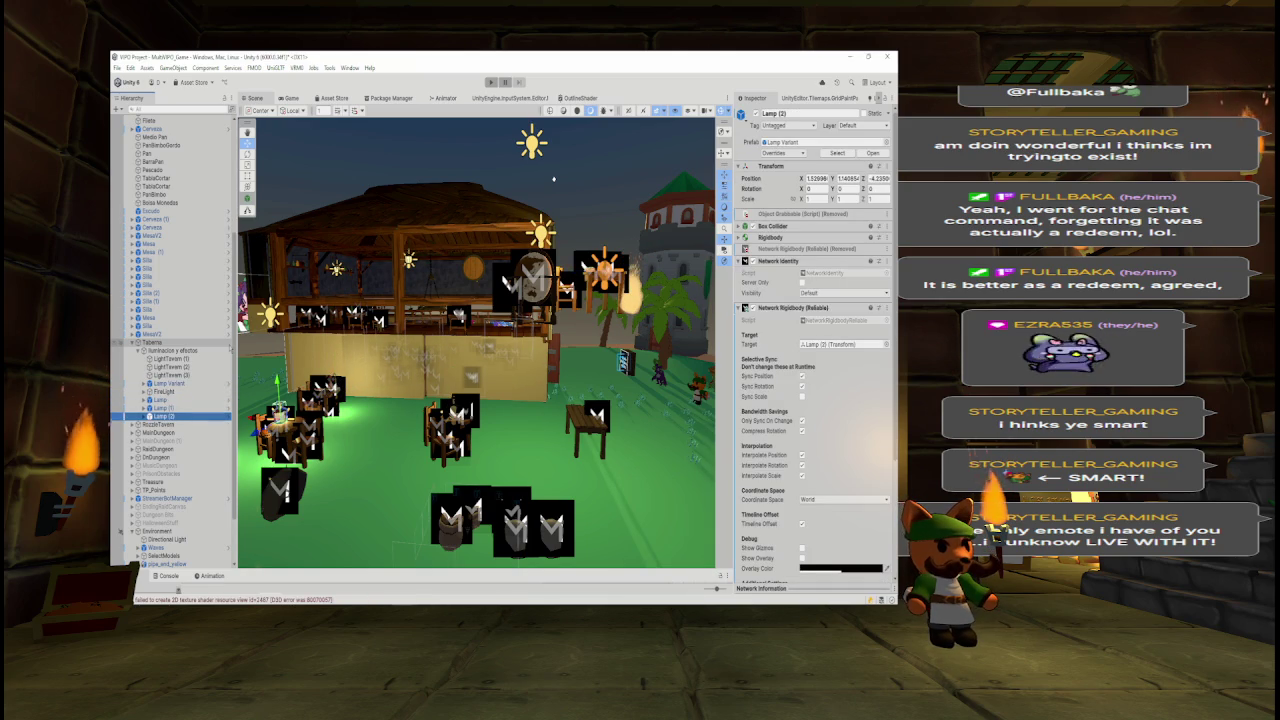
key(shift+Up)
key(shift+Up)
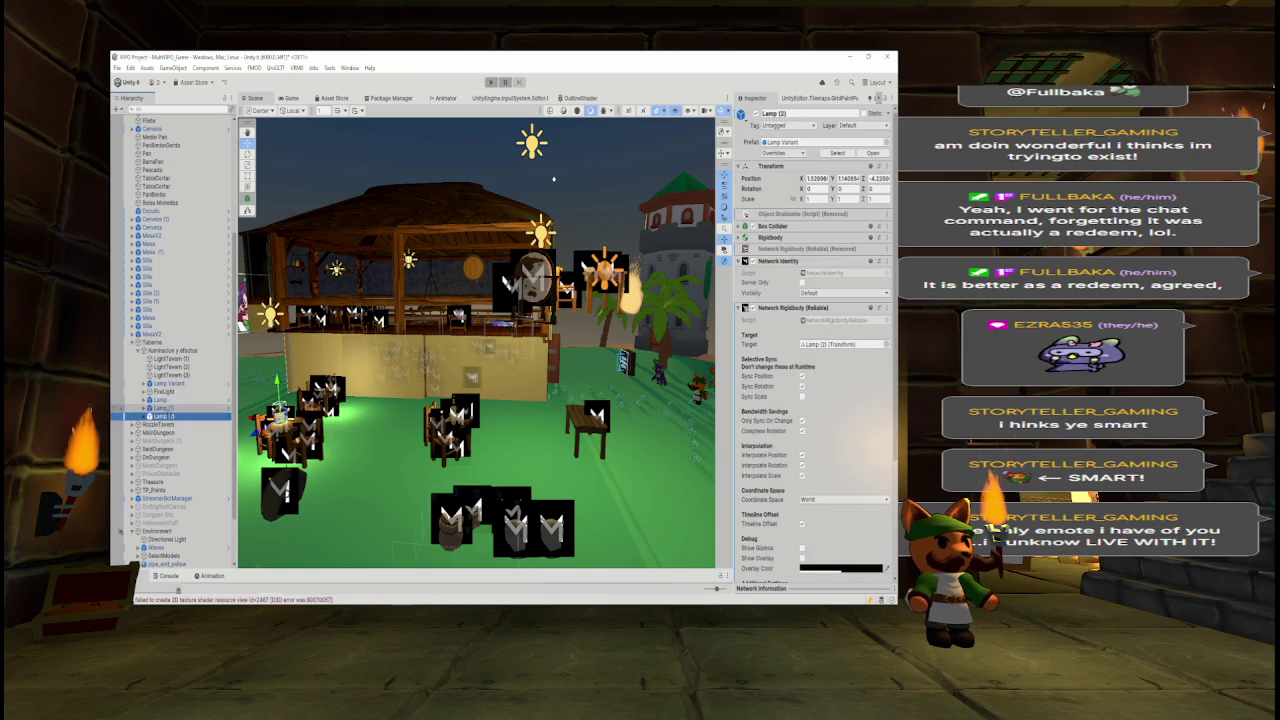
- Move the lamps above Taberna and put Iluminacion y efectos into the inactive TavernNotNet
key(shift+Up)
key(shift+Up)
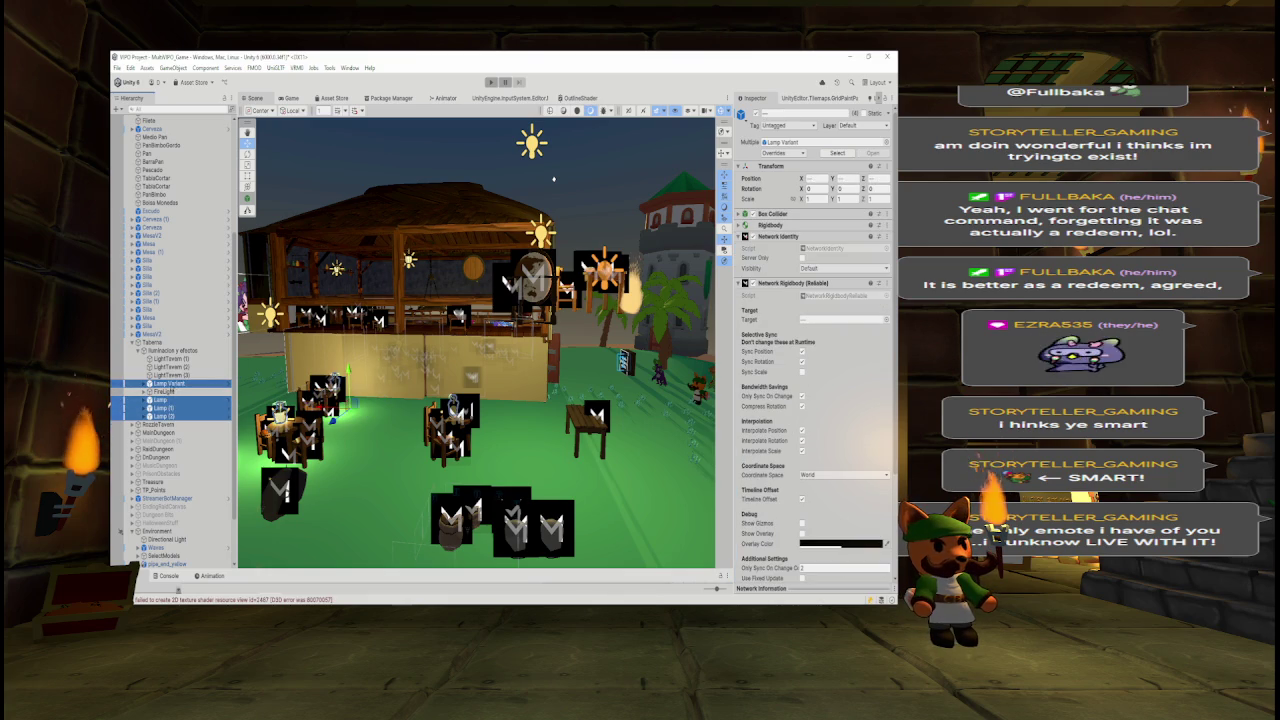
drag(166, 343, 166, 343)
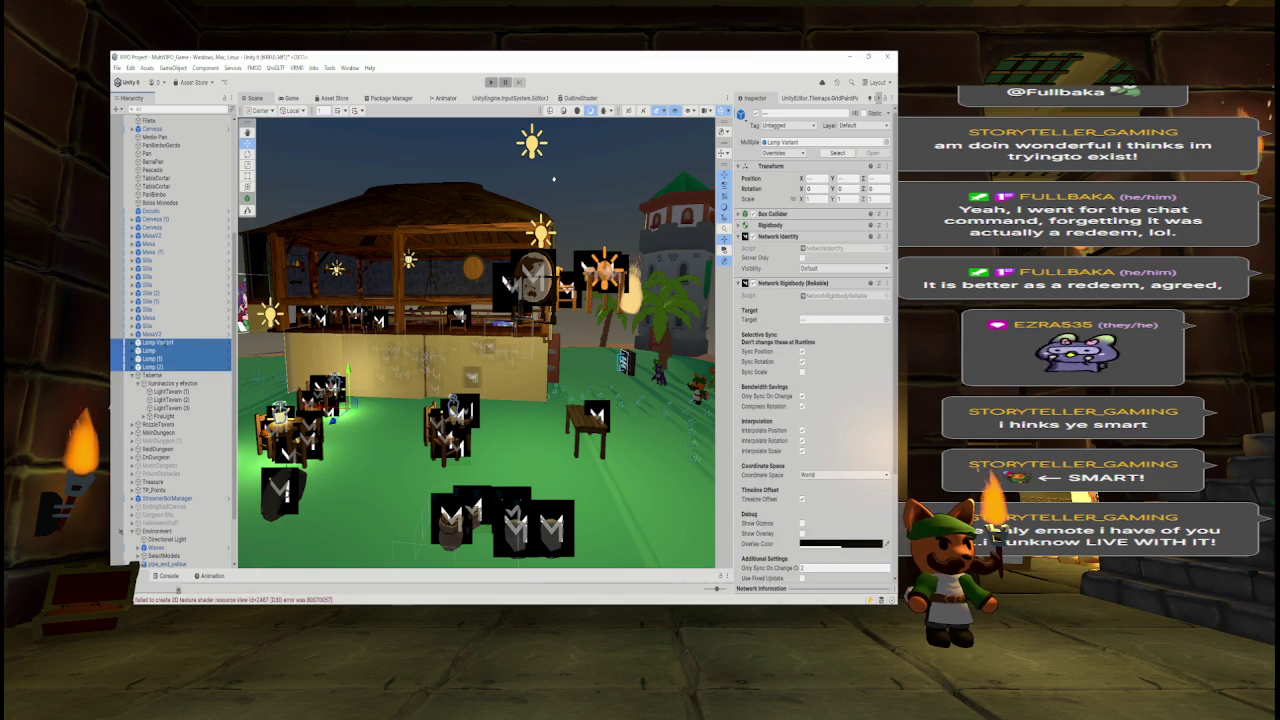
click(170, 383)
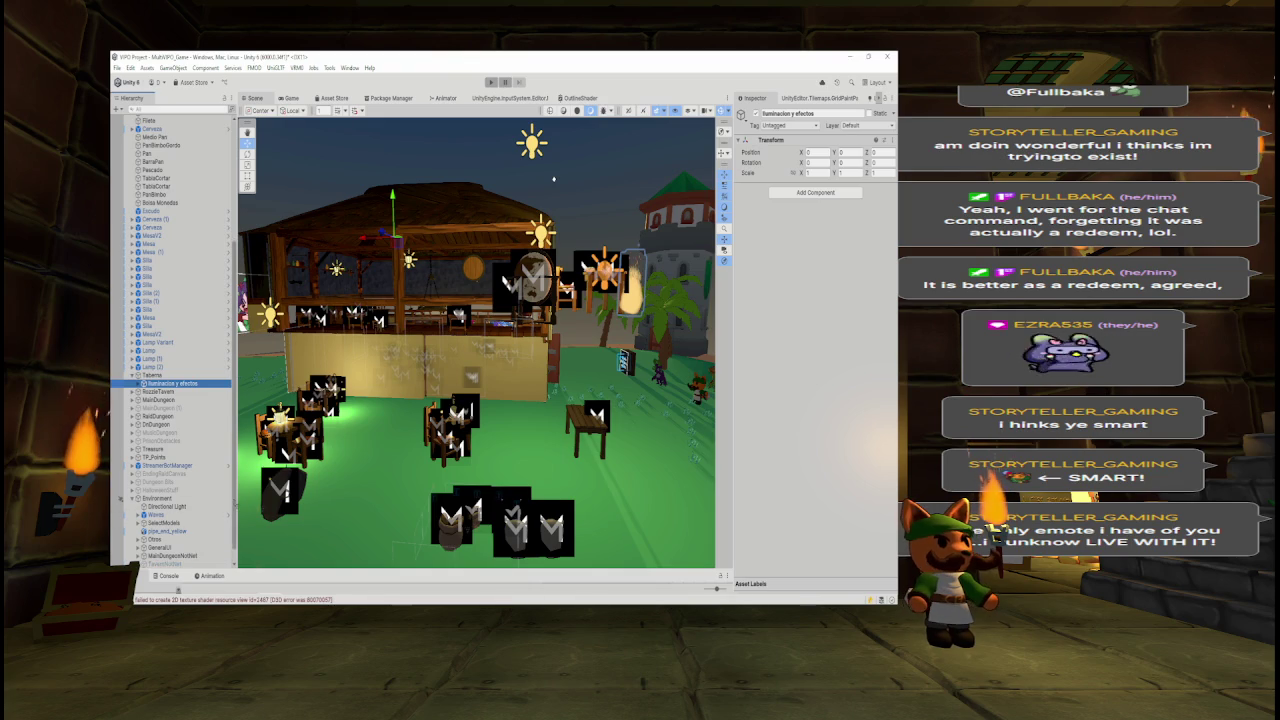
scroll(183, 391, down, 1)
scroll(183, 391, down, 2)
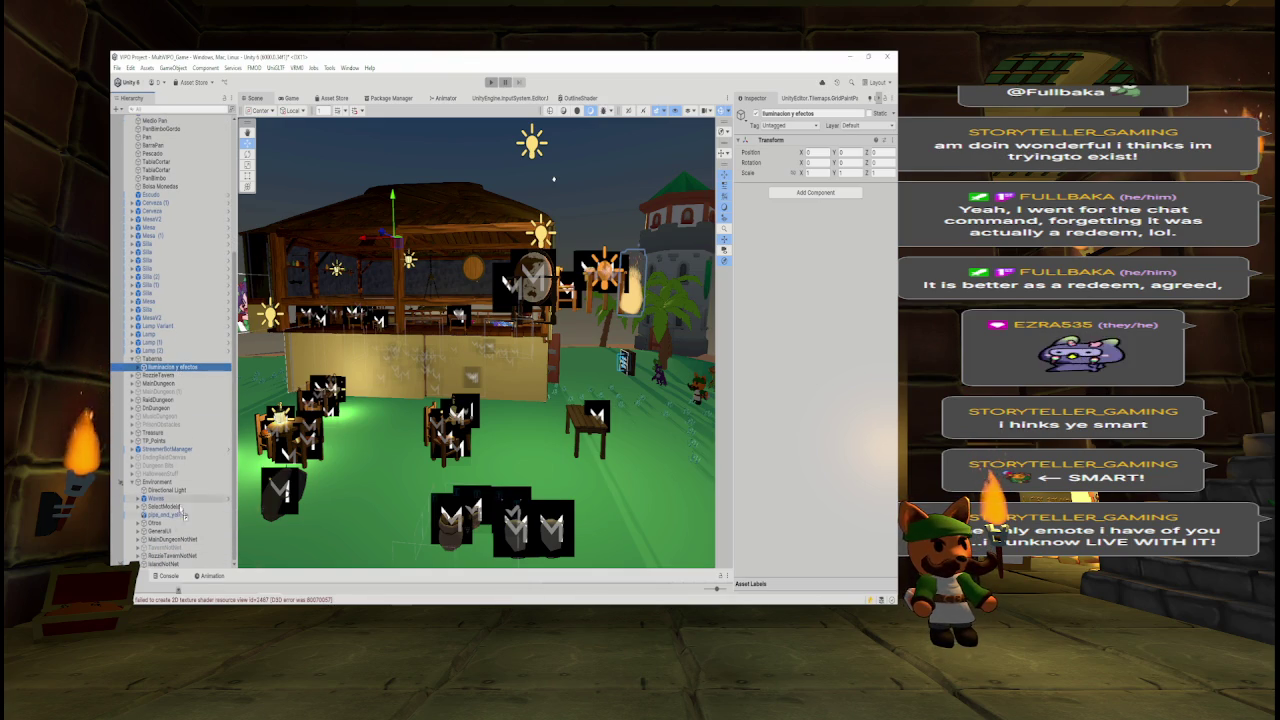
click(172, 557)
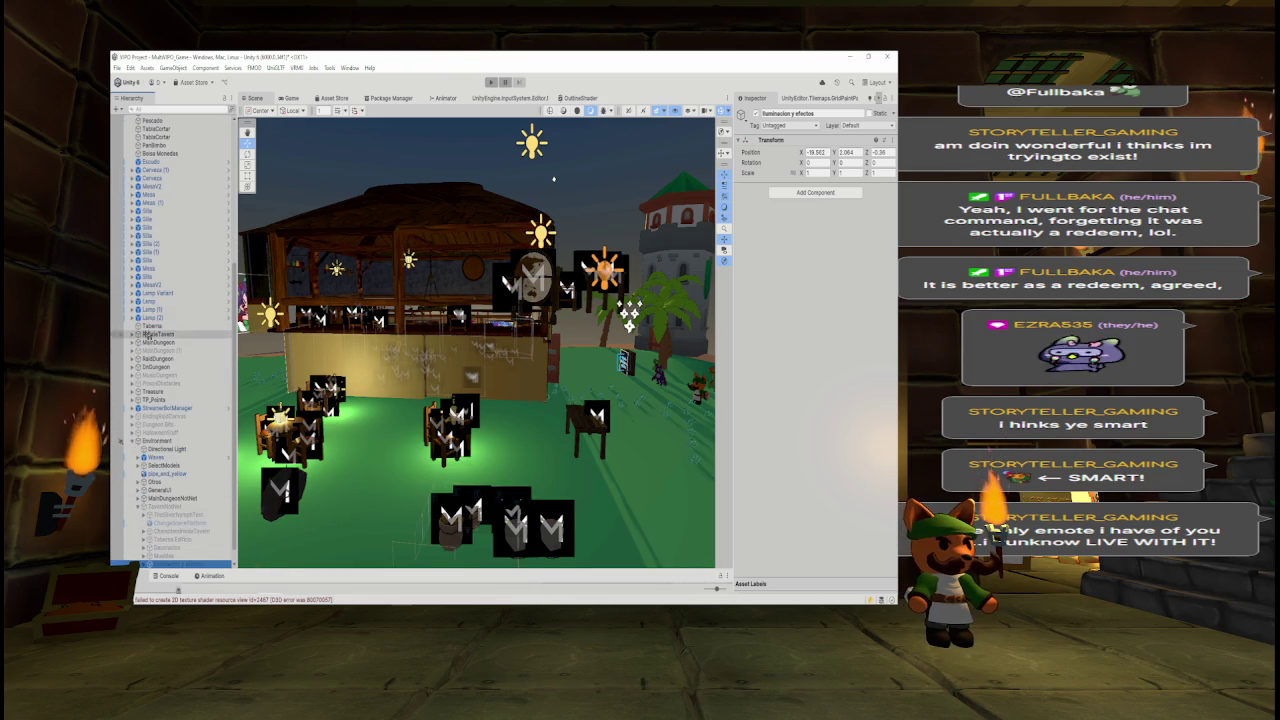
- Delete the emptied Taberna object and select TavernNotNet
scroll(150, 408, up, 3)
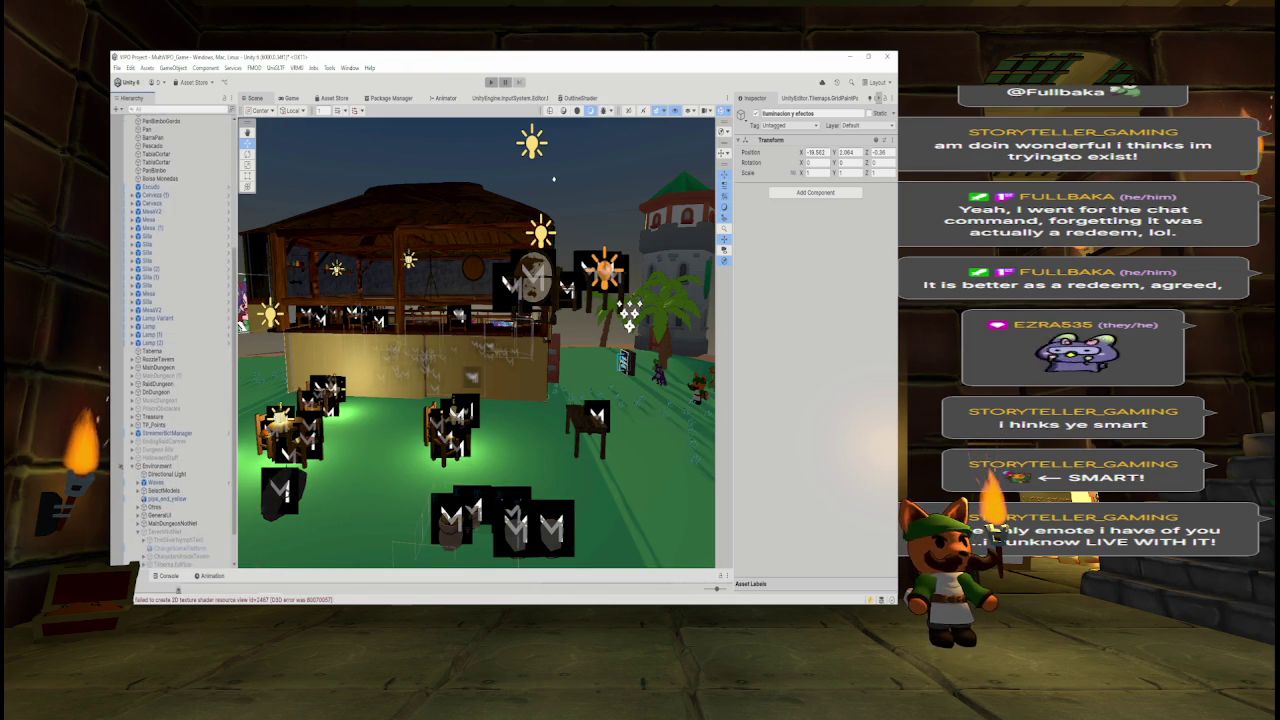
click(150, 371)
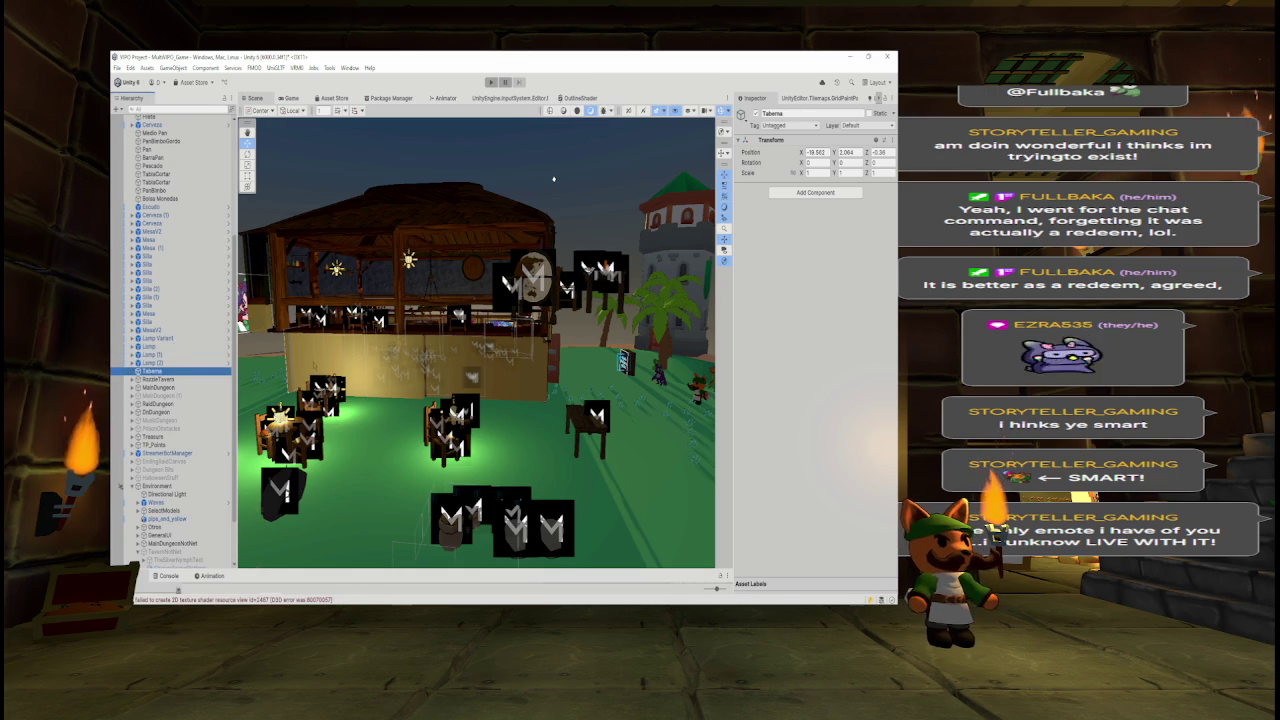
key(Delete)
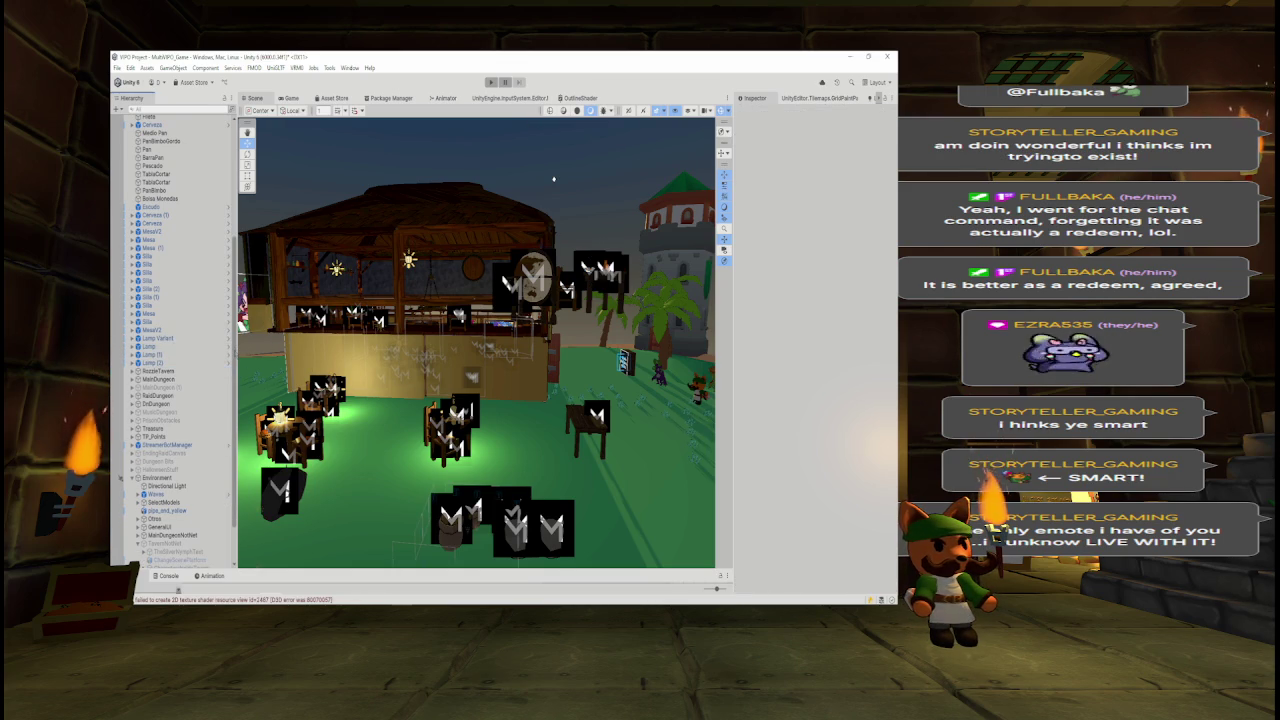
scroll(197, 478, down, 3)
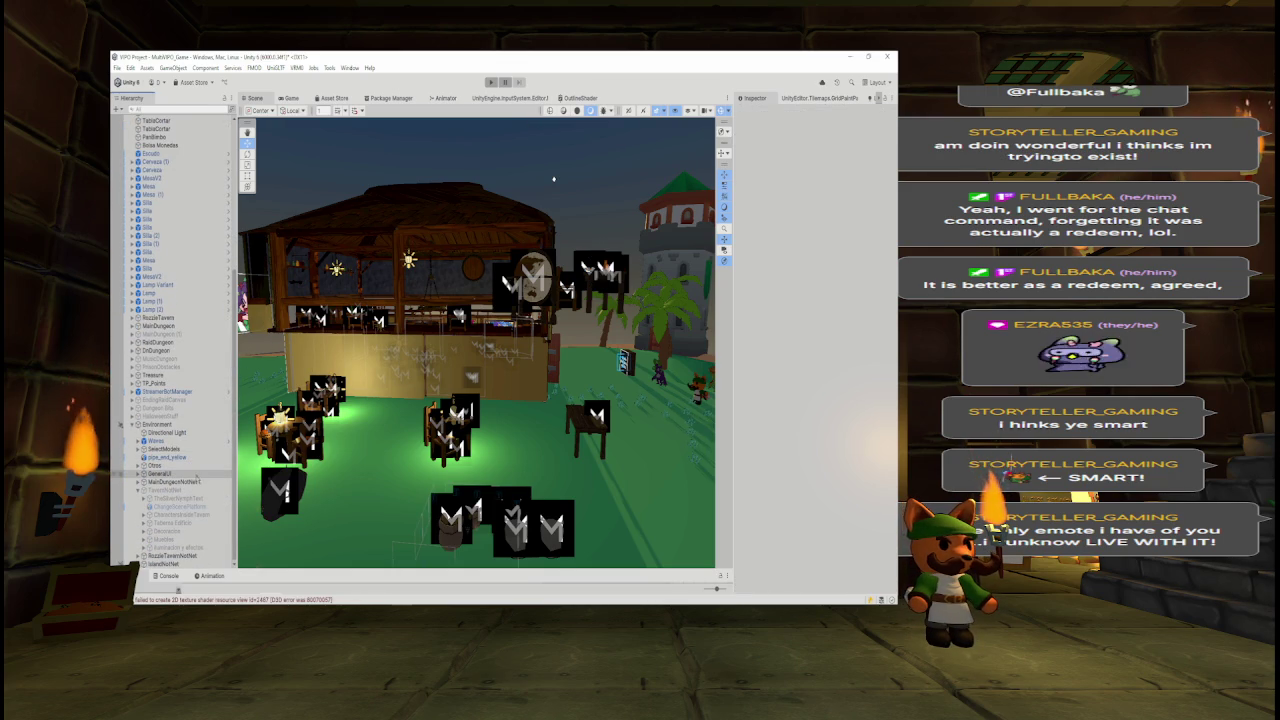
scroll(198, 488, up, 3)
click(170, 547)
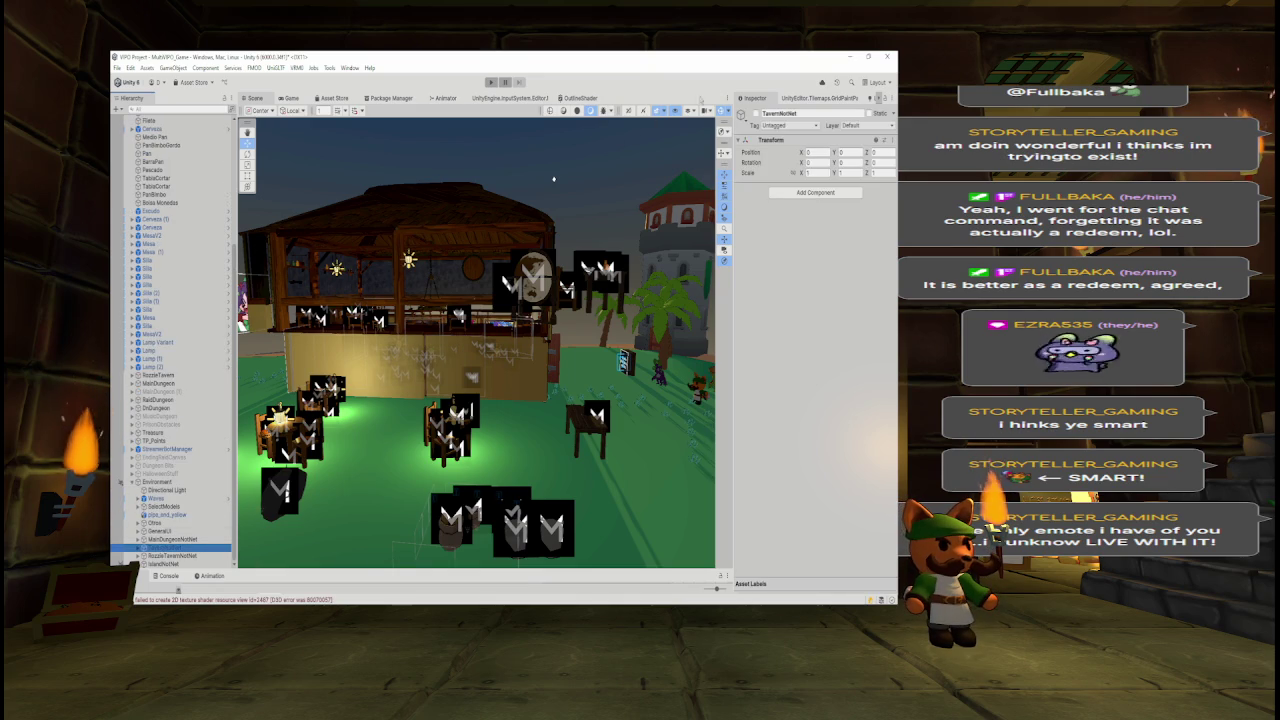
- Frame and orbit the Scene view onto the island tavern, then expand RozzleTavern
key(f)
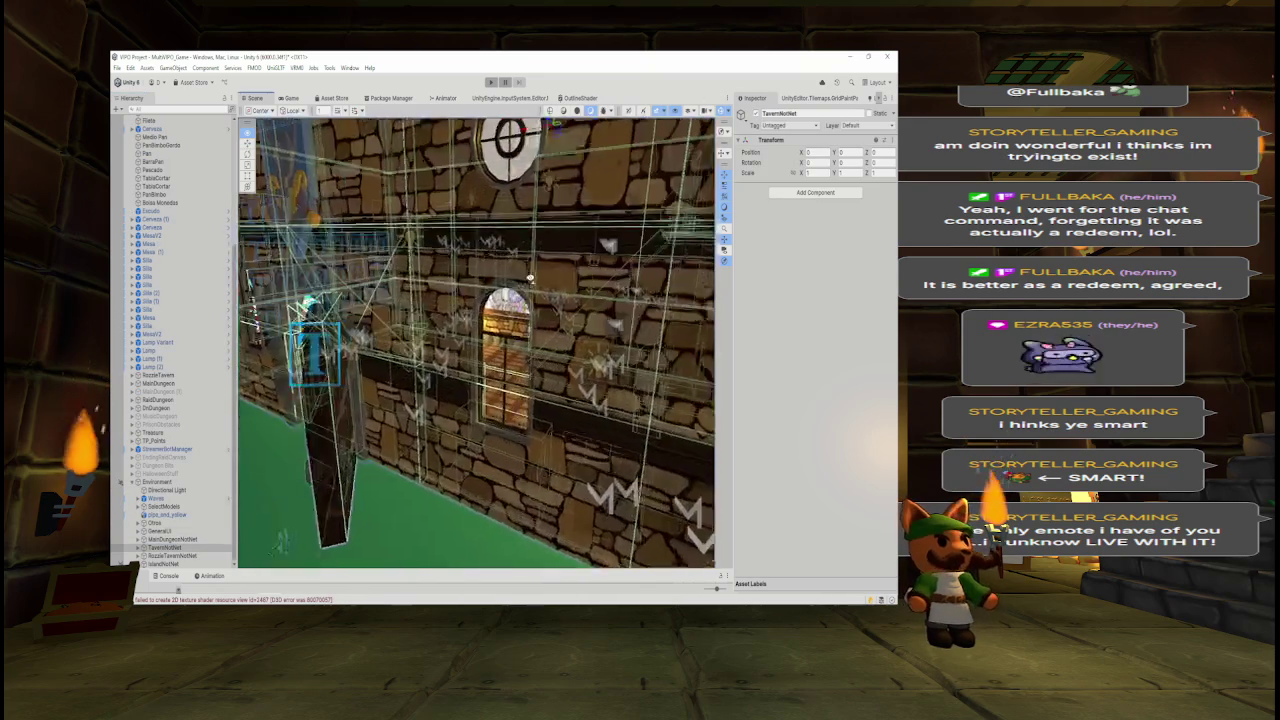
drag(550, 272, 530, 282)
drag(476, 340, 420, 357)
drag(495, 285, 535, 290)
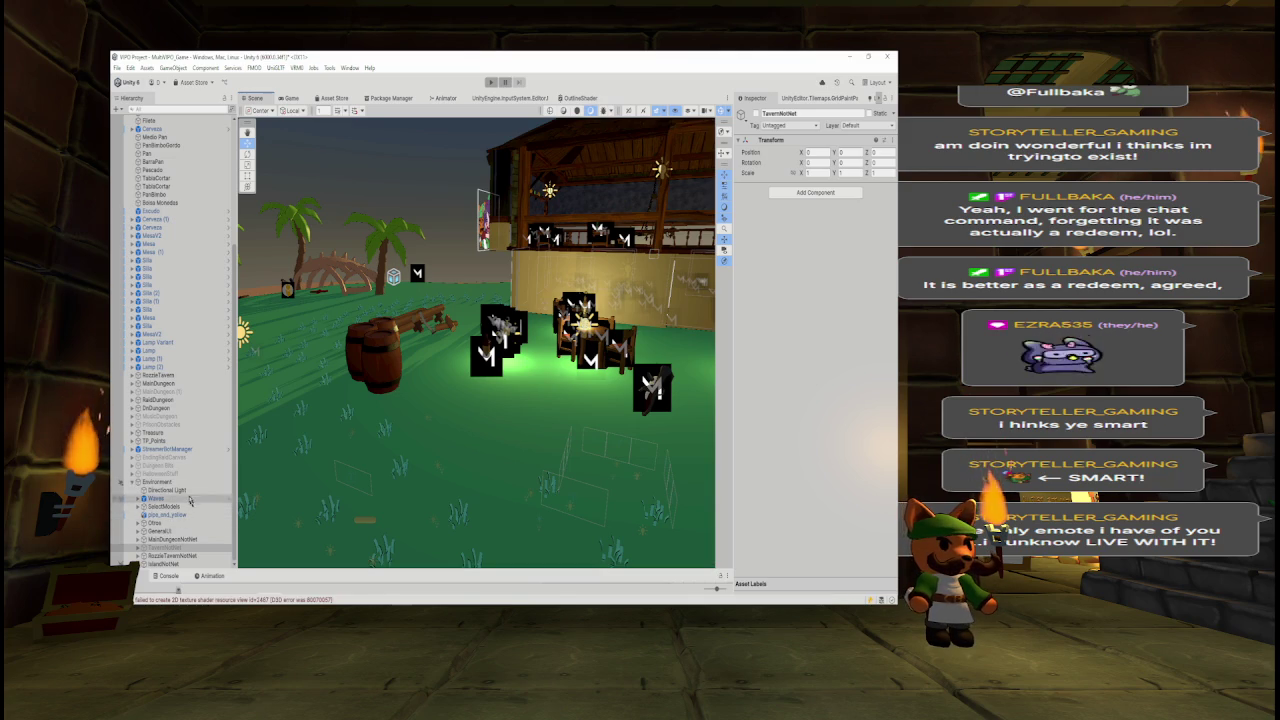
click(158, 375)
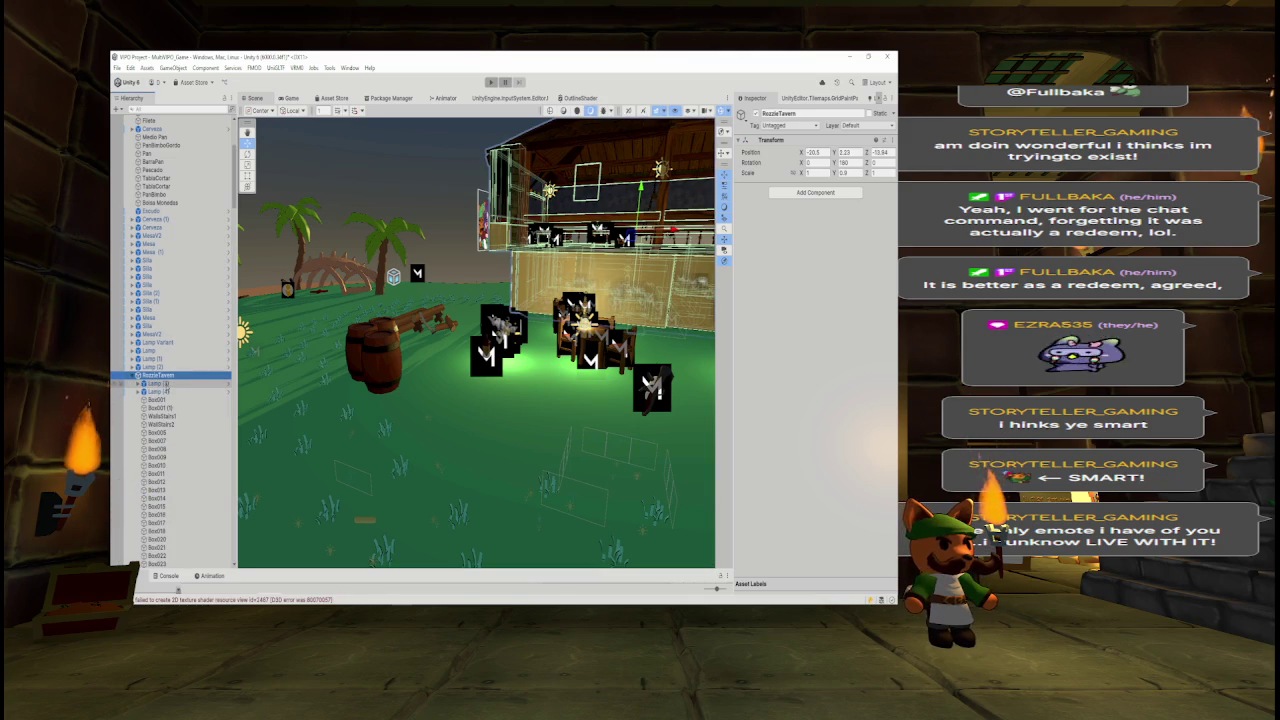
- Move Lamp (3) and Lamp (4) above RozzleTavern and frame them in the Scene view
click(158, 384)
drag(167, 396, 167, 372)
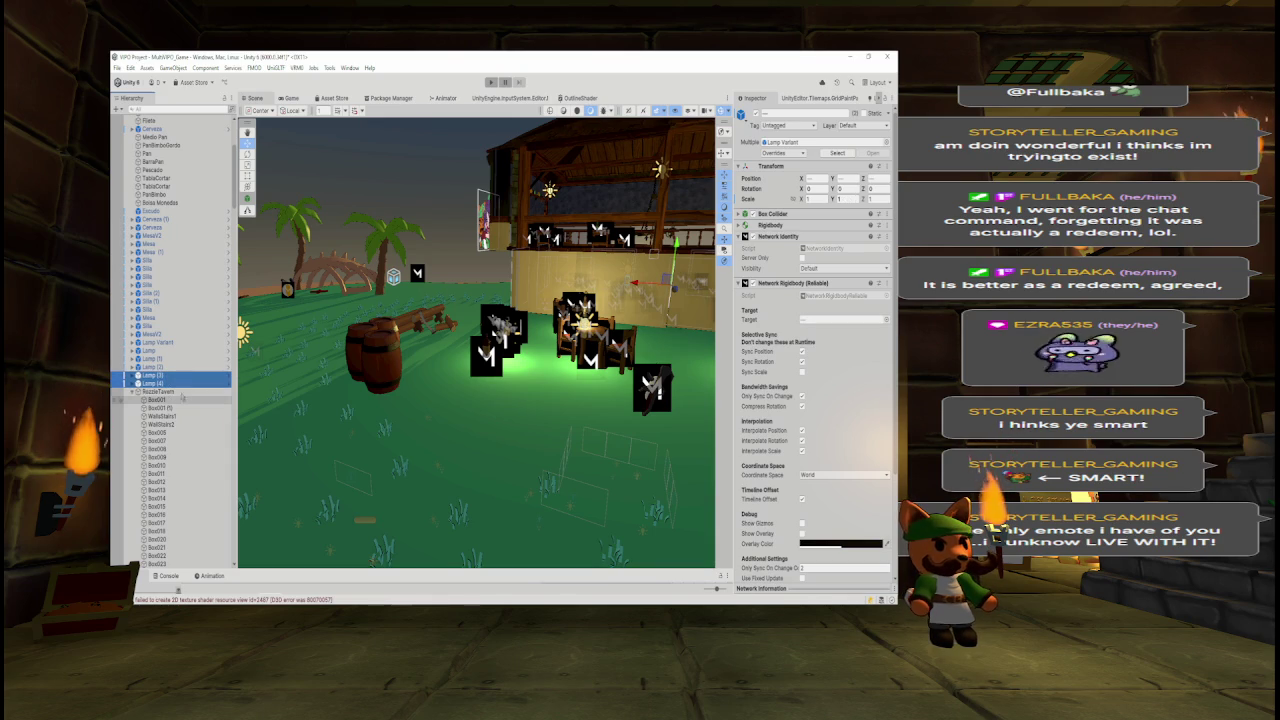
scroll(184, 342, down, 2)
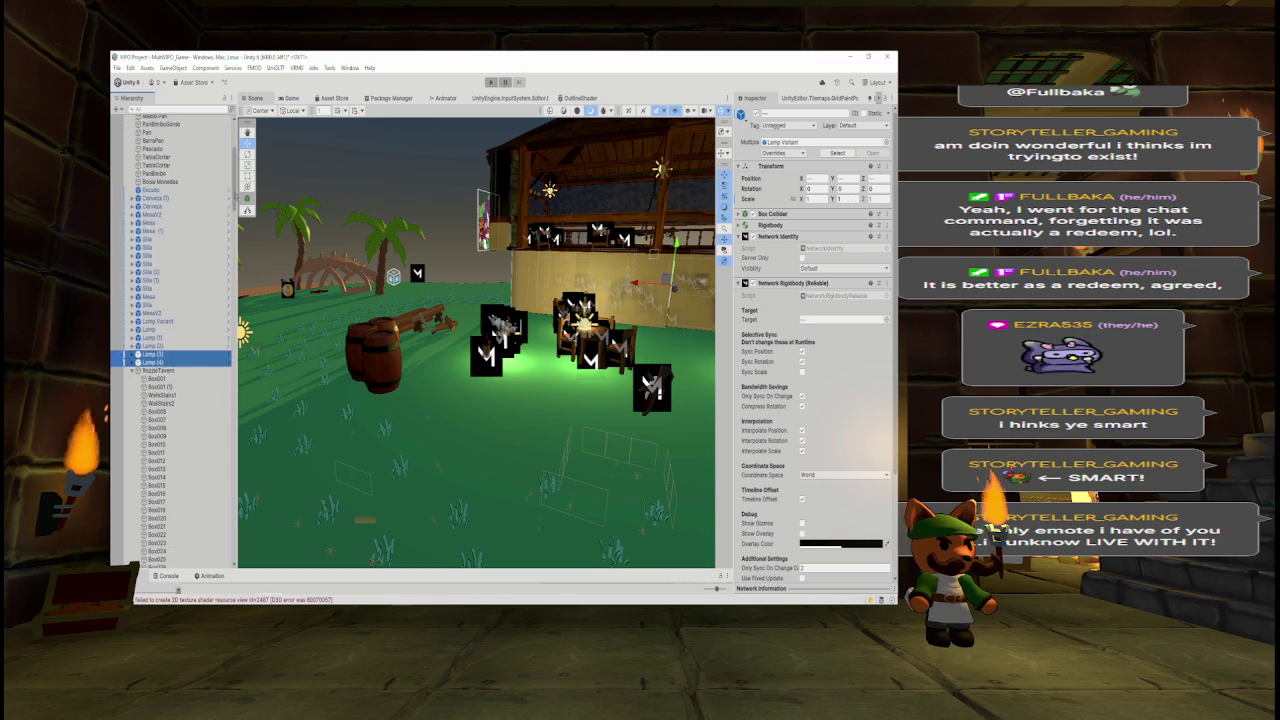
key(f)
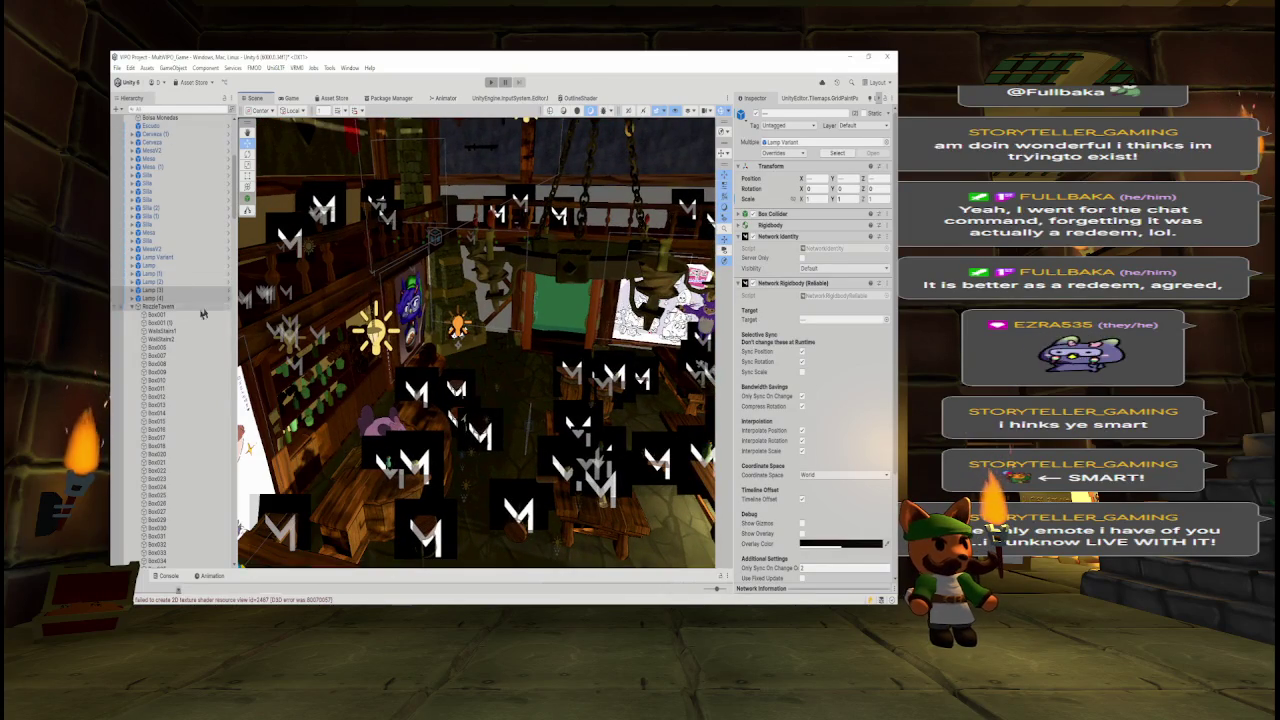
- Step through the ChairTavern2 chairs and BookTavern books, then select the whole range
scroll(181, 257, down, 10)
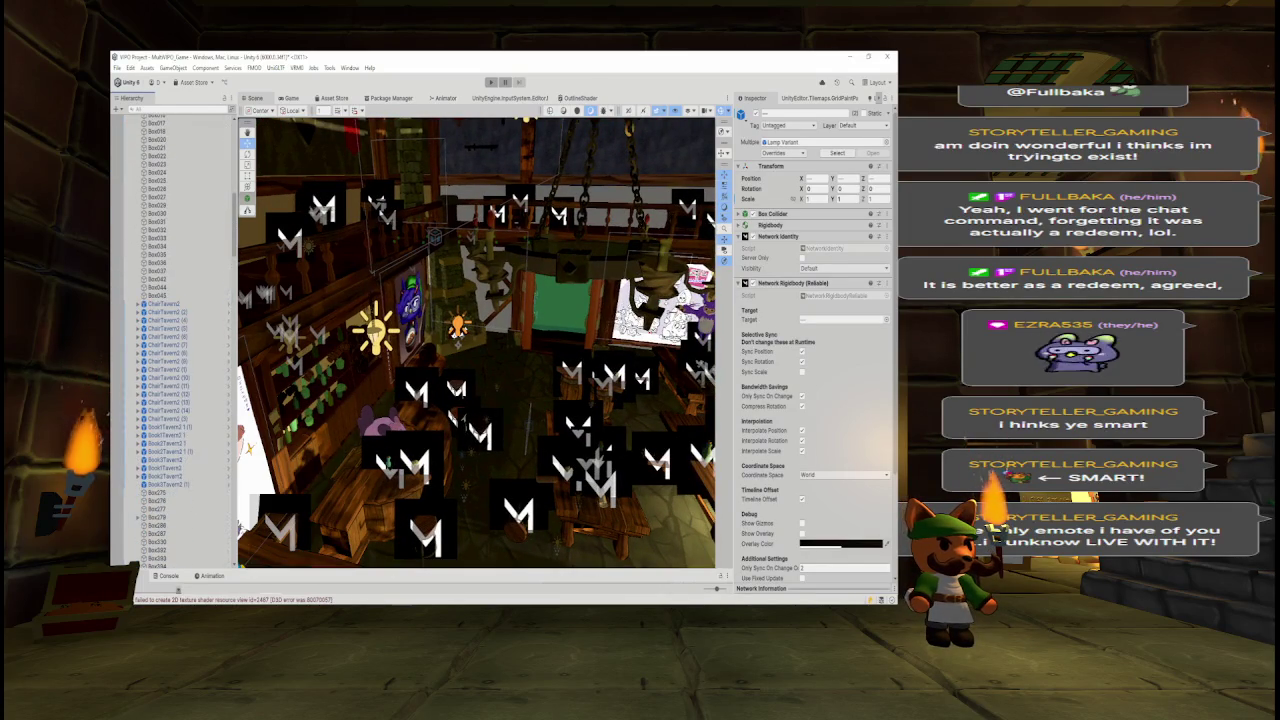
click(181, 254)
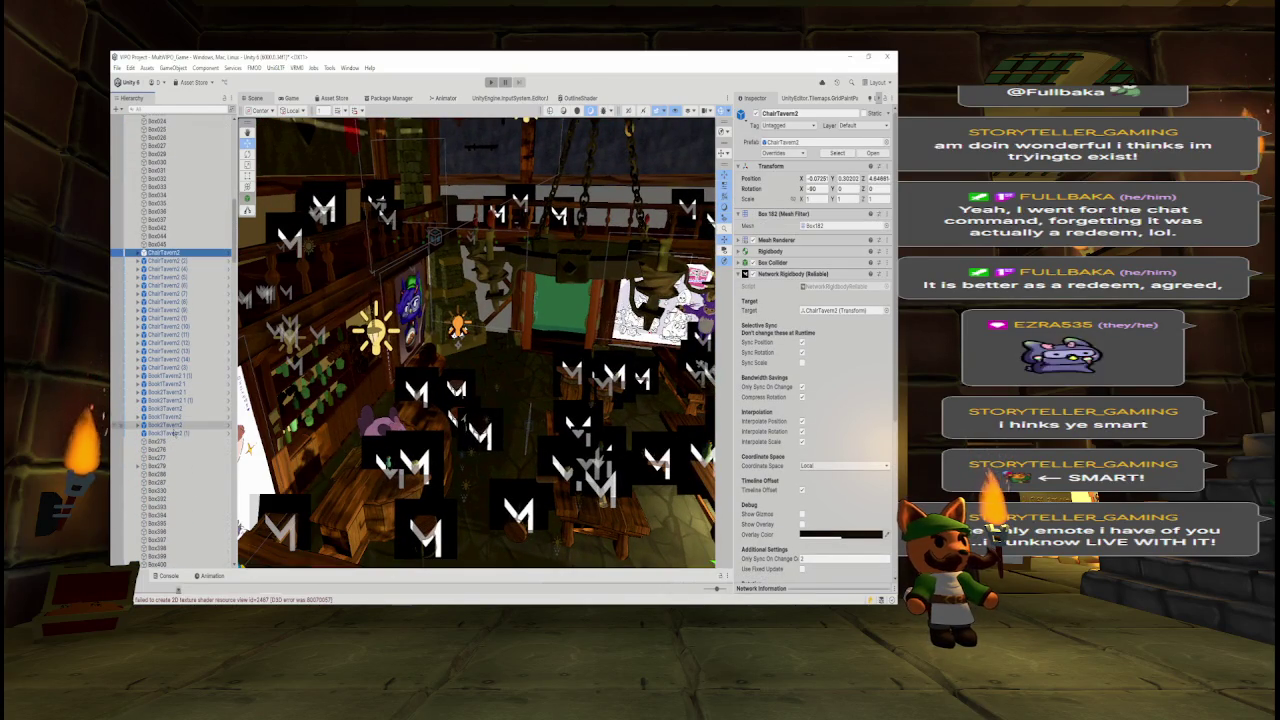
key(Down)
key(Down)
key(Down)
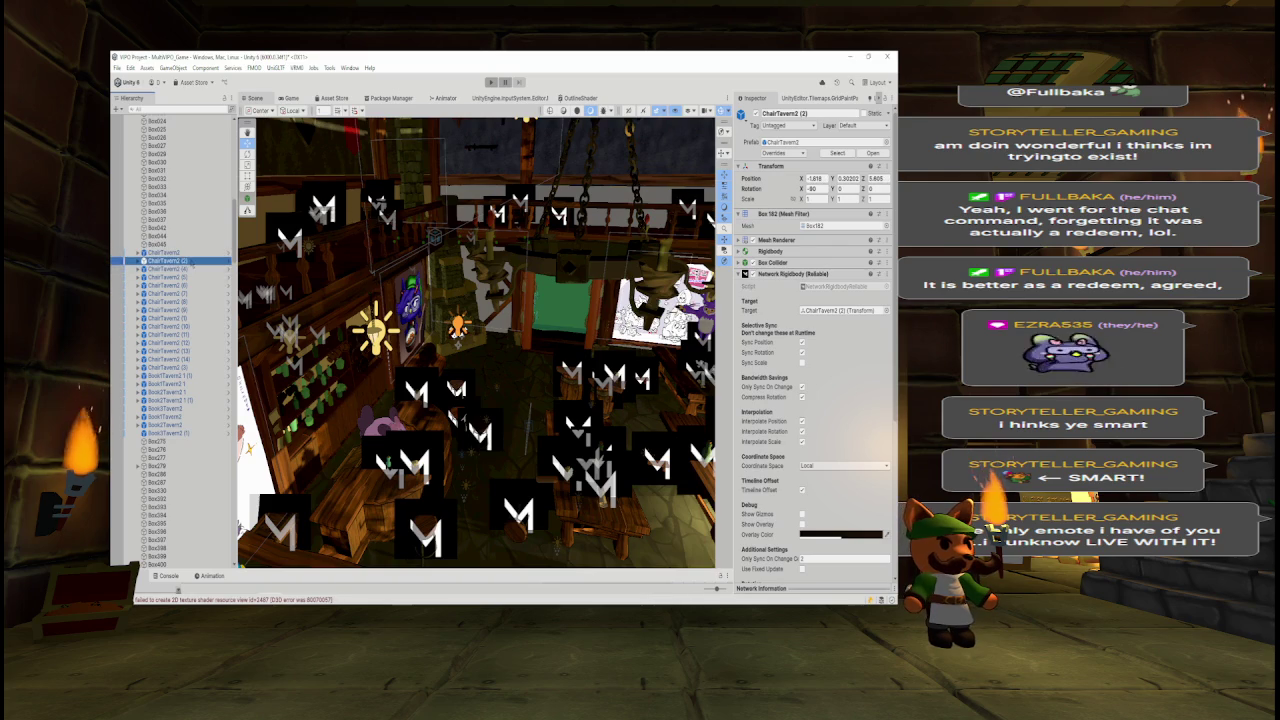
key(Down)
key(Down)
key(Down)
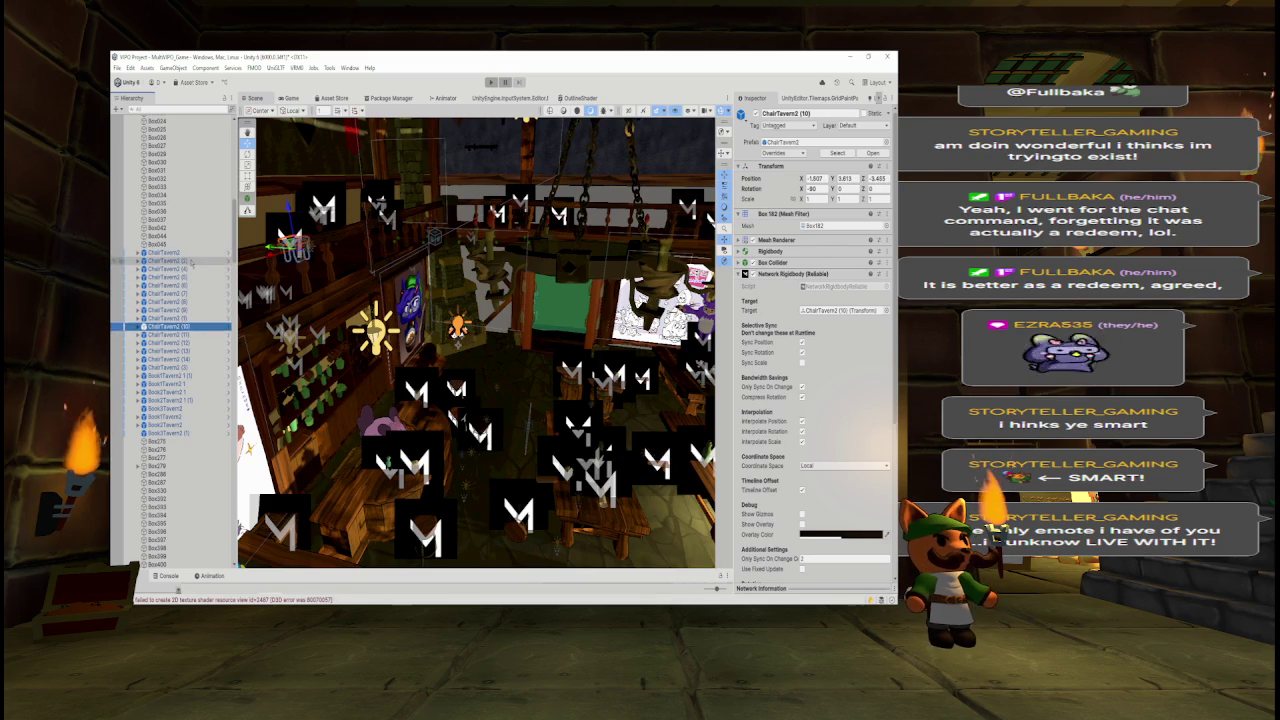
key(Down)
key(Down)
key(Up)
key(Down)
key(Down)
key(Down)
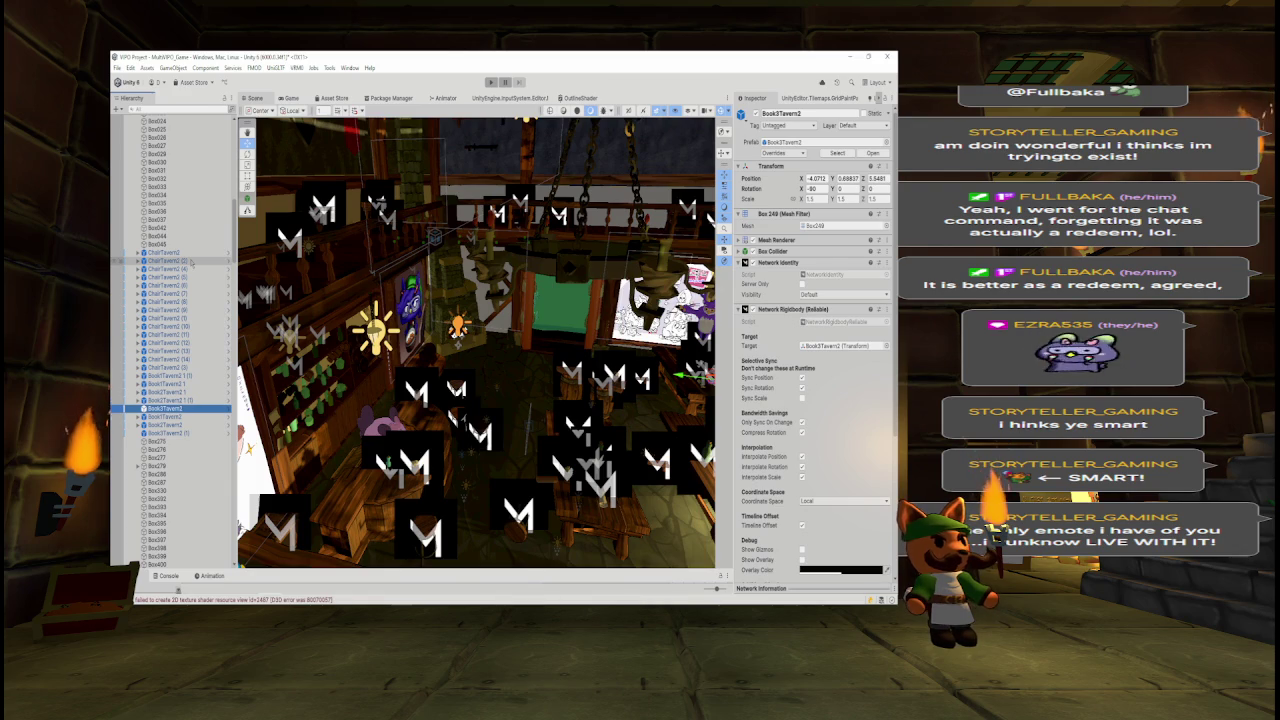
key(Down)
key(Down)
key(Down)
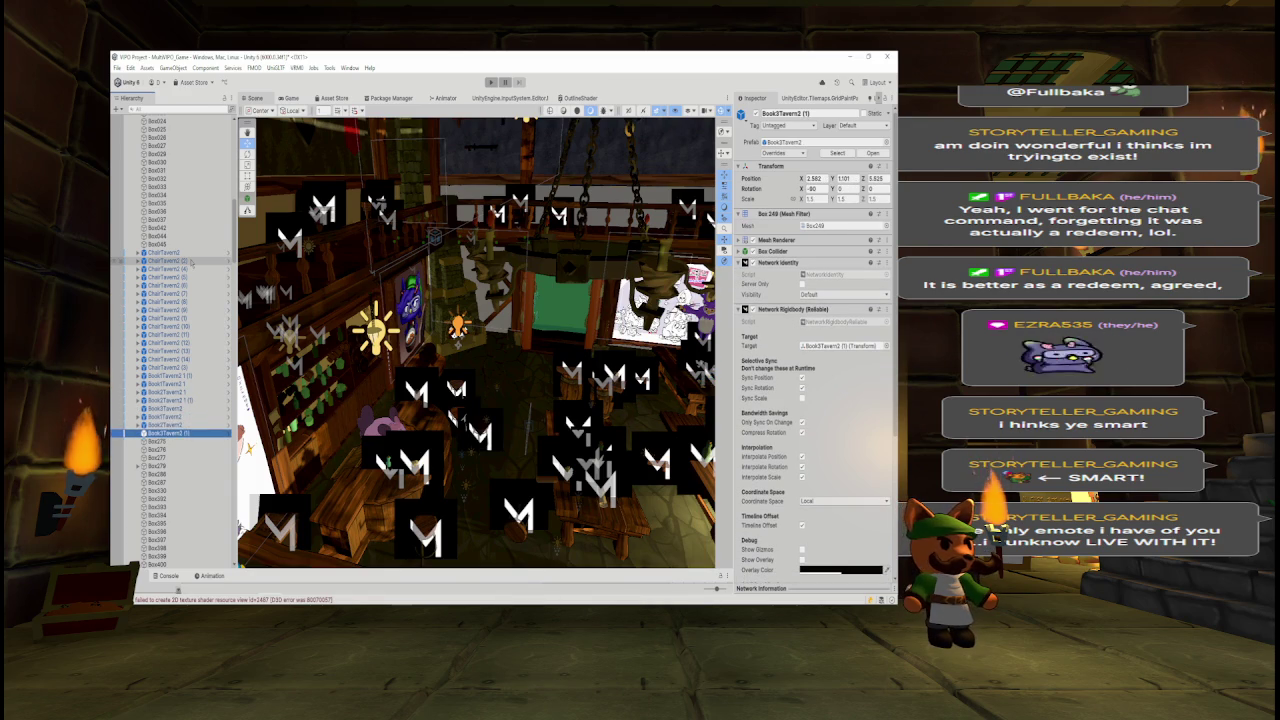
shift+click(185, 253)
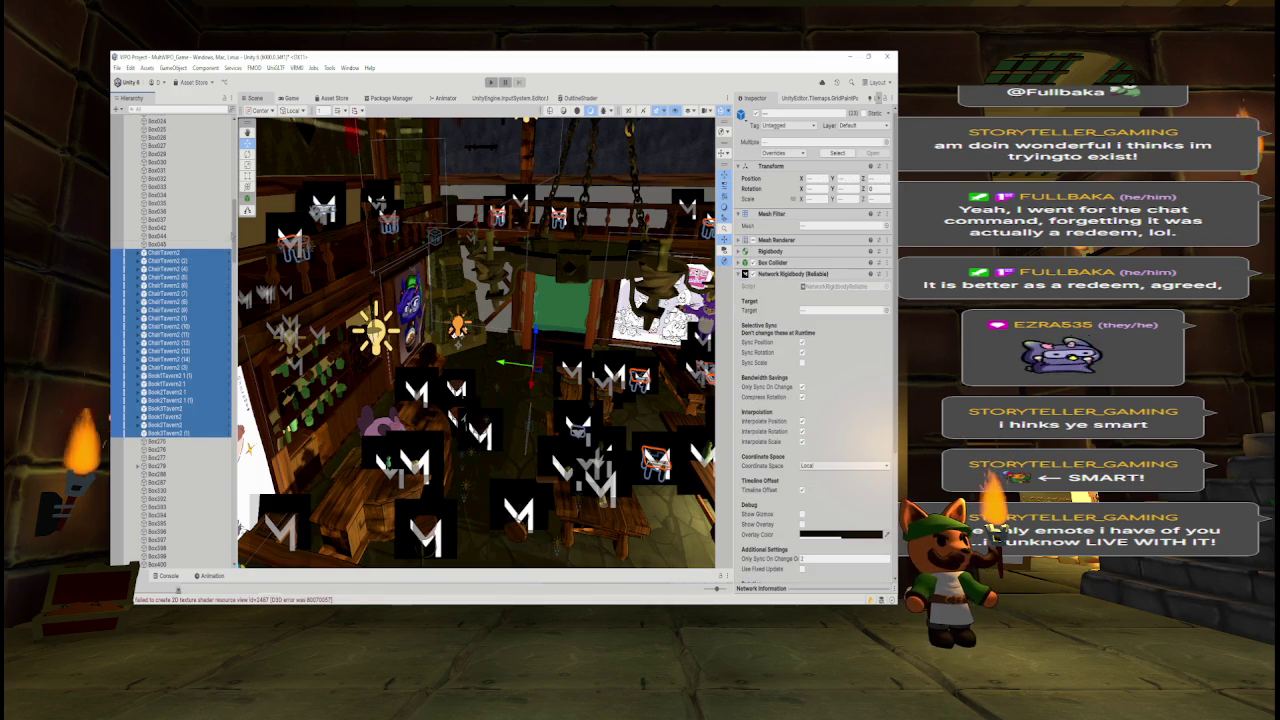
- Move the ChairTavern2 through Book3Tavern2 (1) block above RozzleTavern and review the Hierarchy
scroll(180, 450, up, 10)
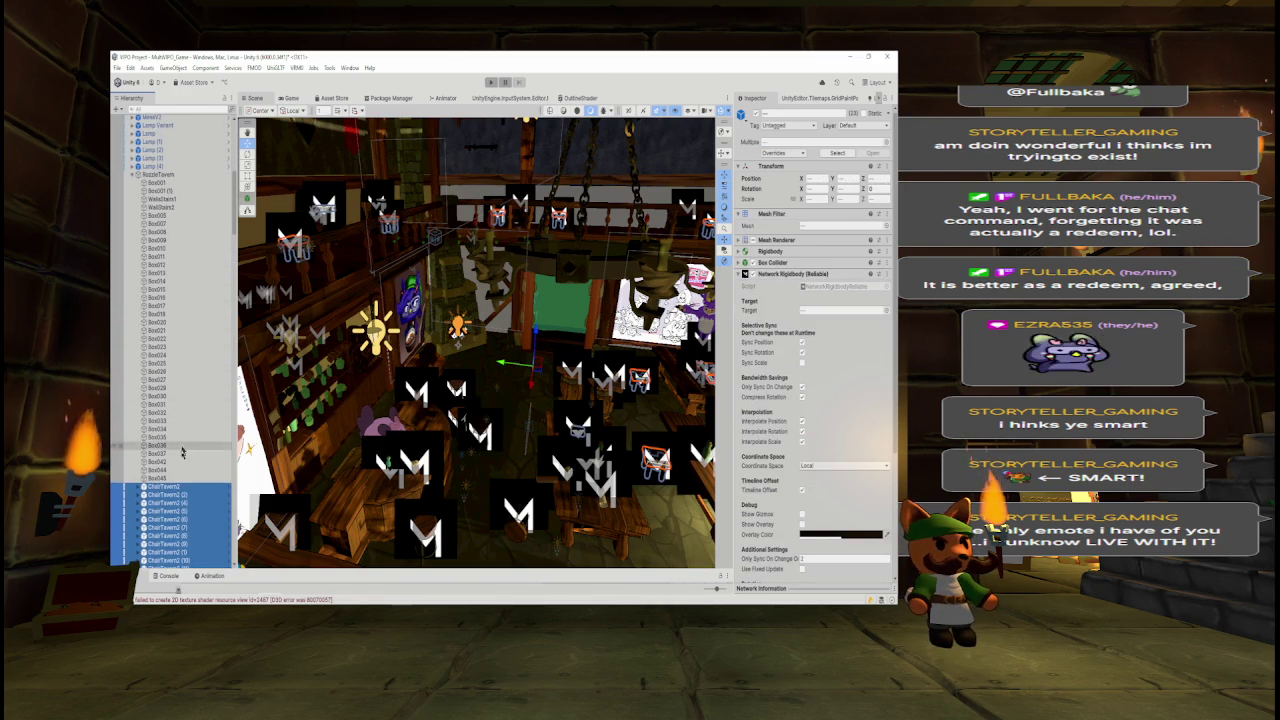
drag(165, 488, 188, 170)
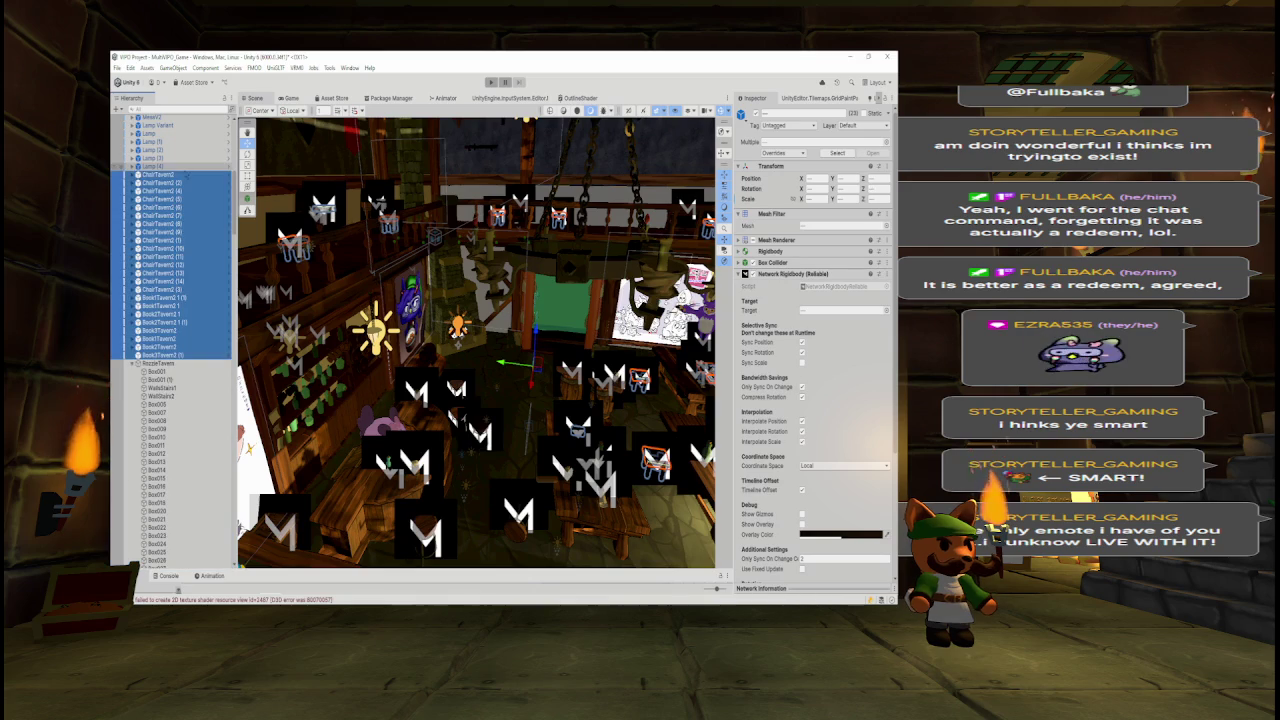
scroll(188, 170, up, 15)
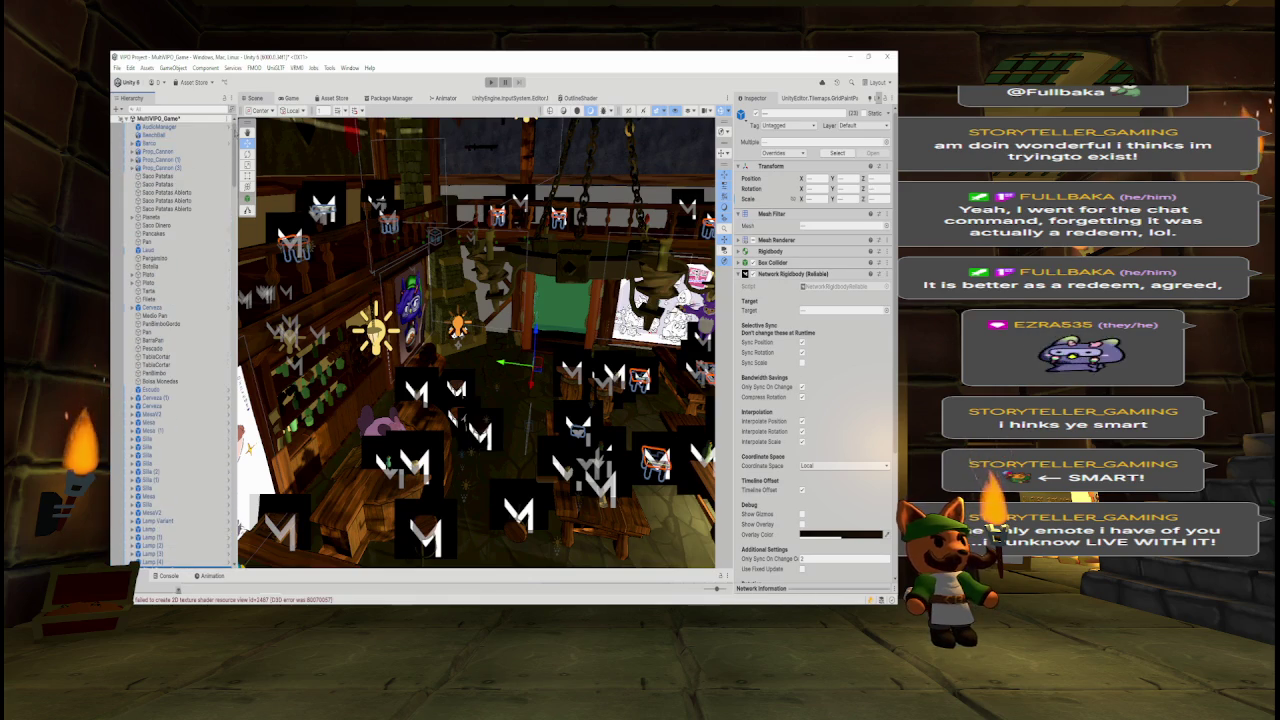
scroll(175, 340, down, 1)
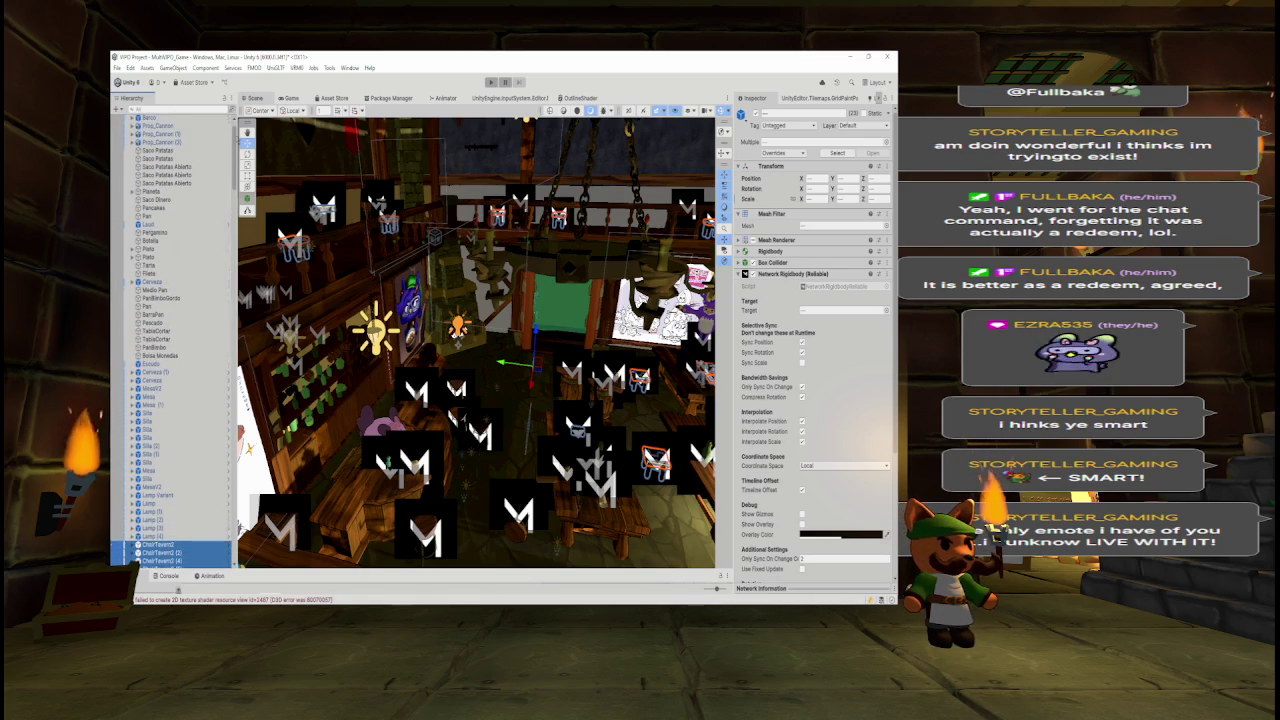
scroll(133, 560, up, 1)
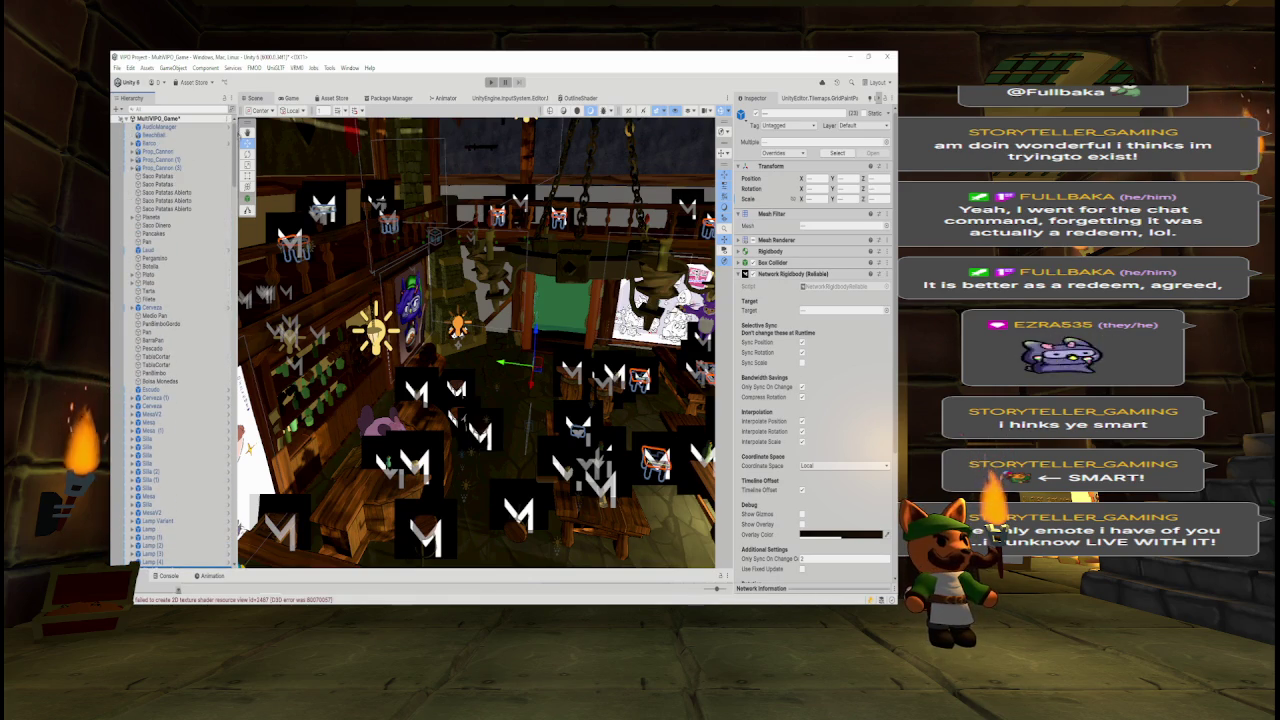
scroll(133, 560, down, 5)
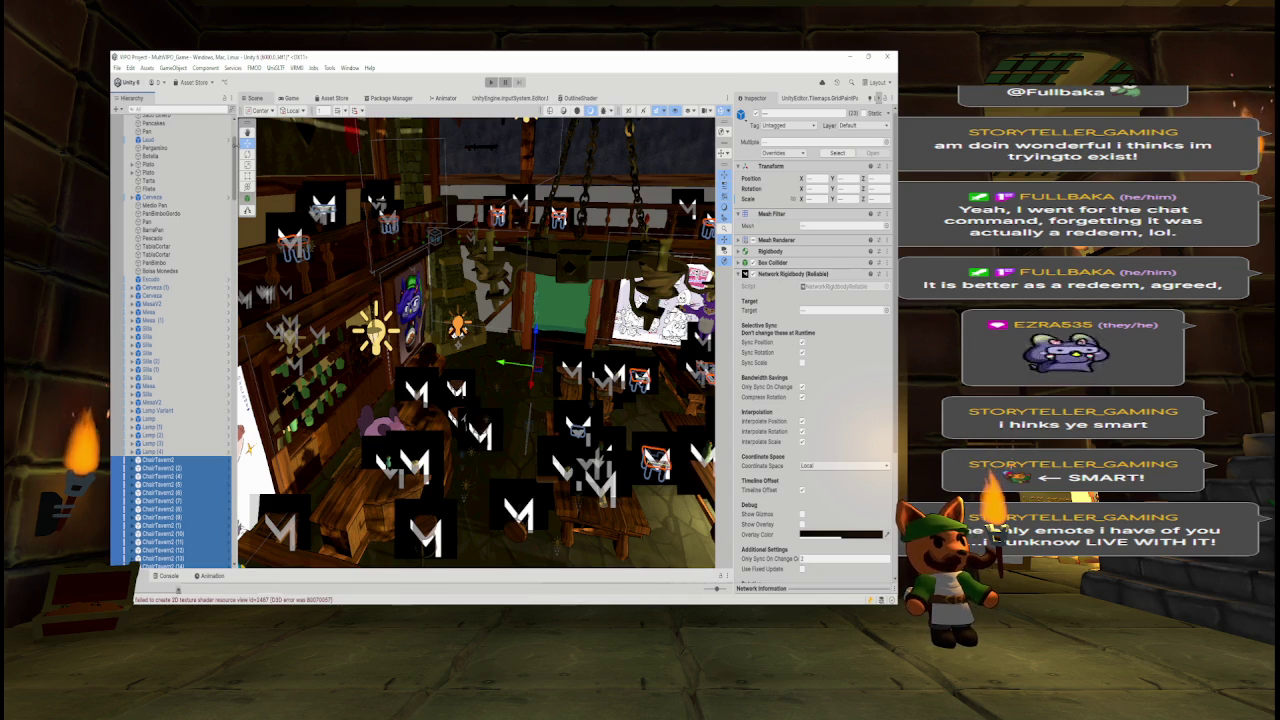
scroll(170, 340, down, 10)
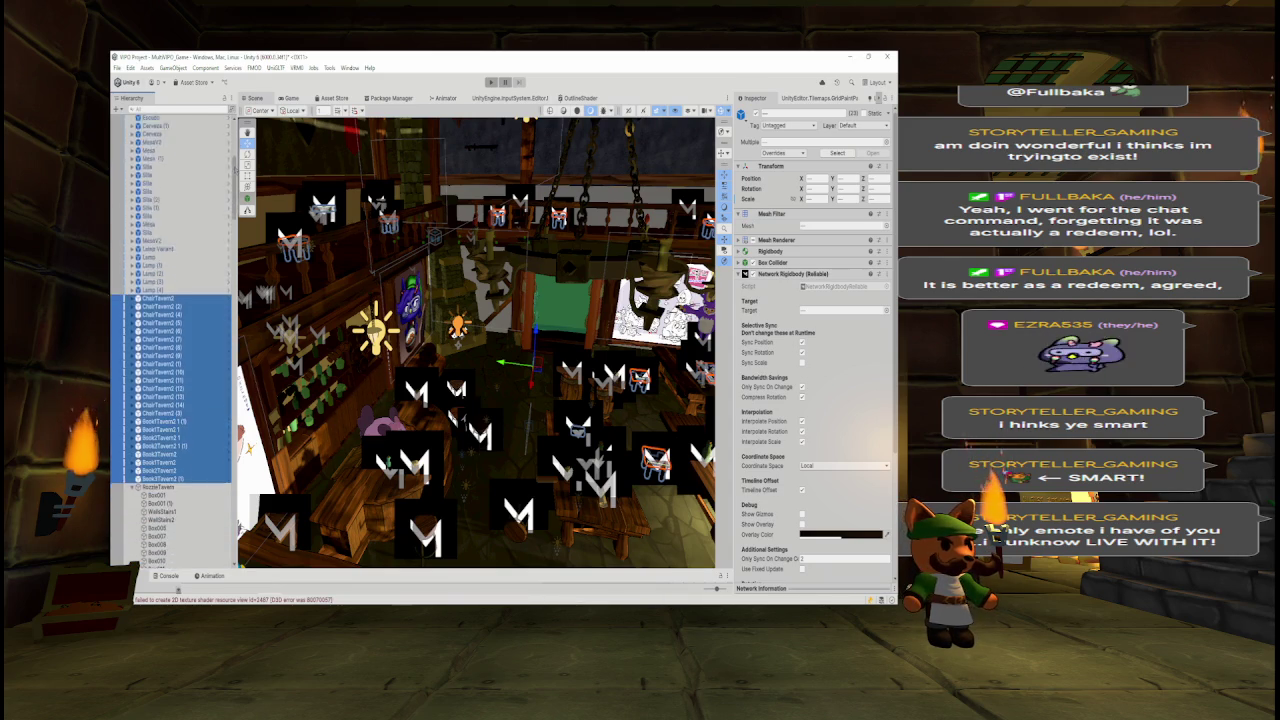
scroll(170, 340, down, 5)
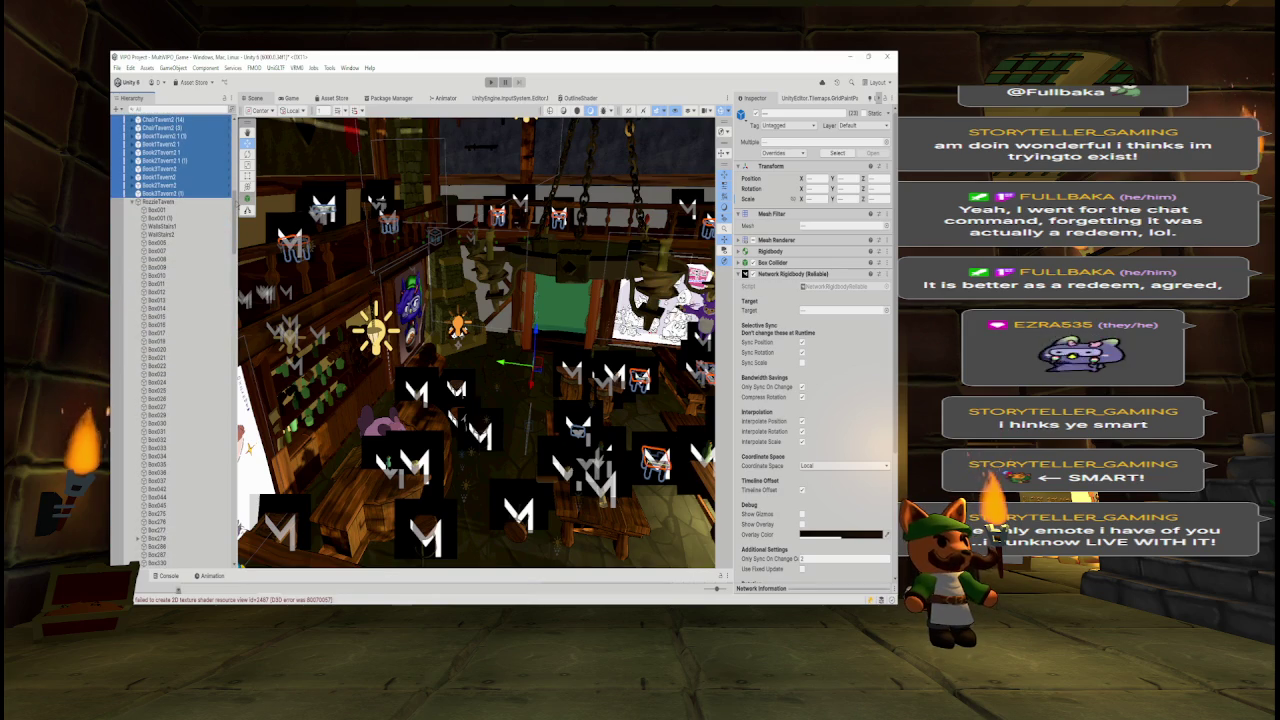
scroll(170, 340, down, 1)
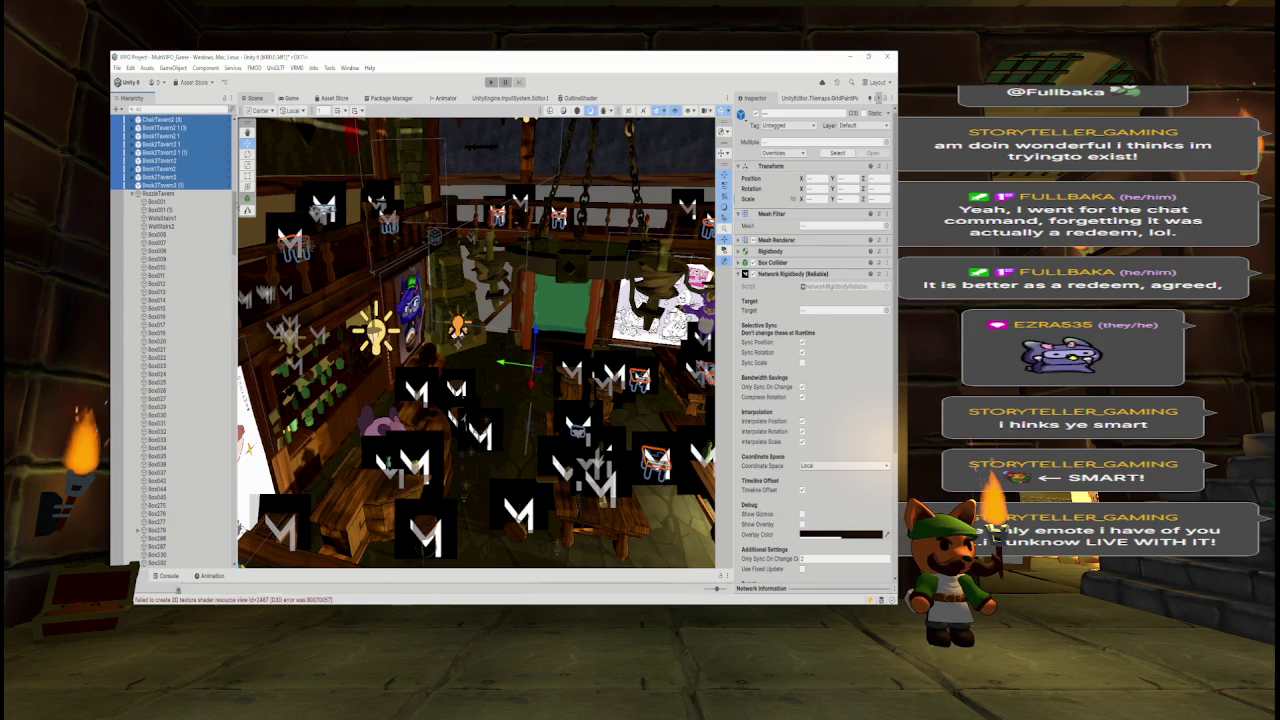
scroll(170, 340, up, 3)
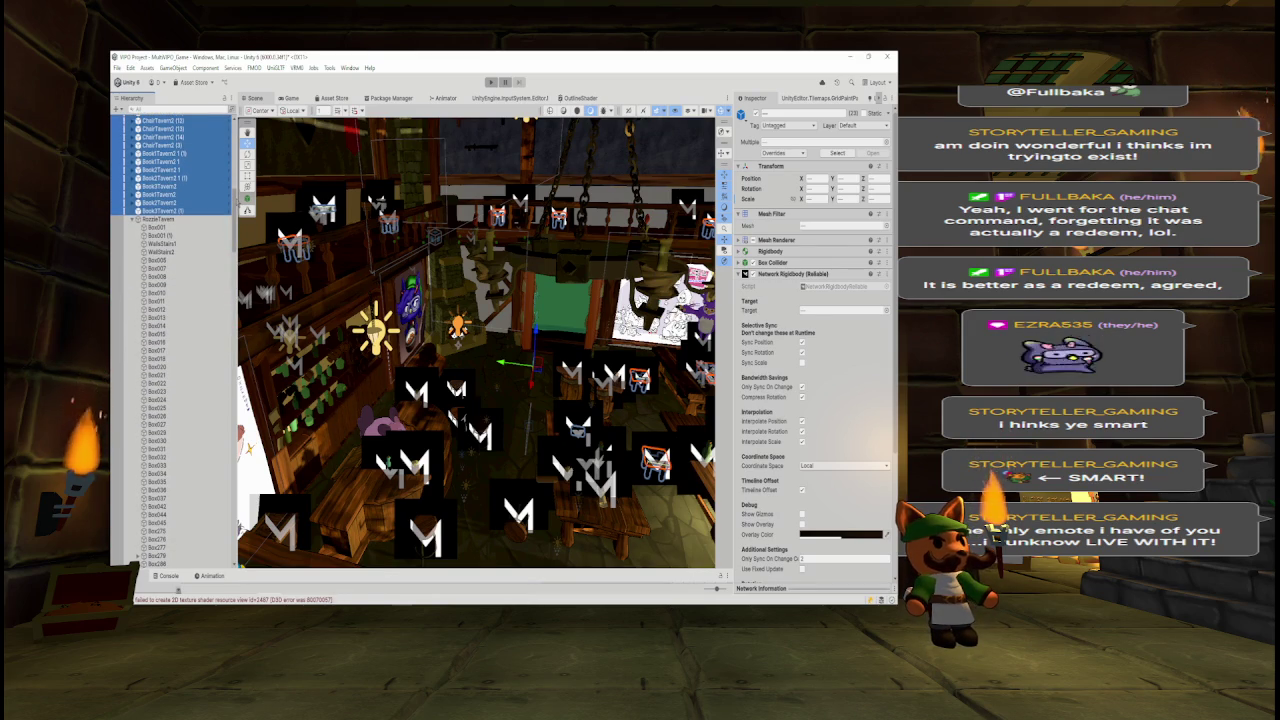
scroll(170, 340, up, 15)
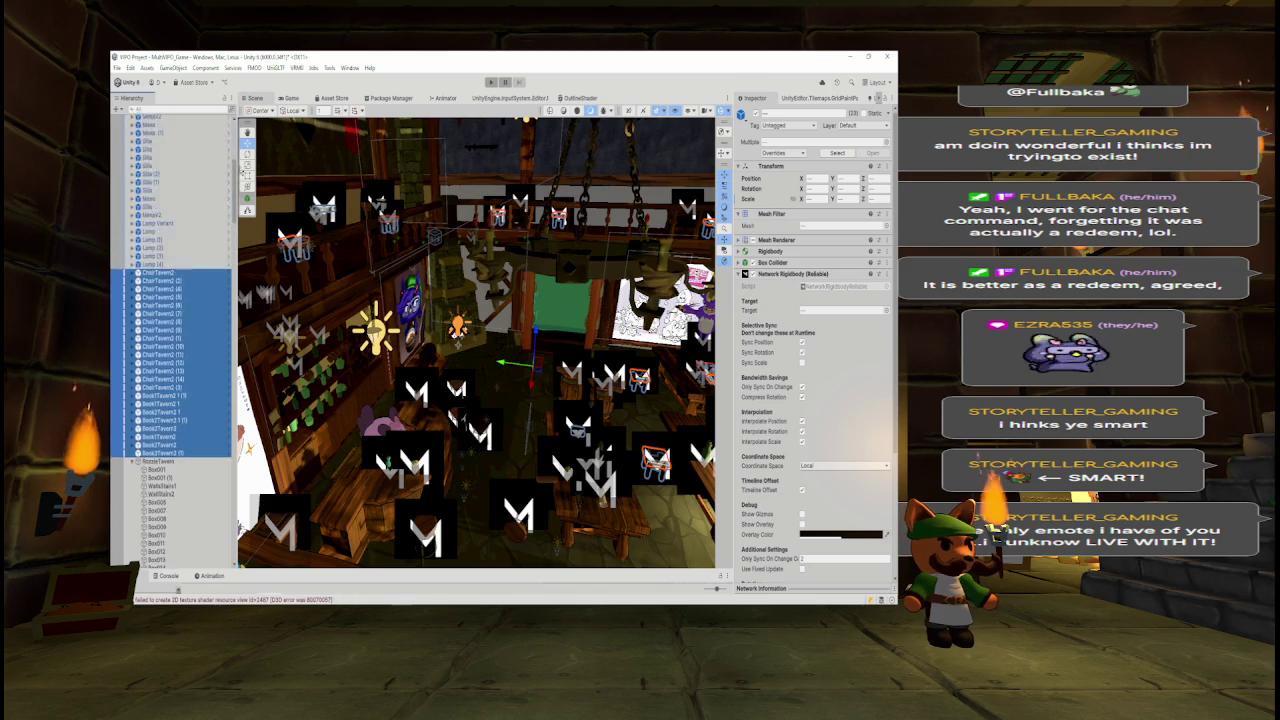
scroll(170, 340, up, 5)
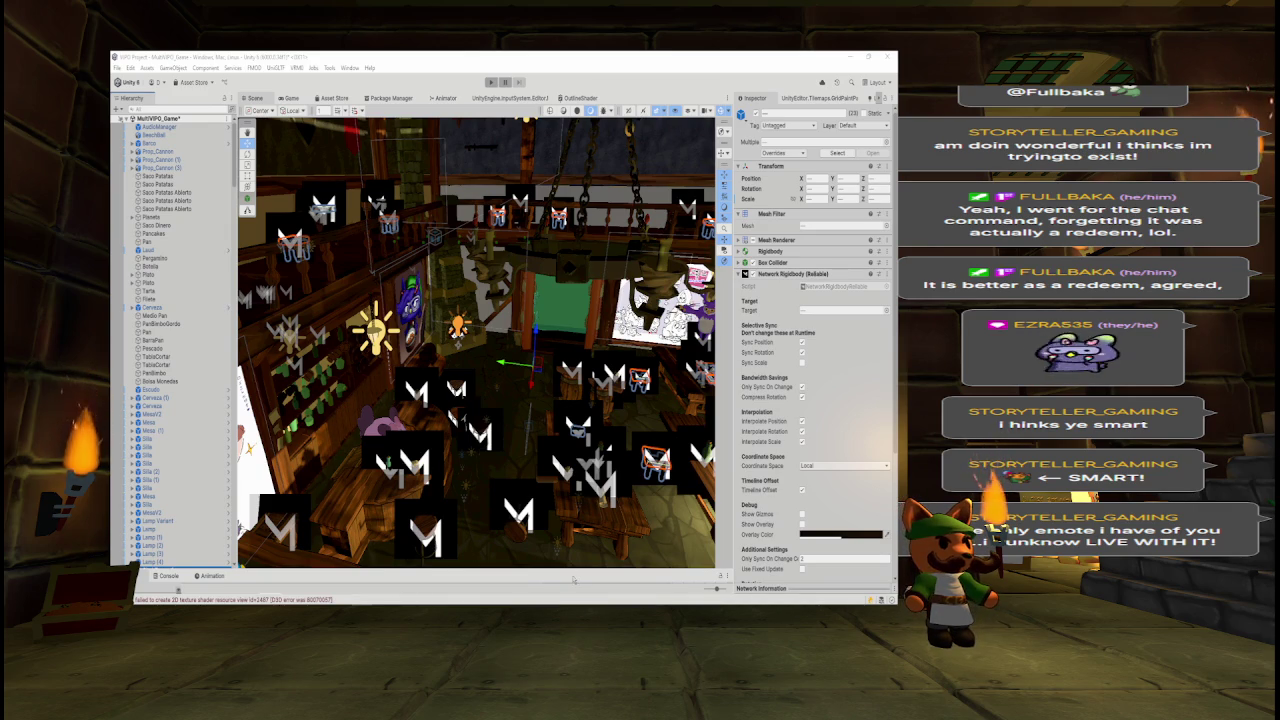
mouse_move(237, 167)
mouse_down()
mouse_move(249, 168)
mouse_move(248, 540)
mouse_up()
- Frame the Environment group in the Scene view, then select its TavernNotNet object
click(170, 482)
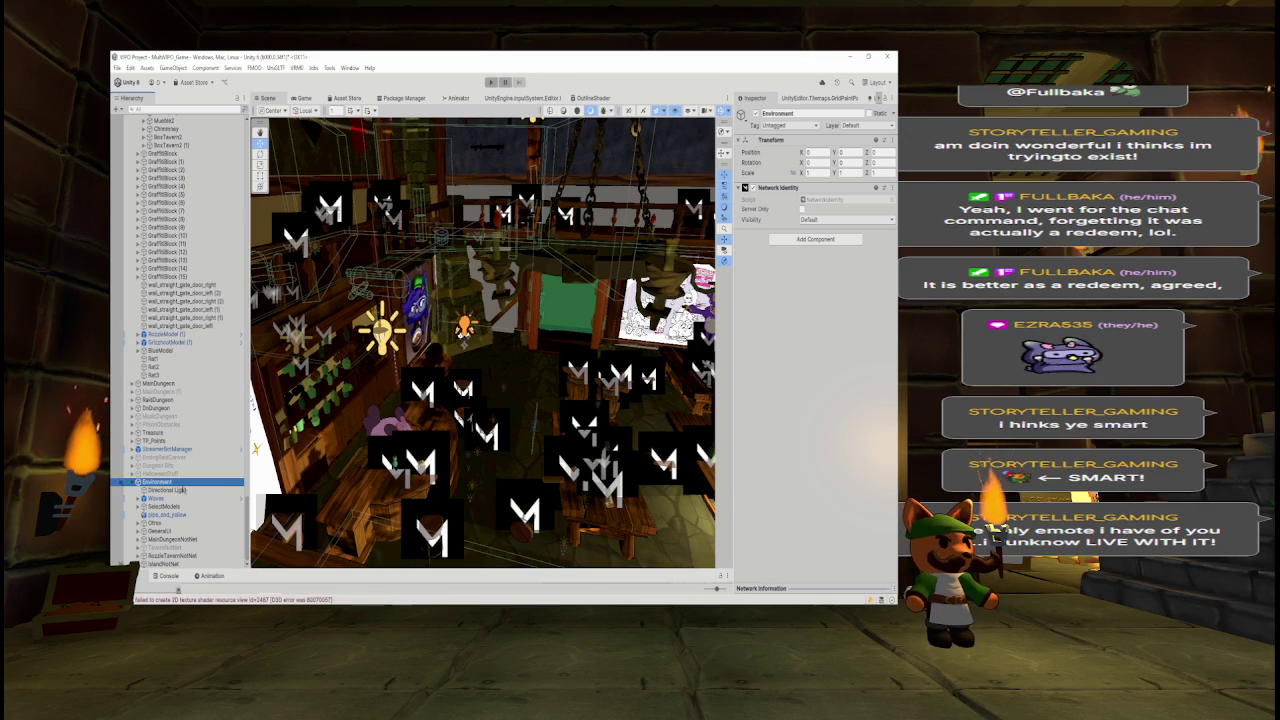
drag(330, 330, 342, 320)
key(f)
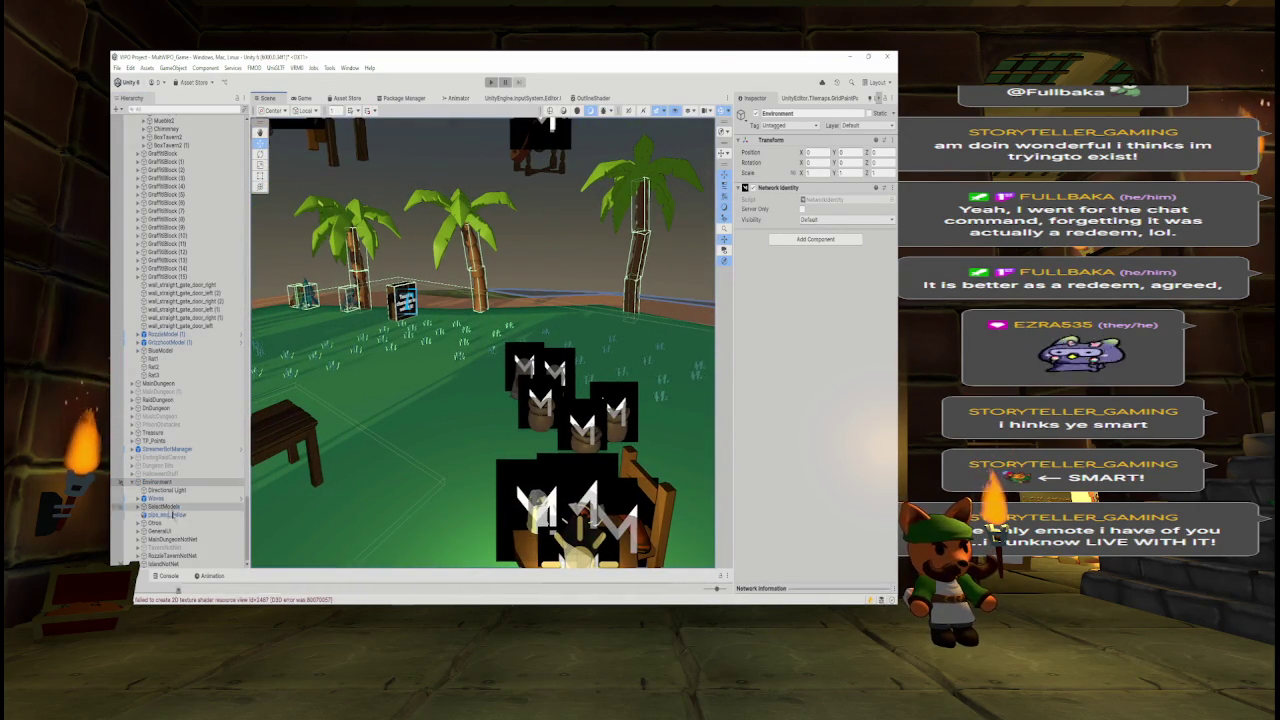
click(165, 548)
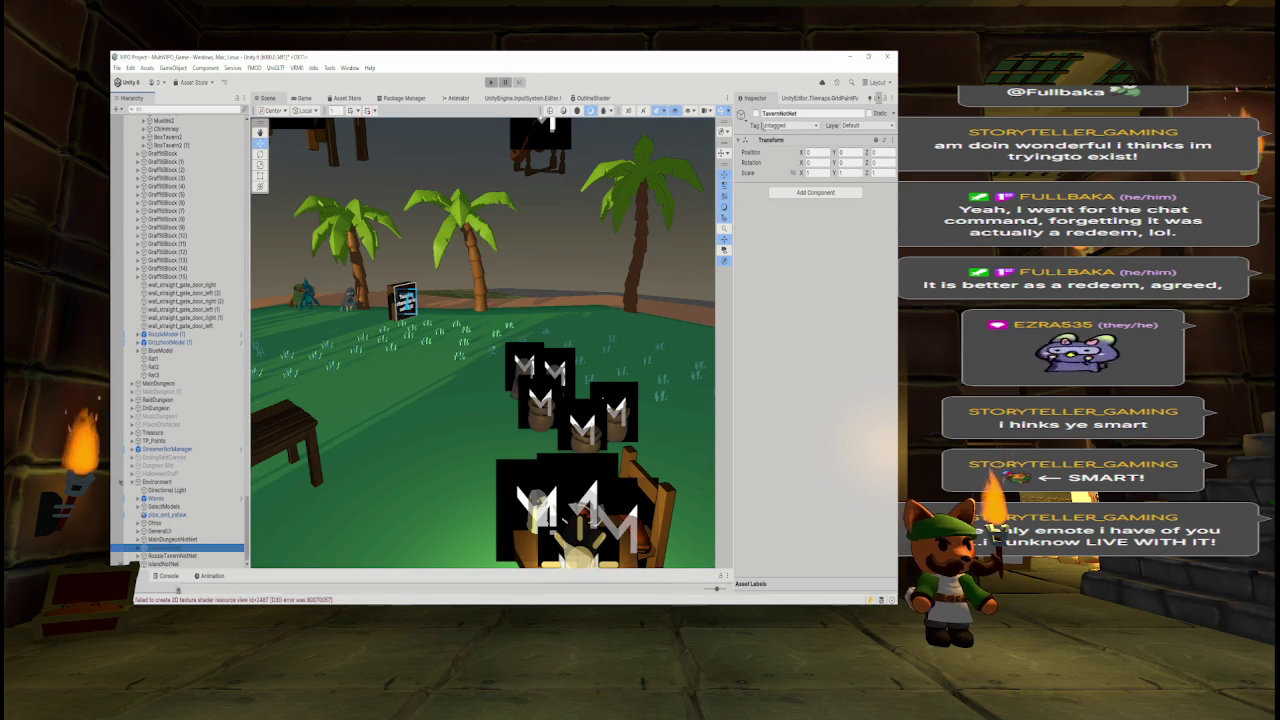
- Frame and orbit around TavernNotNet, then collapse and re-expand the Environment group
key(f)
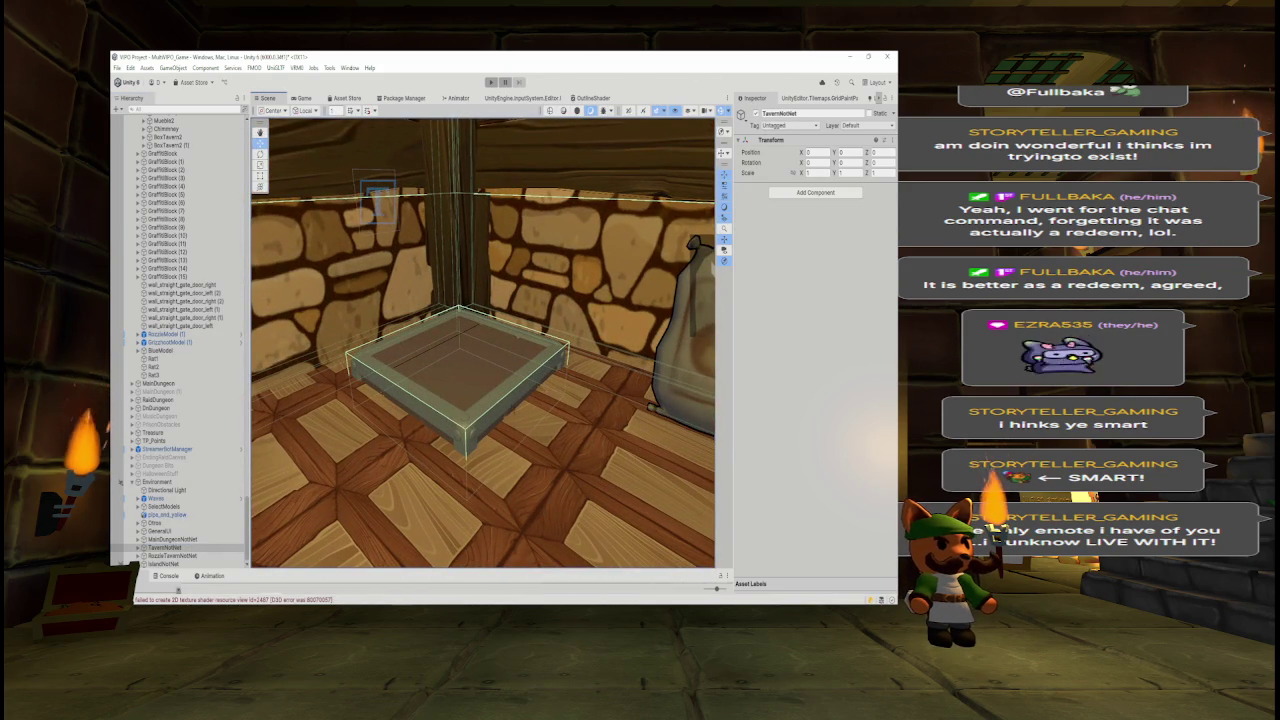
mouse_move(503, 362)
mouse_down()
mouse_move(490, 360)
mouse_move(669, 329)
mouse_move(480, 286)
mouse_move(413, 334)
mouse_move(405, 305)
mouse_up()
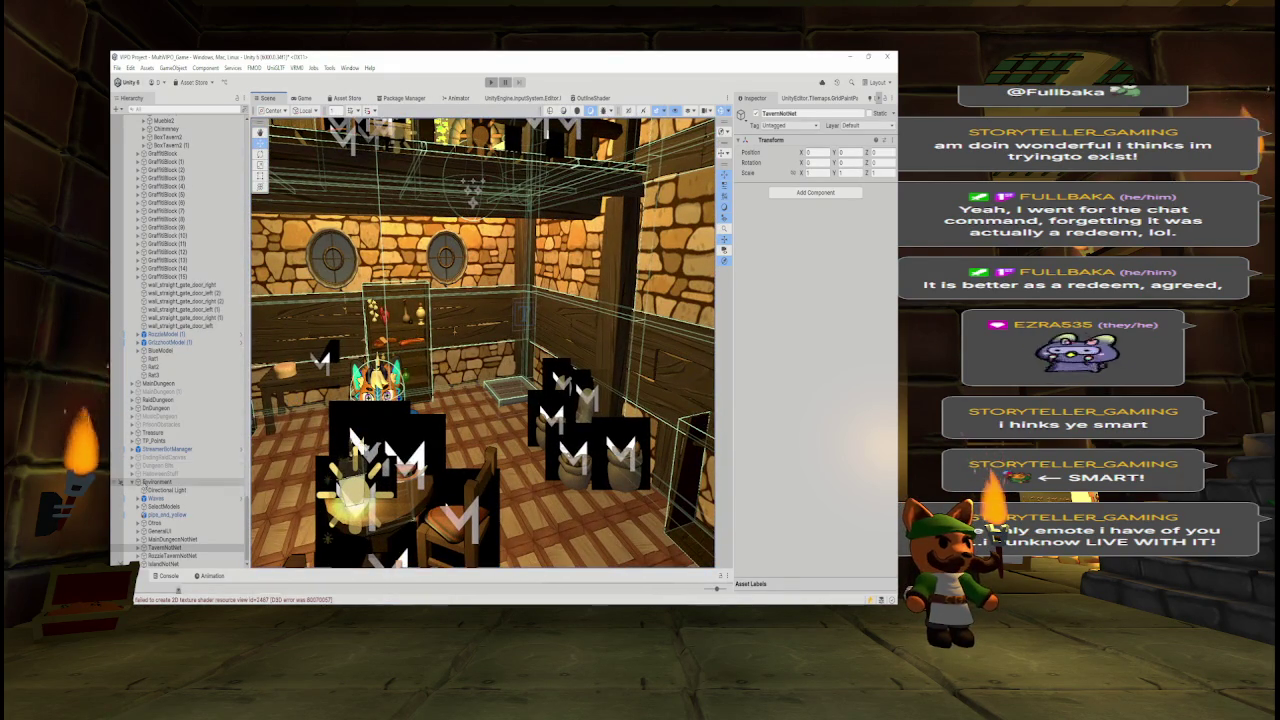
click(132, 482)
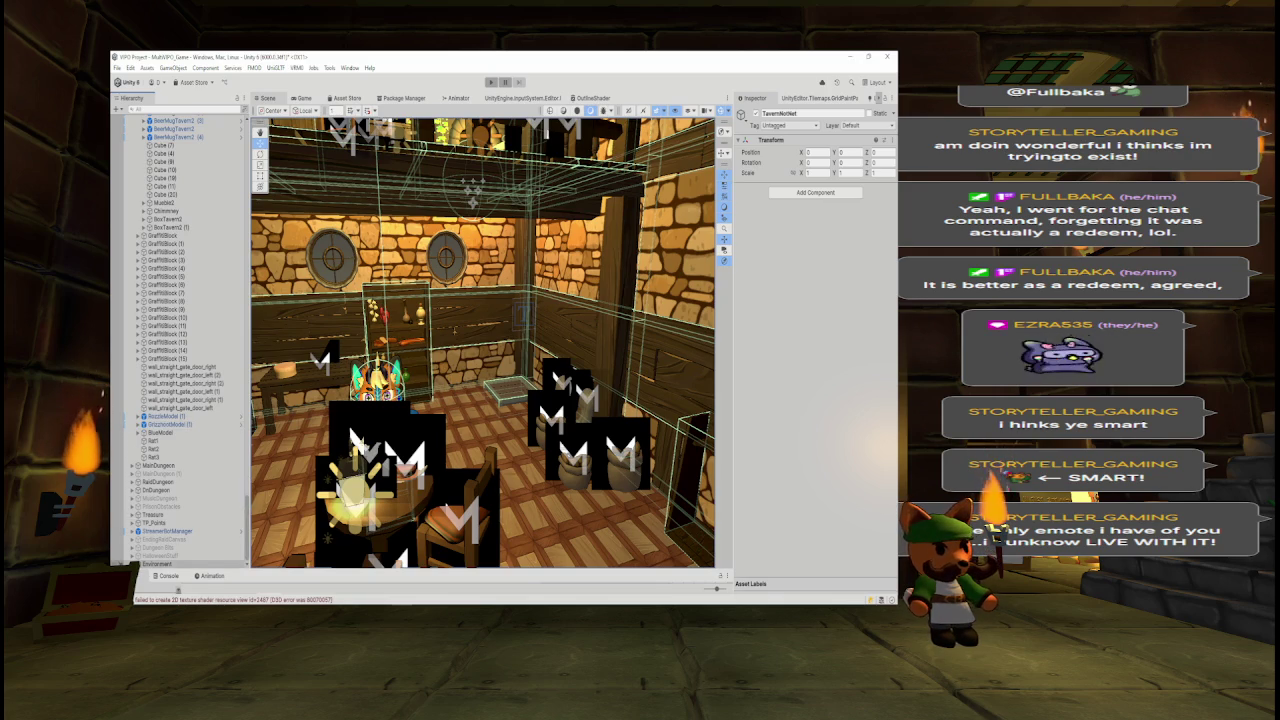
click(132, 564)
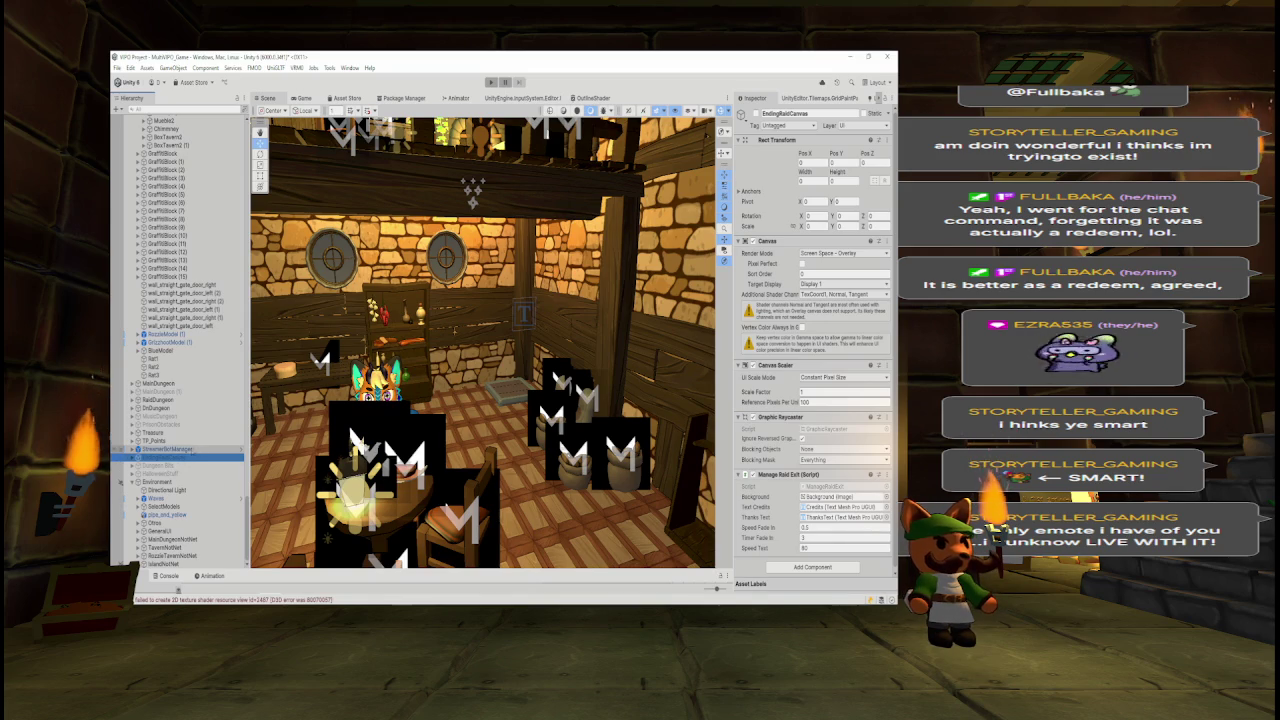
- Frame EndingRaidCanvas in the Scene view and check what the Game view shows
key(f)
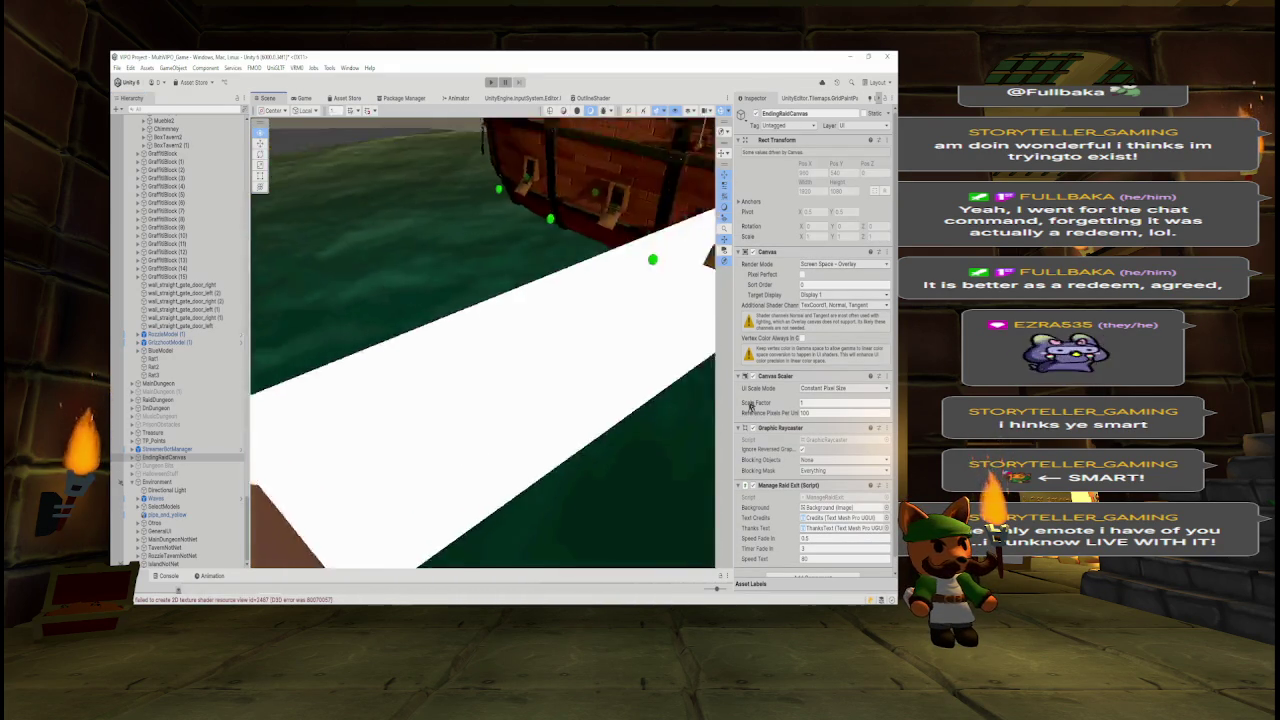
mouse_move(655, 370)
mouse_down()
mouse_move(652, 380)
mouse_move(660, 357)
mouse_move(649, 371)
mouse_move(654, 351)
mouse_move(630, 344)
mouse_up()
click(300, 98)
click(272, 100)
- Untick EndingRaidCanvas's active checkbox to remove its white overlay, then reselect it in the Hierarchy
click(755, 114)
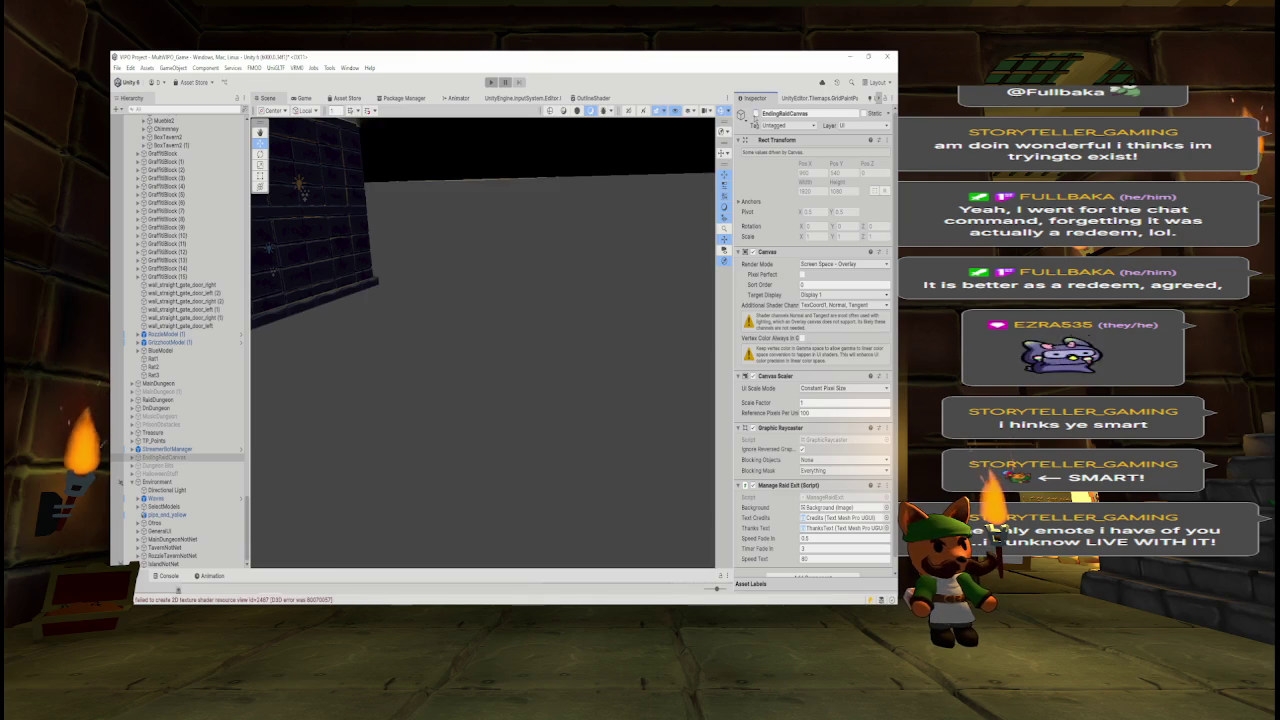
mouse_move(660, 195)
mouse_down()
mouse_move(451, 297)
mouse_move(406, 148)
mouse_up()
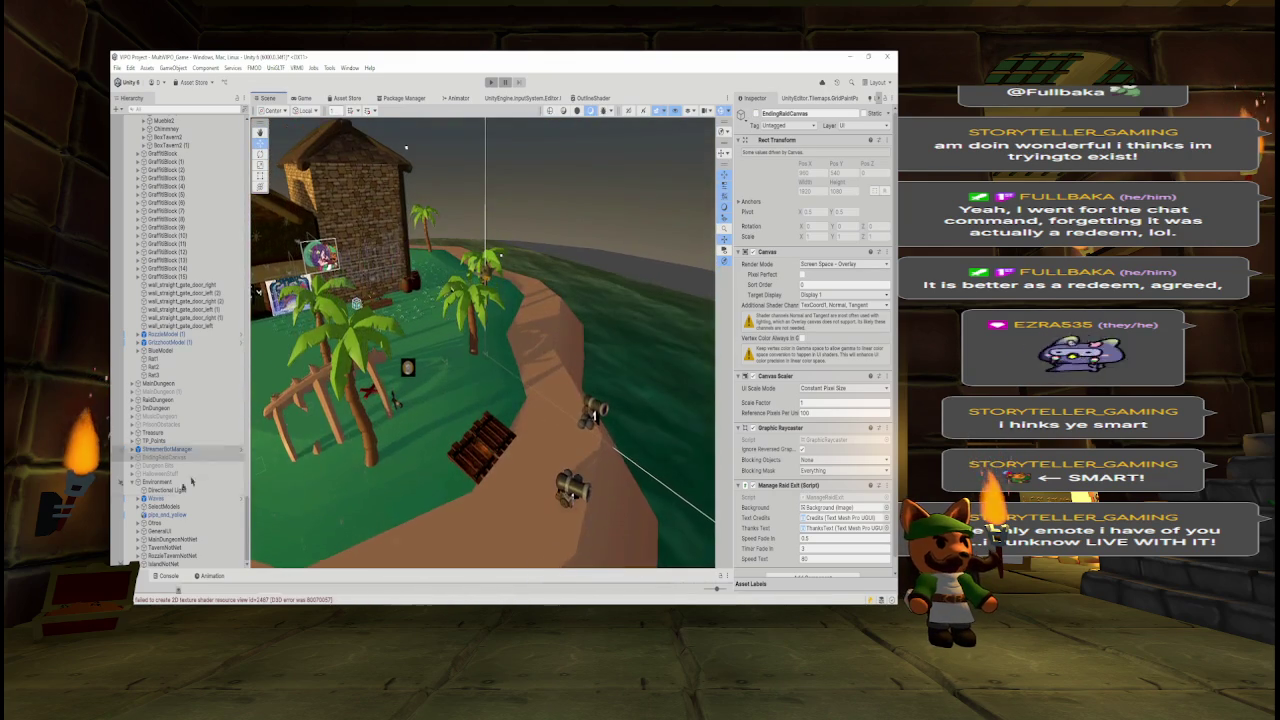
click(137, 457)
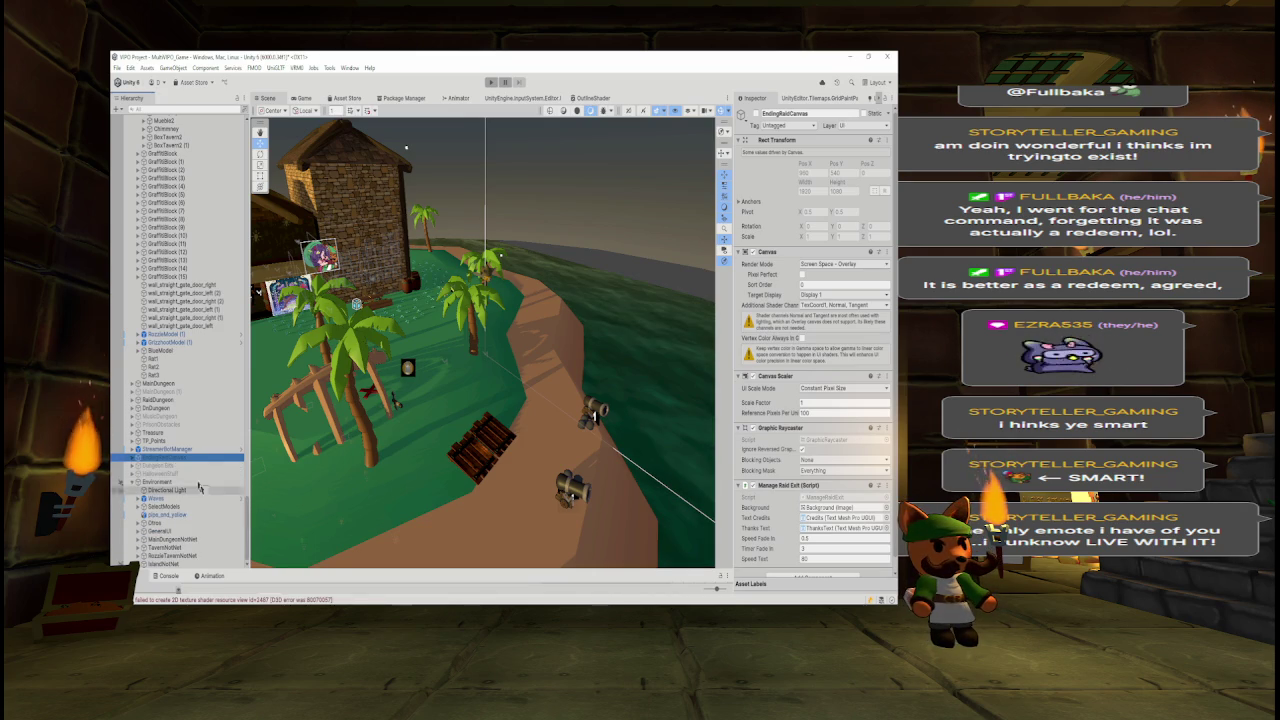
drag(178, 488, 178, 486)
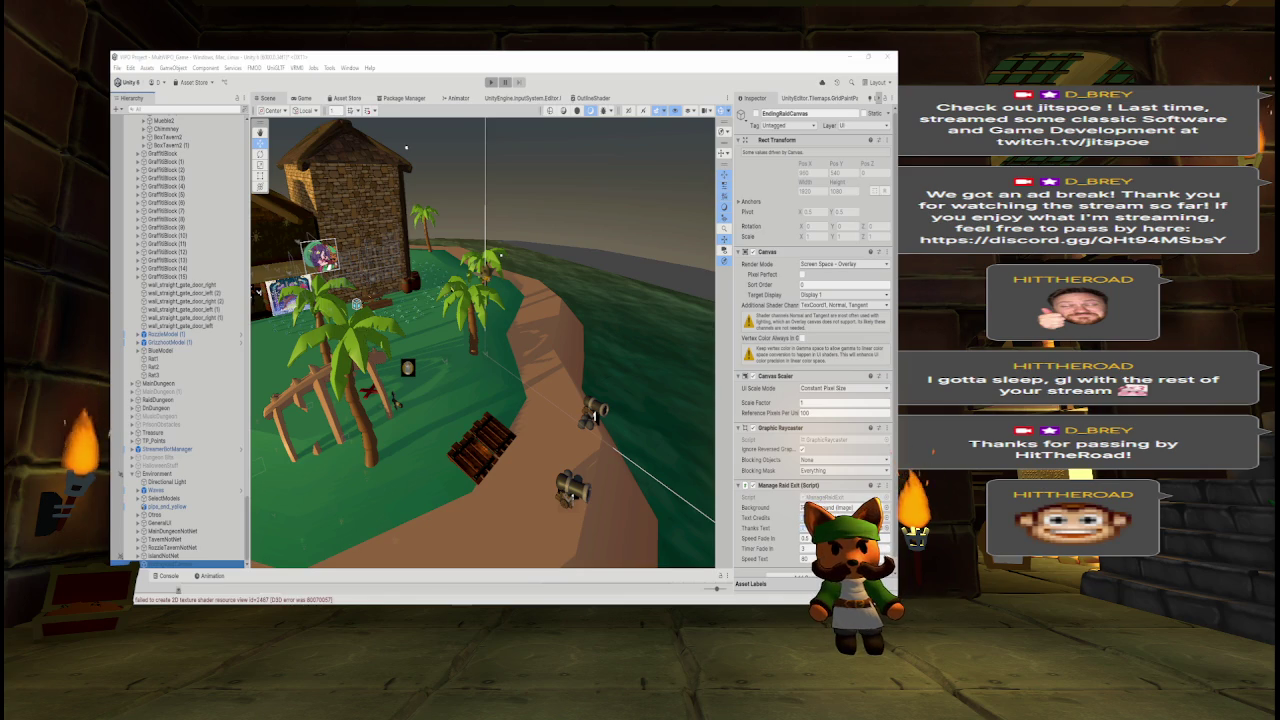
drag(660, 430, 540, 415)
scroll(480, 340, up, 10)
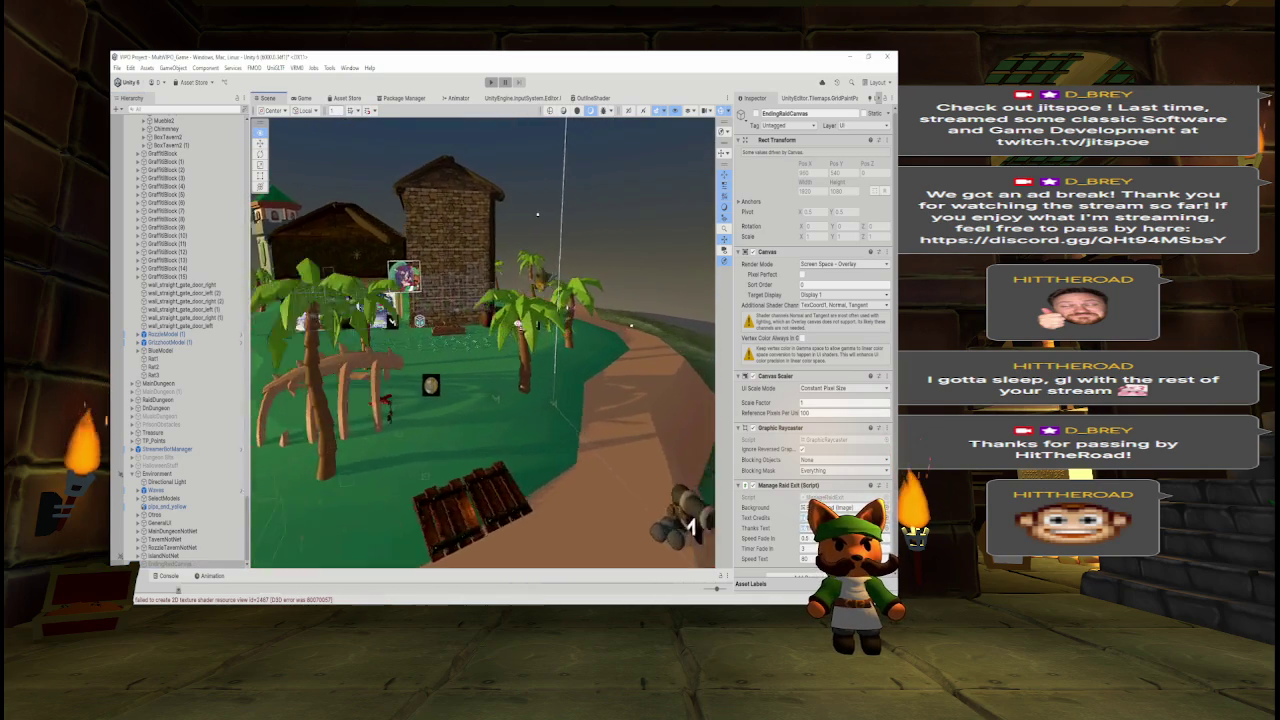
mouse_move(438, 314)
mouse_down()
mouse_move(312, 163)
mouse_move(432, 295)
mouse_move(252, 314)
mouse_move(373, 116)
mouse_up()
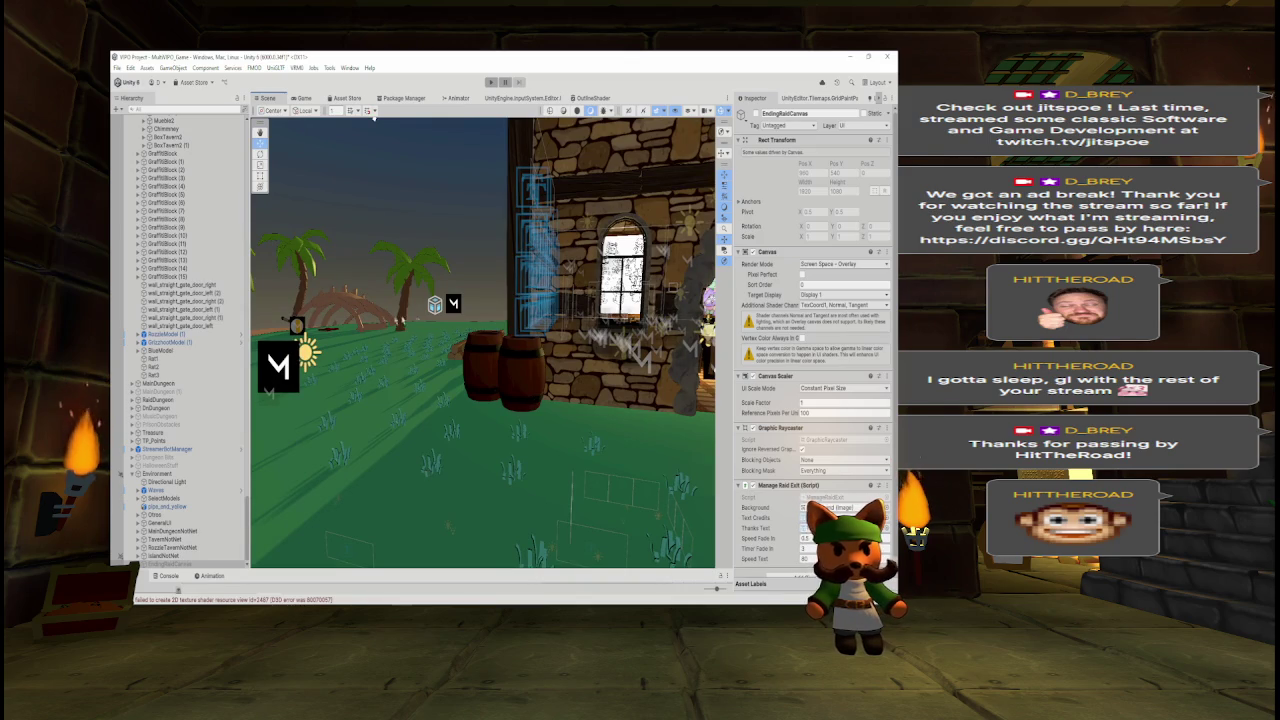
mouse_move(373, 116)
mouse_down()
mouse_move(260, 118)
mouse_move(297, 118)
mouse_up()
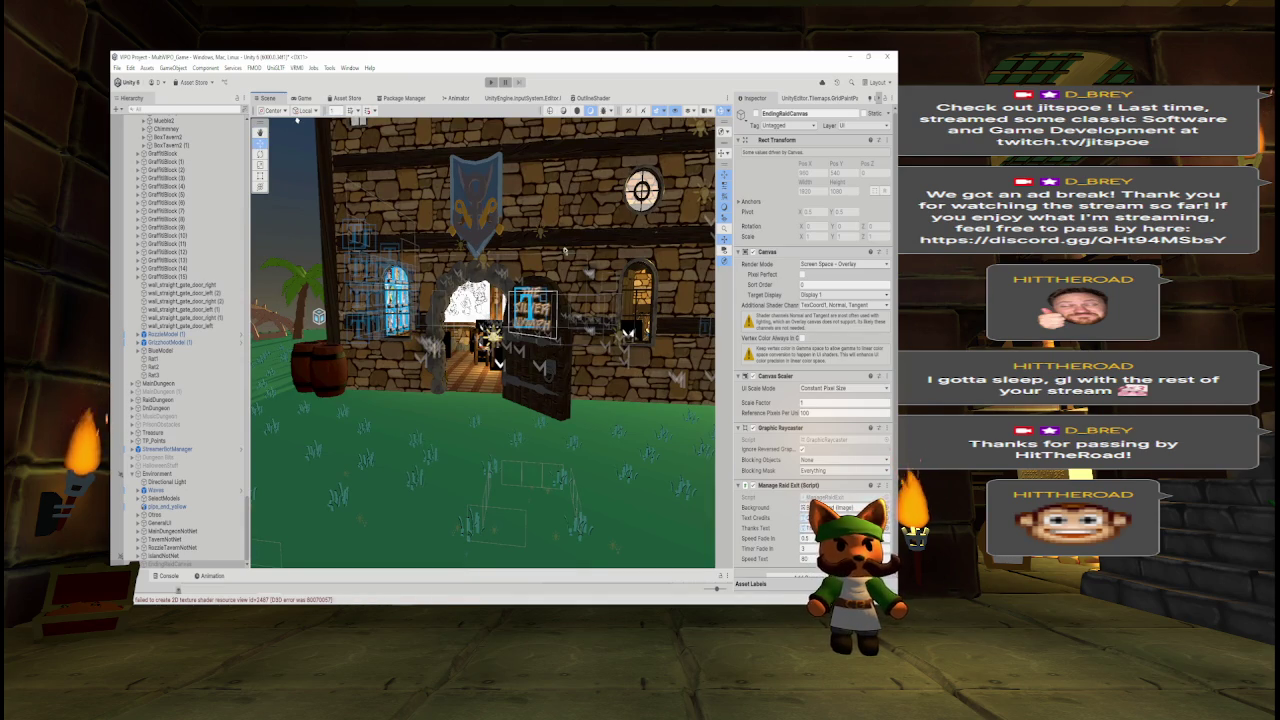
drag(248, 530, 257, 212)
scroll(239, 242, up, 5)
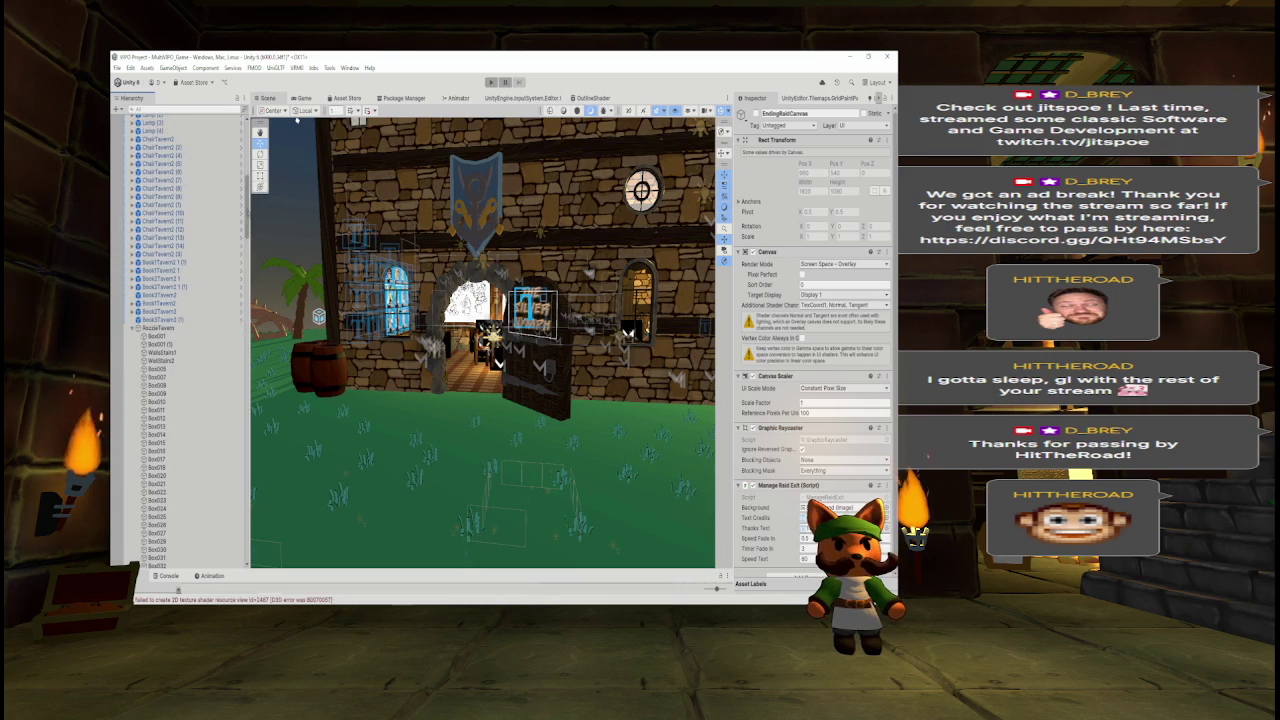
scroll(180, 340, up, 10)
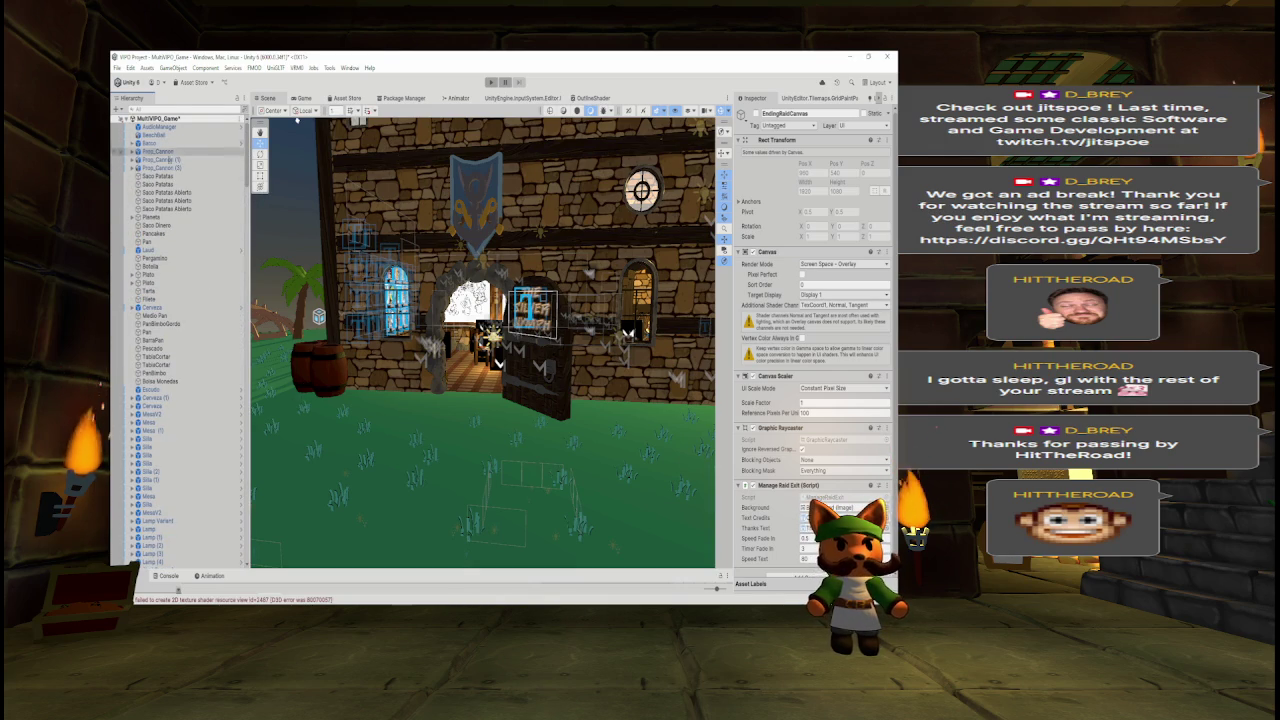
- Review the network and physics components on Saco Patatas Abierto
click(165, 192)
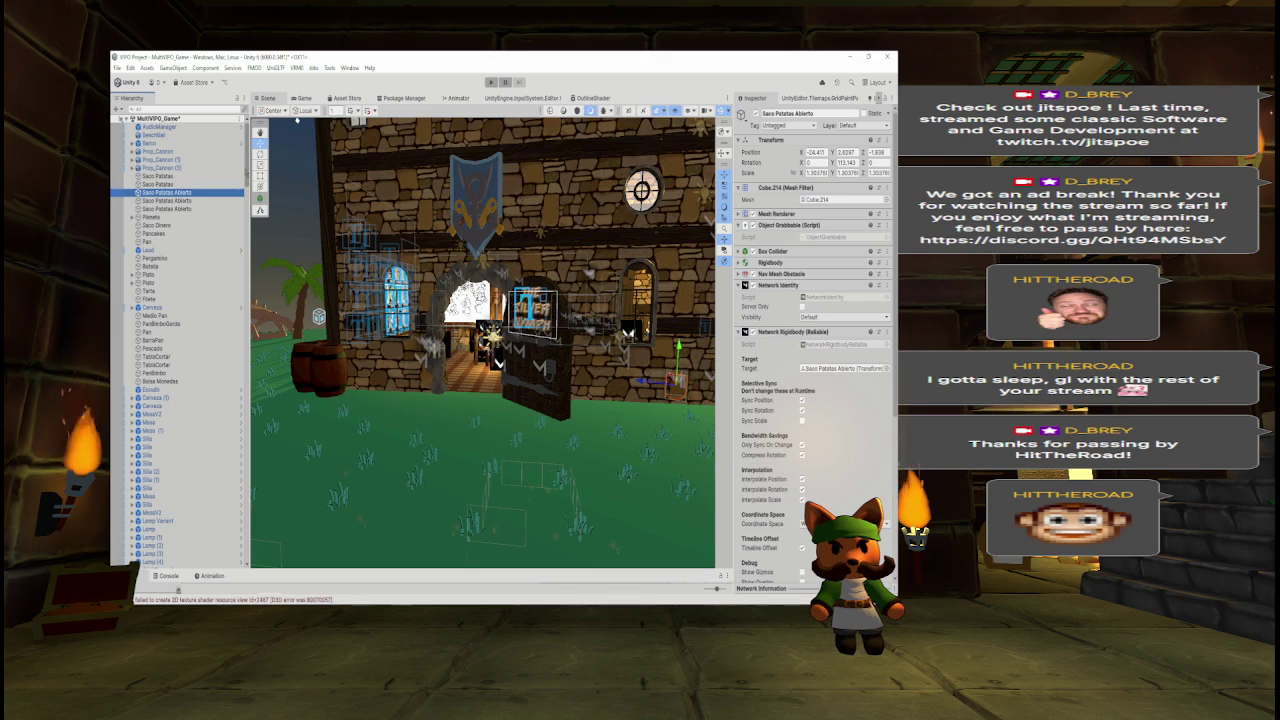
scroll(170, 506, down, 15)
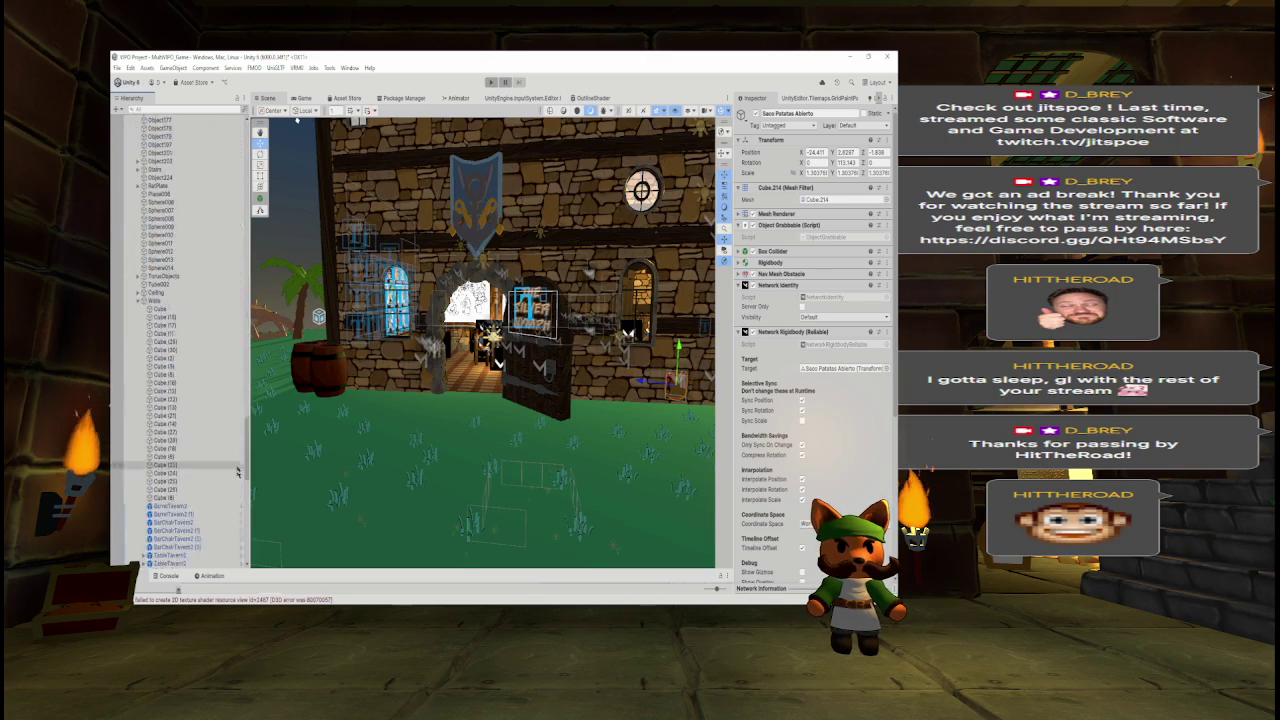
scroll(145, 506, up, 15)
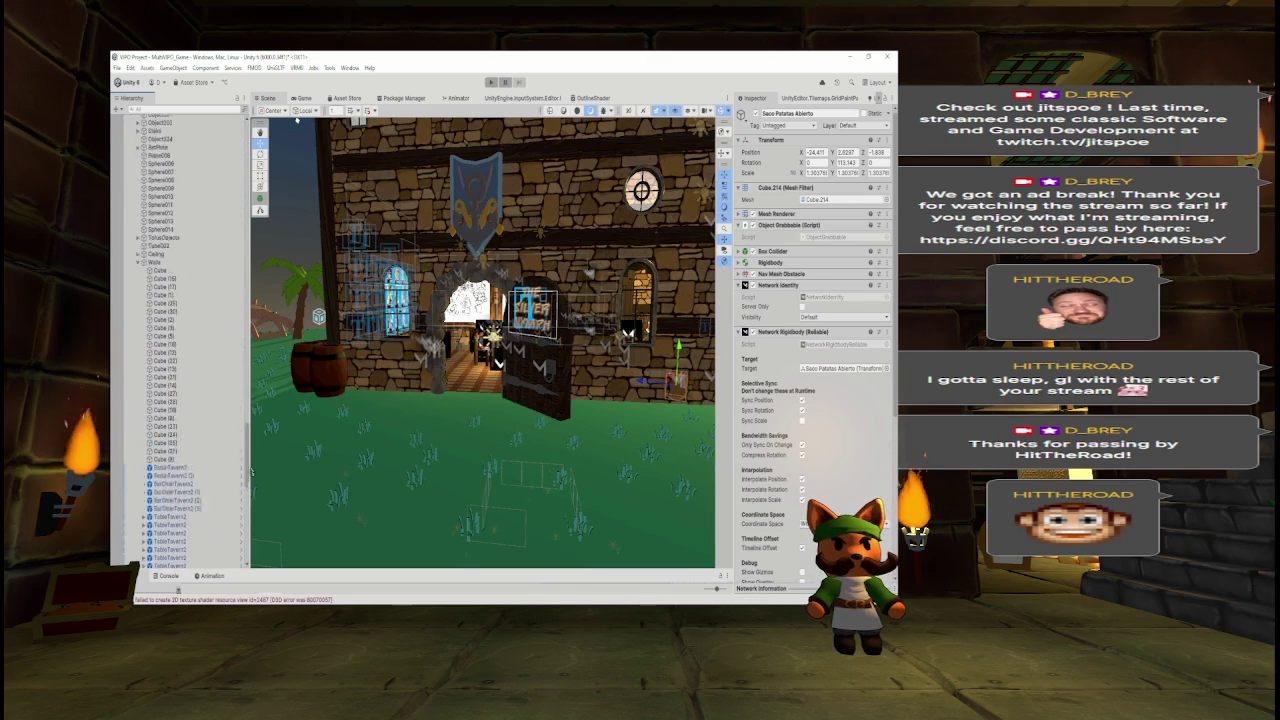
- Collapse the Walls group and select Environment to view its Network Identity
click(139, 313)
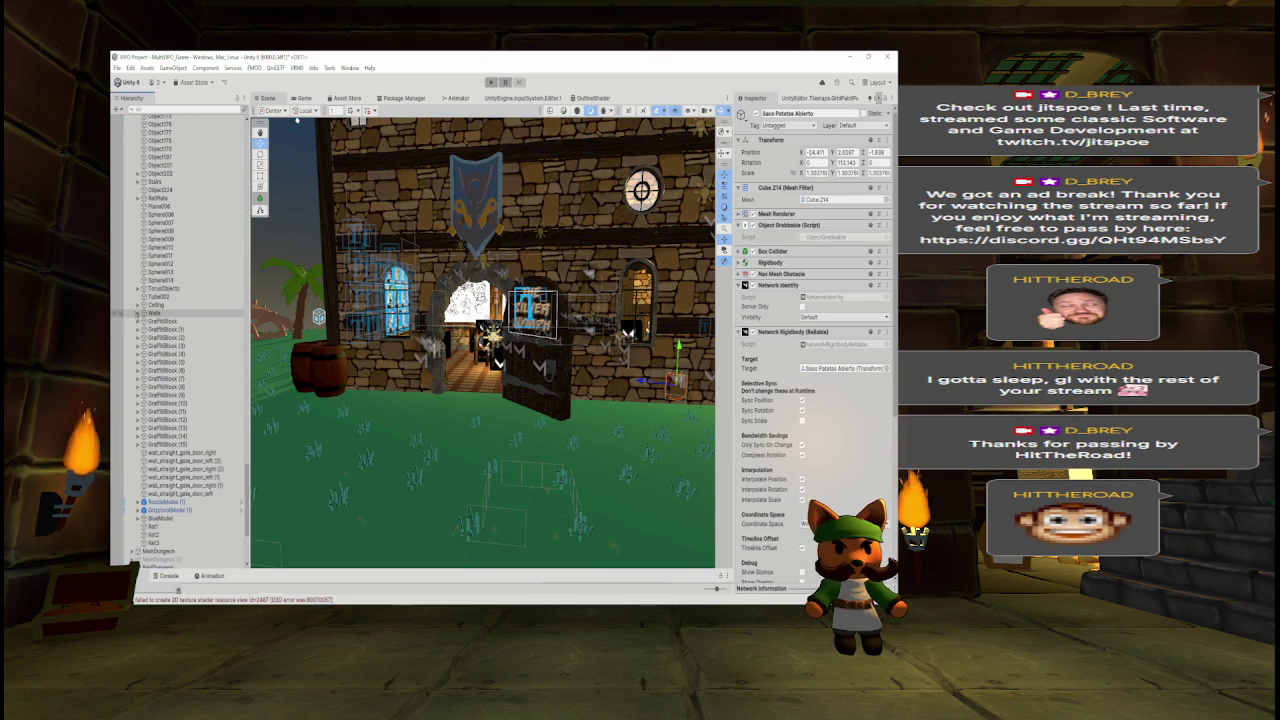
scroll(248, 435, up, 10)
scroll(185, 340, up, 15)
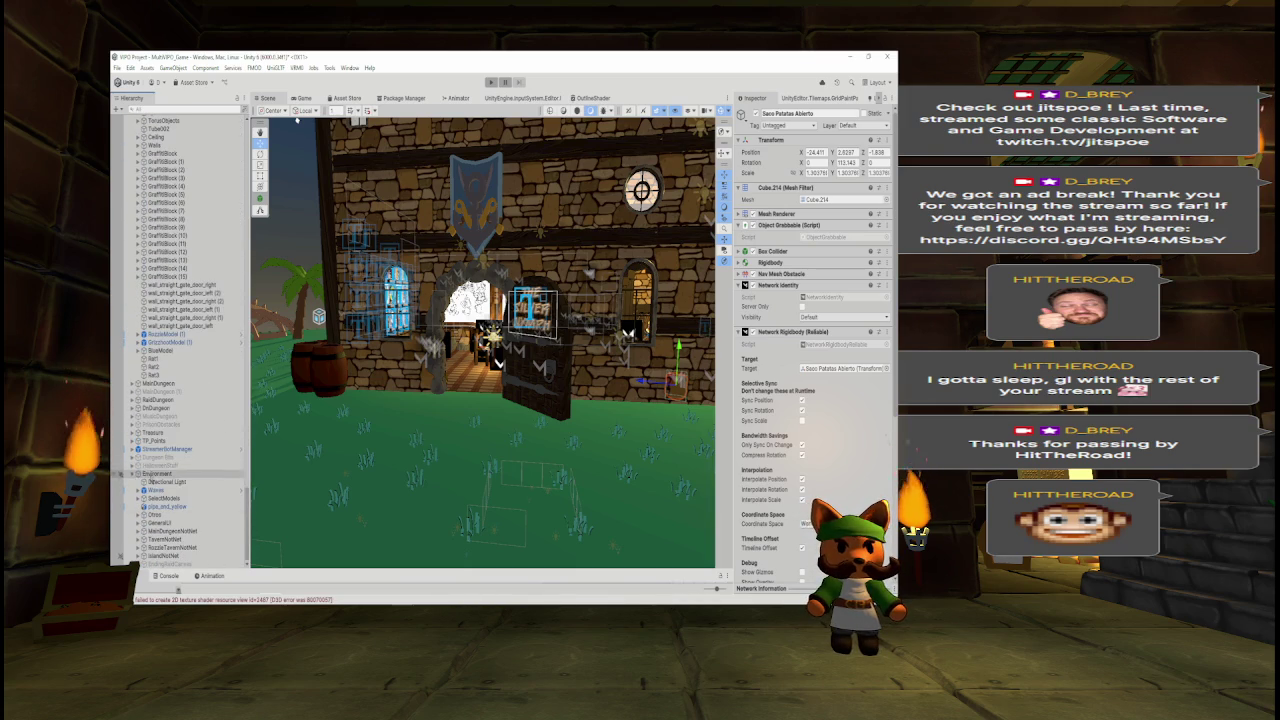
click(165, 473)
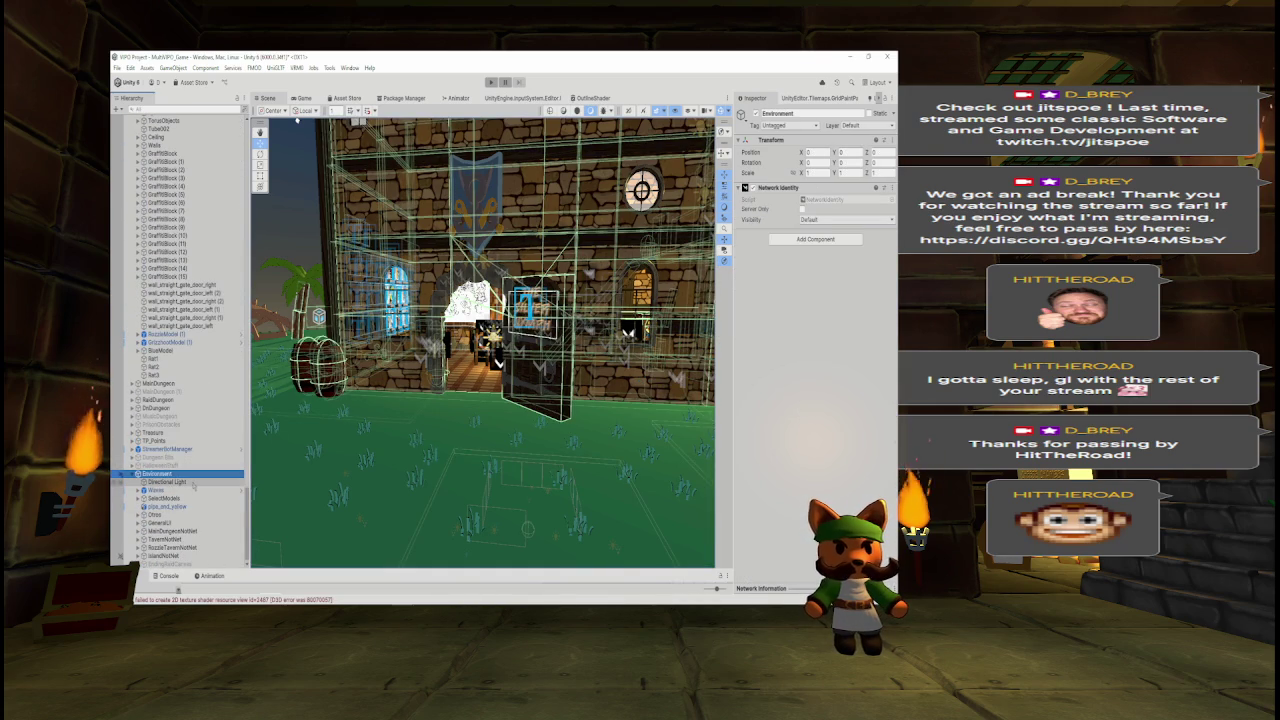
click(170, 483)
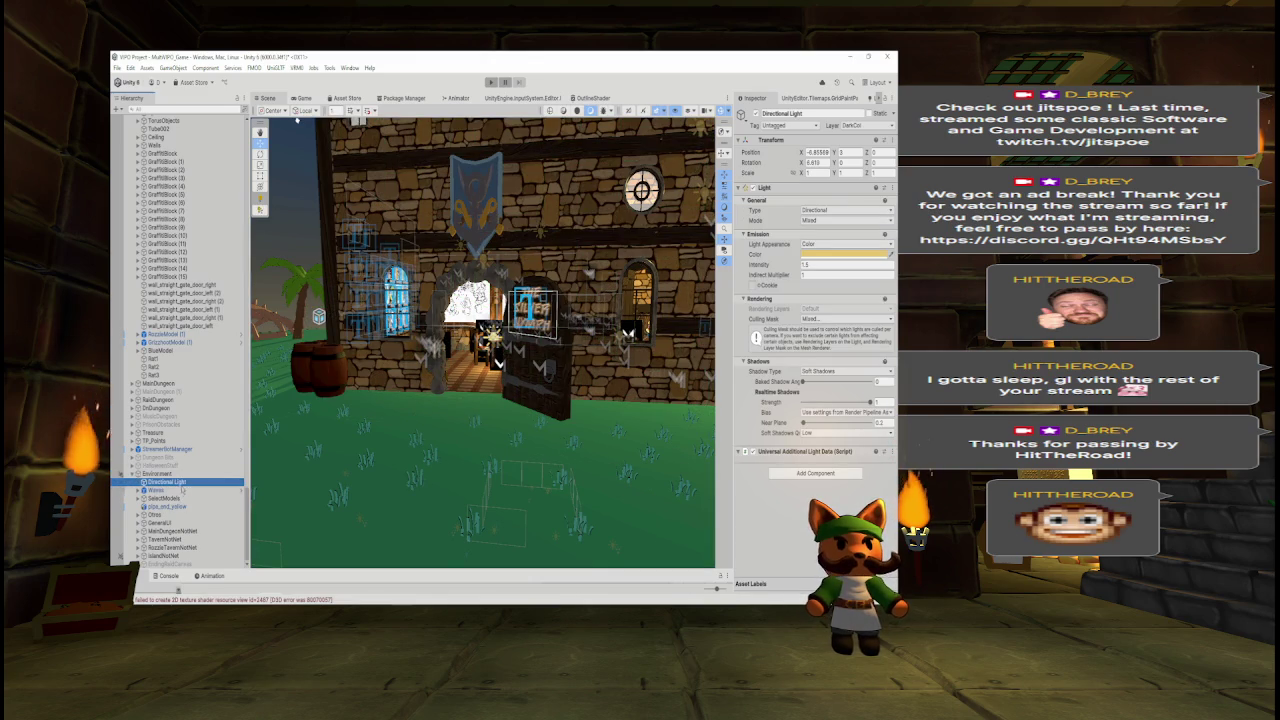
click(180, 498)
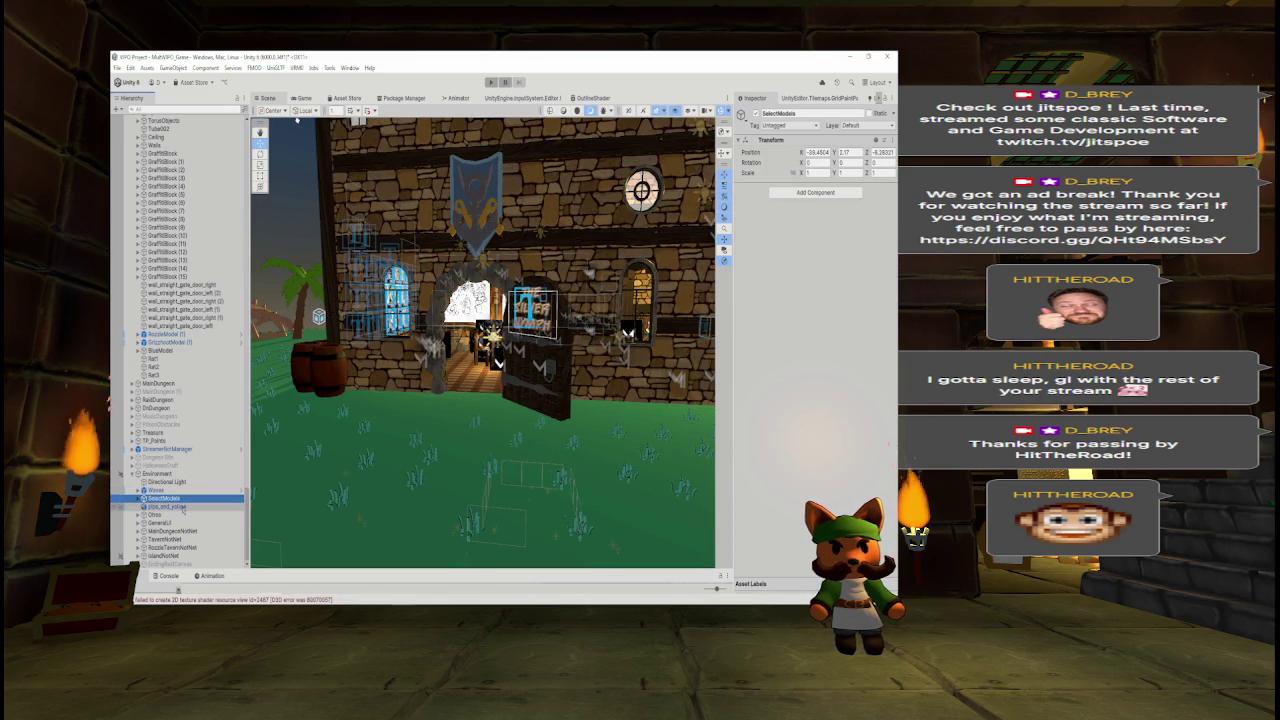
drag(447, 423, 414, 404)
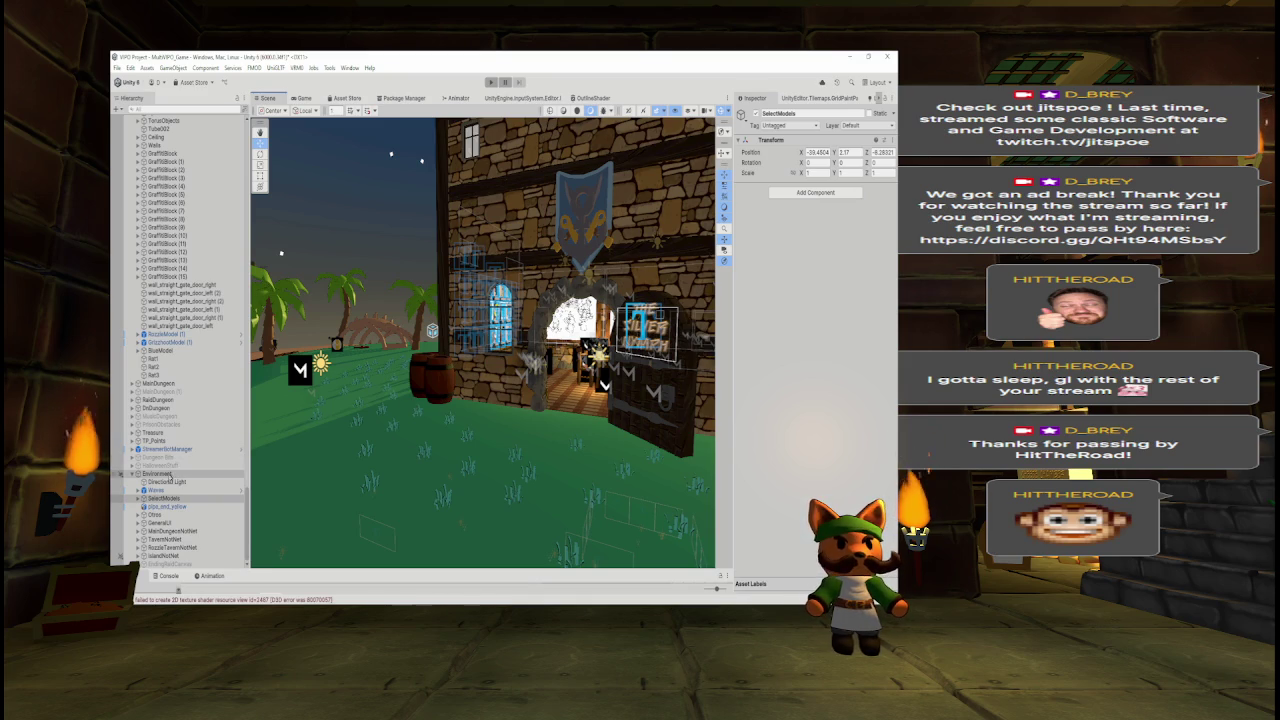
click(200, 474)
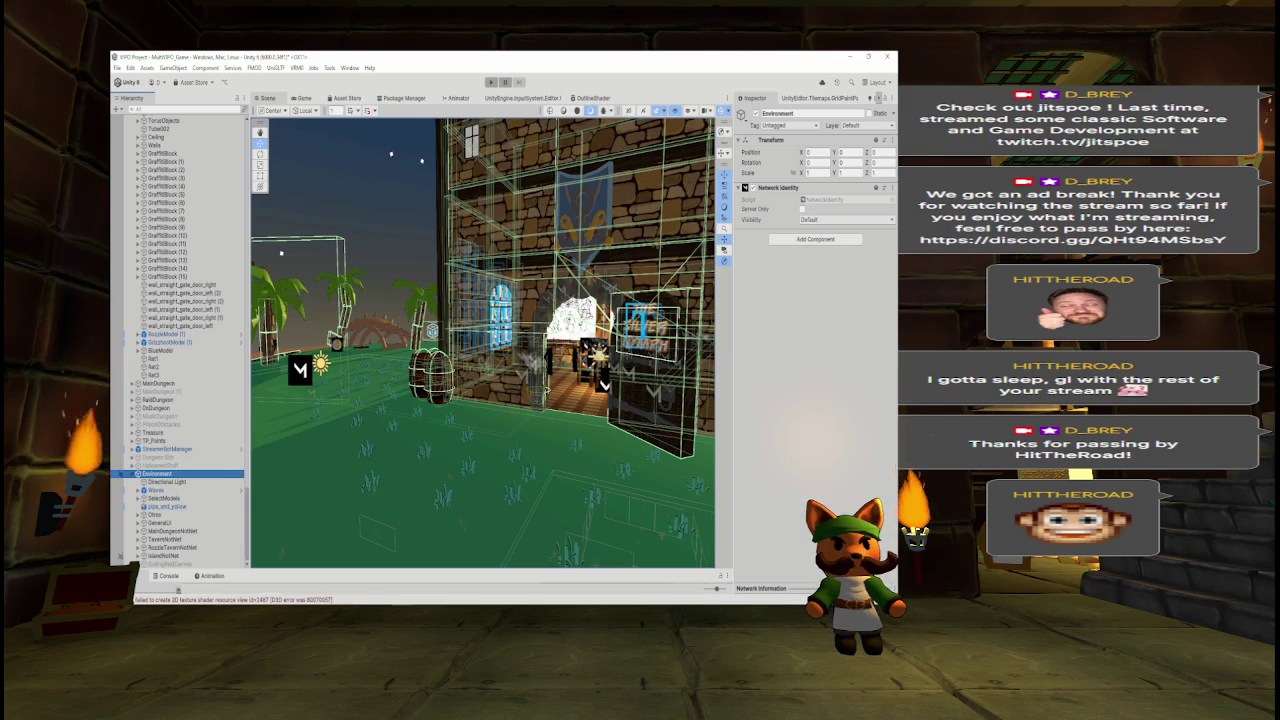
drag(552, 333, 474, 327)
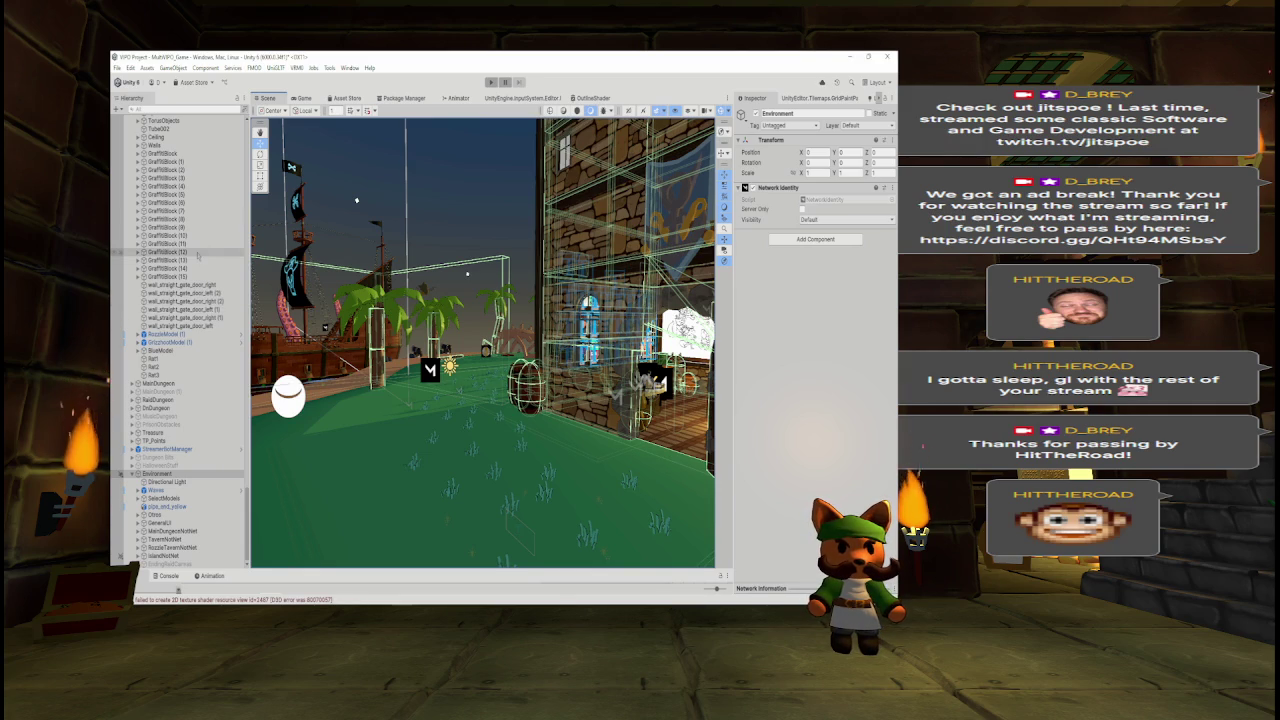
mouse_move(463, 390)
mouse_down()
mouse_move(391, 419)
mouse_move(299, 425)
mouse_up()
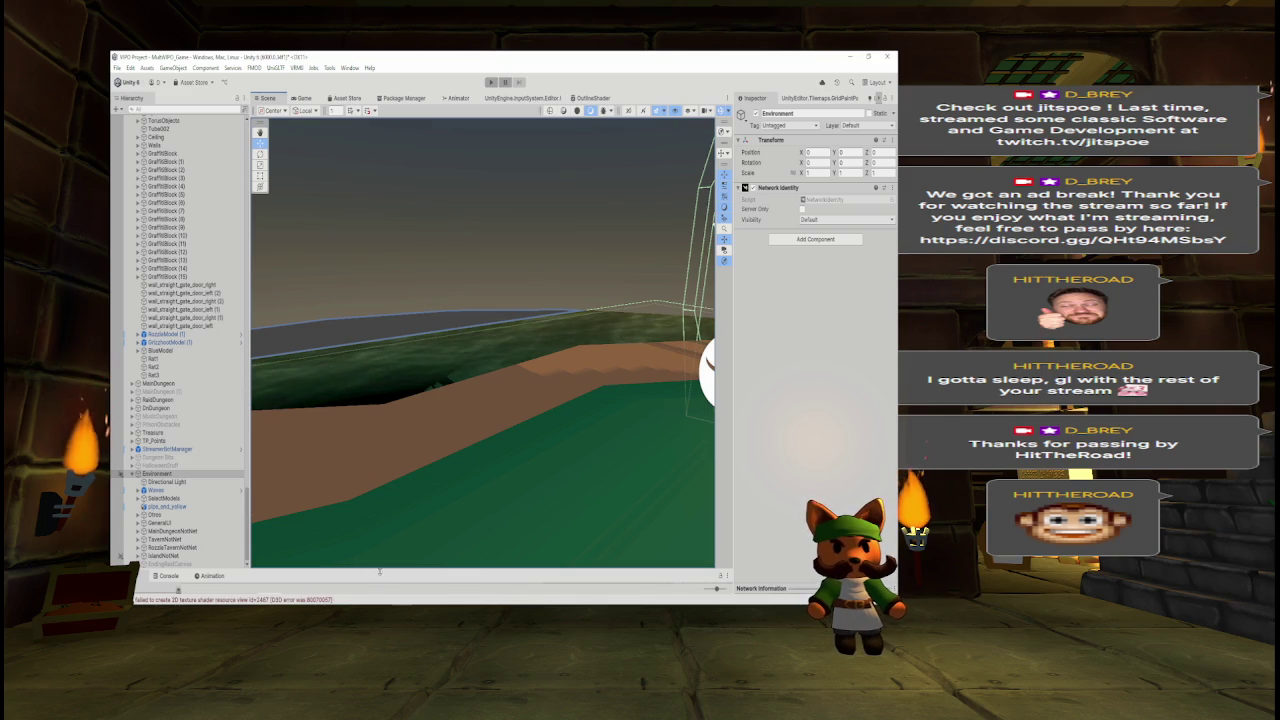
- Enlarge the Project panel, open the MultiVPO_Extra scenes folder and select ExtraScene_Test
drag(379, 571, 406, 437)
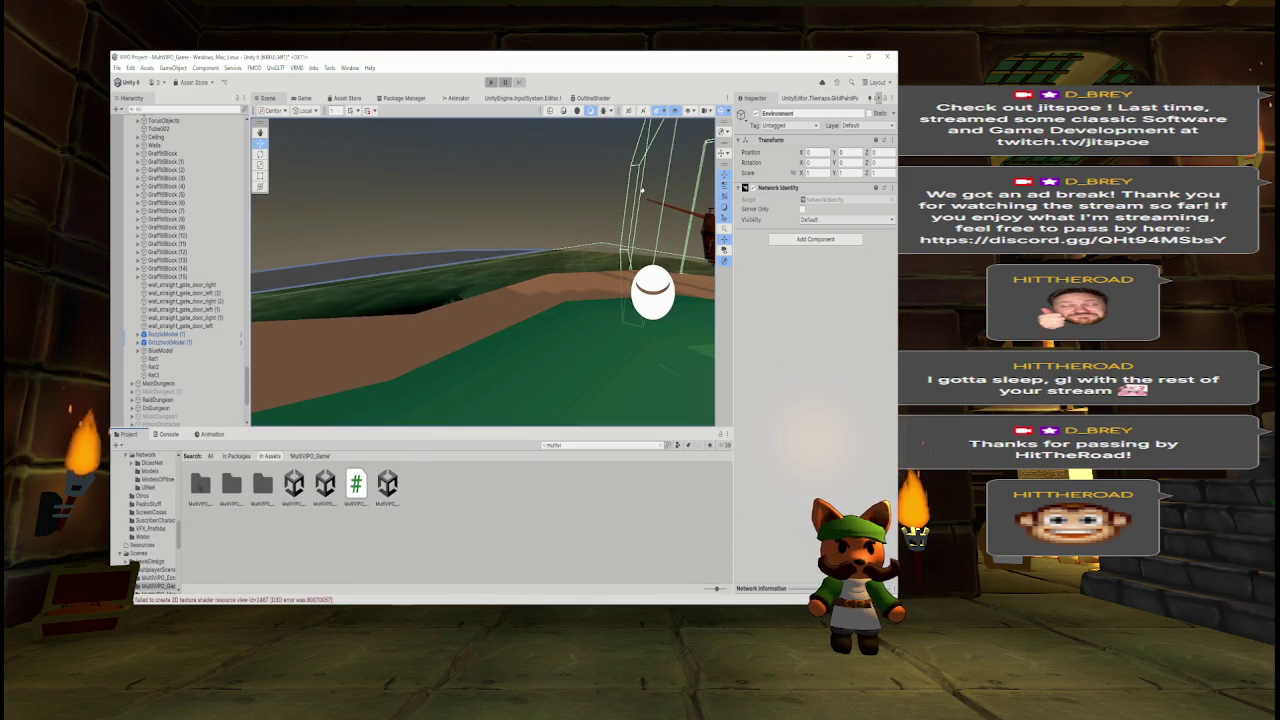
click(157, 577)
click(165, 351)
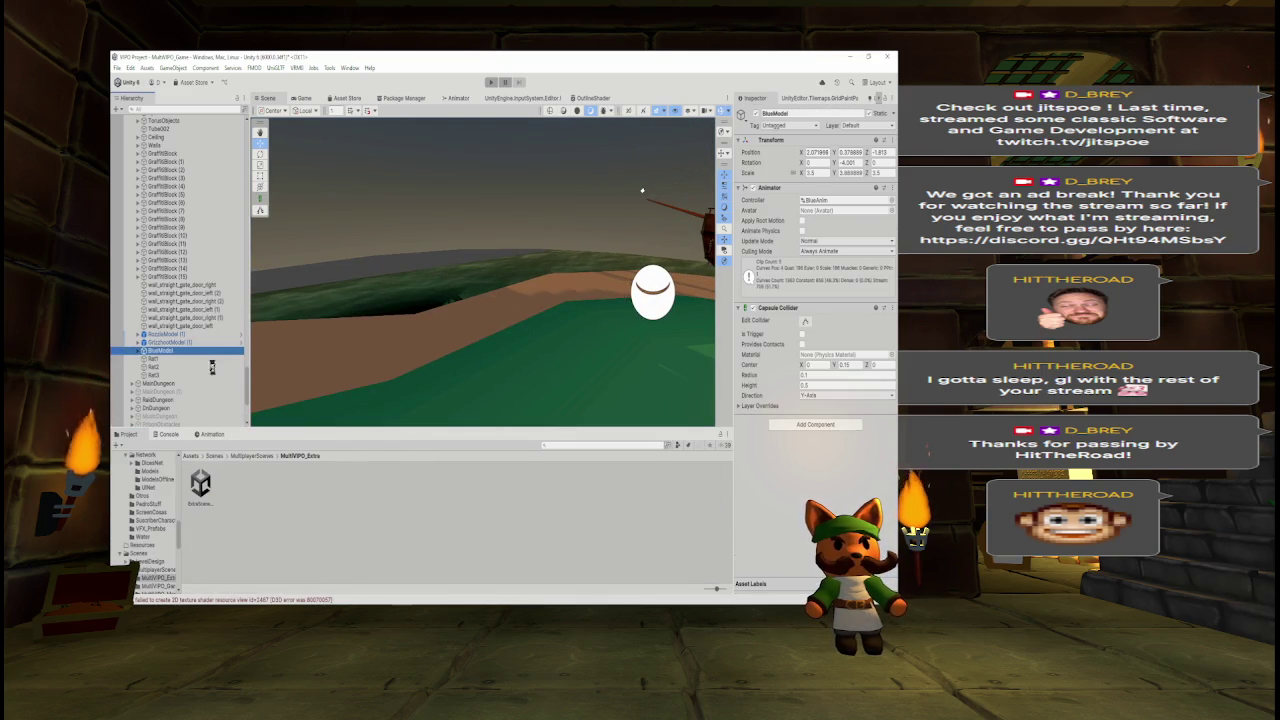
click(200, 486)
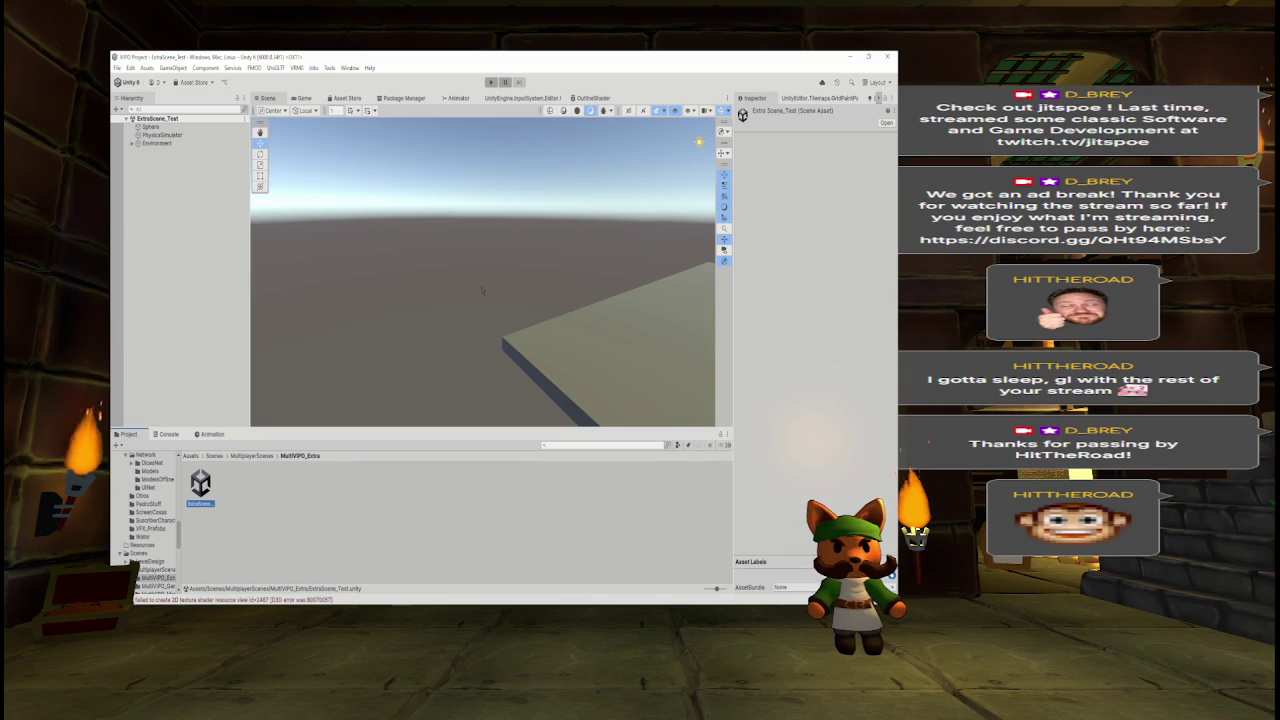
- Leave the test scene for MultiVPO_Game and select RozzieTavern in the Hierarchy
drag(482, 290, 628, 268)
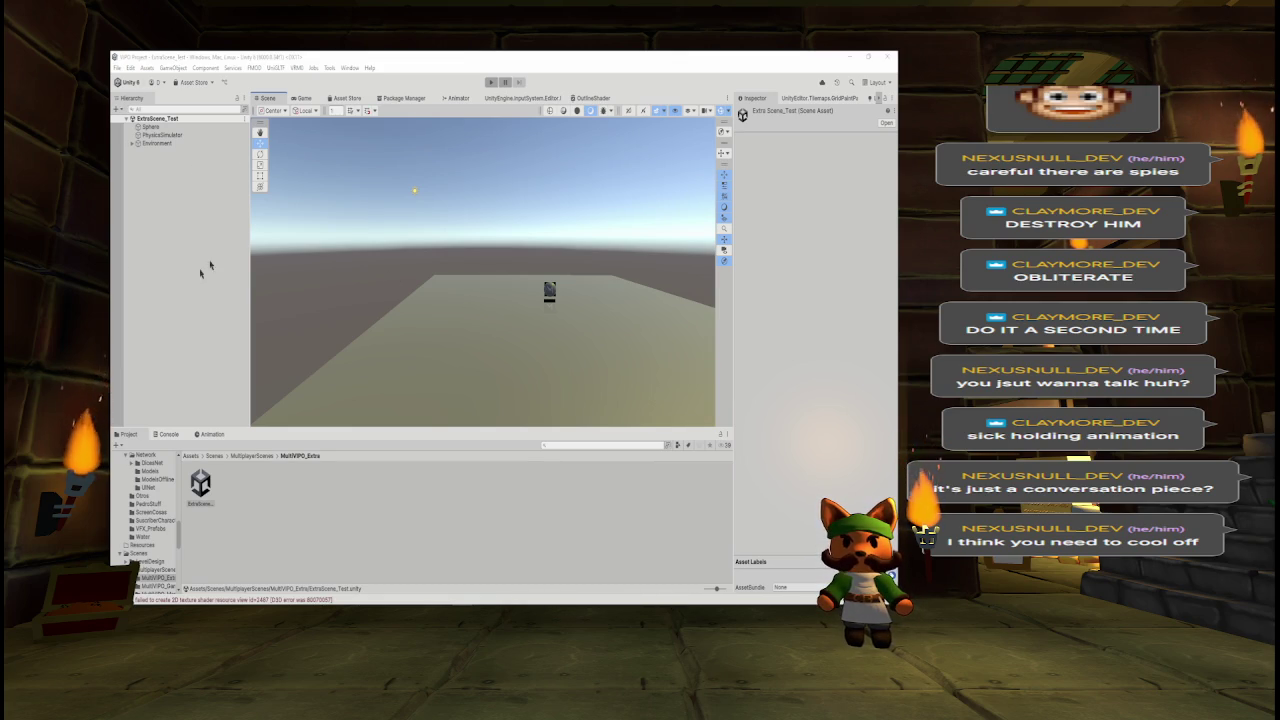
mouse_move(495, 311)
mouse_down()
mouse_move(683, 326)
mouse_move(503, 309)
mouse_move(531, 401)
mouse_move(523, 291)
mouse_move(503, 293)
mouse_up()
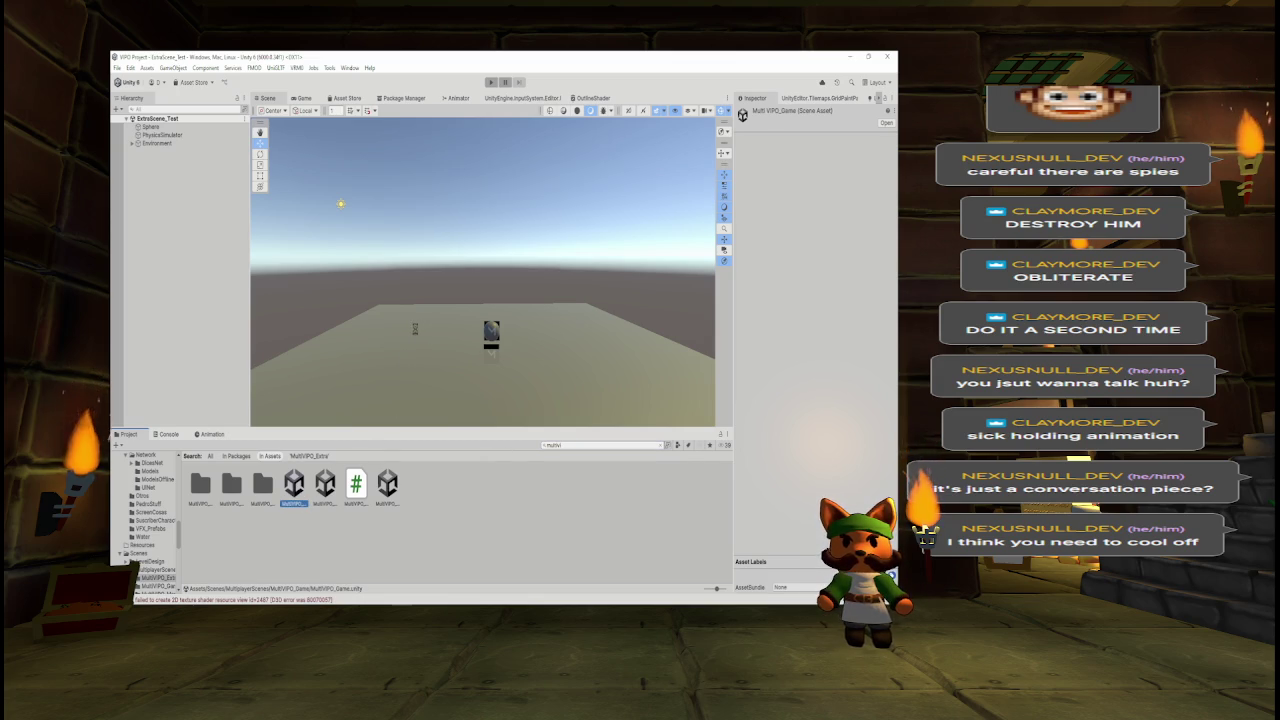
key(w)
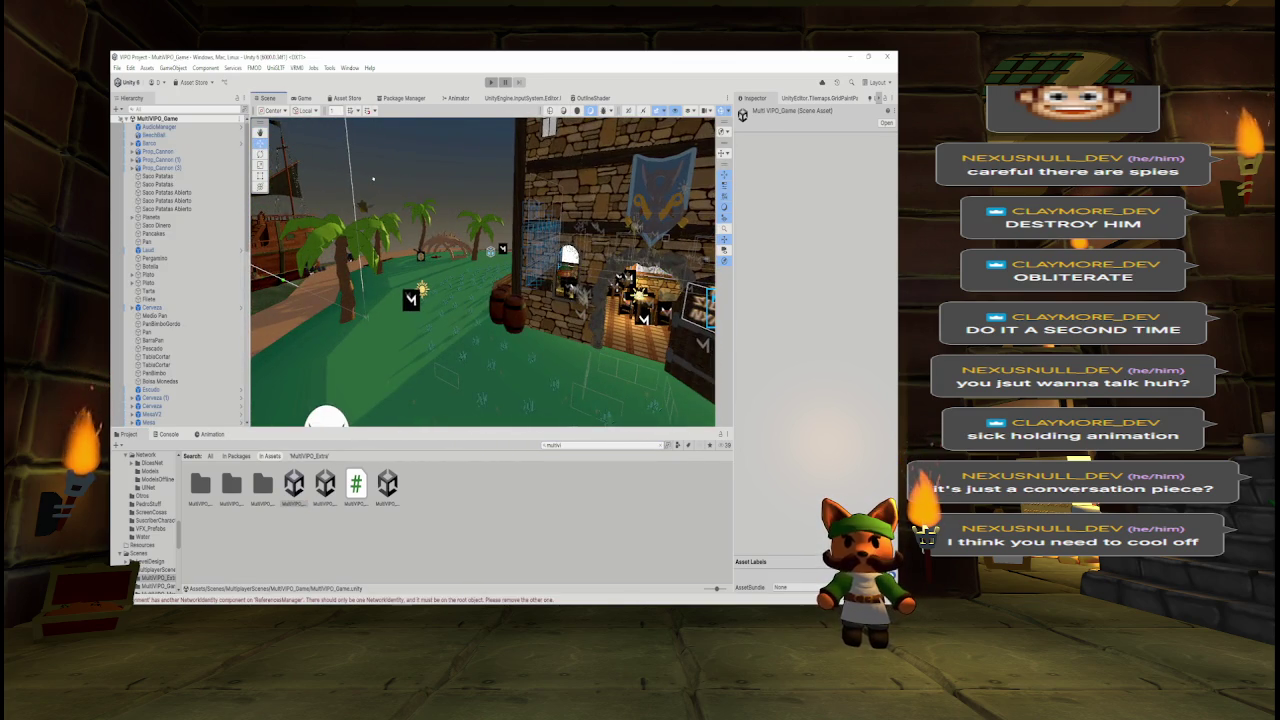
scroll(180, 270, down, 15)
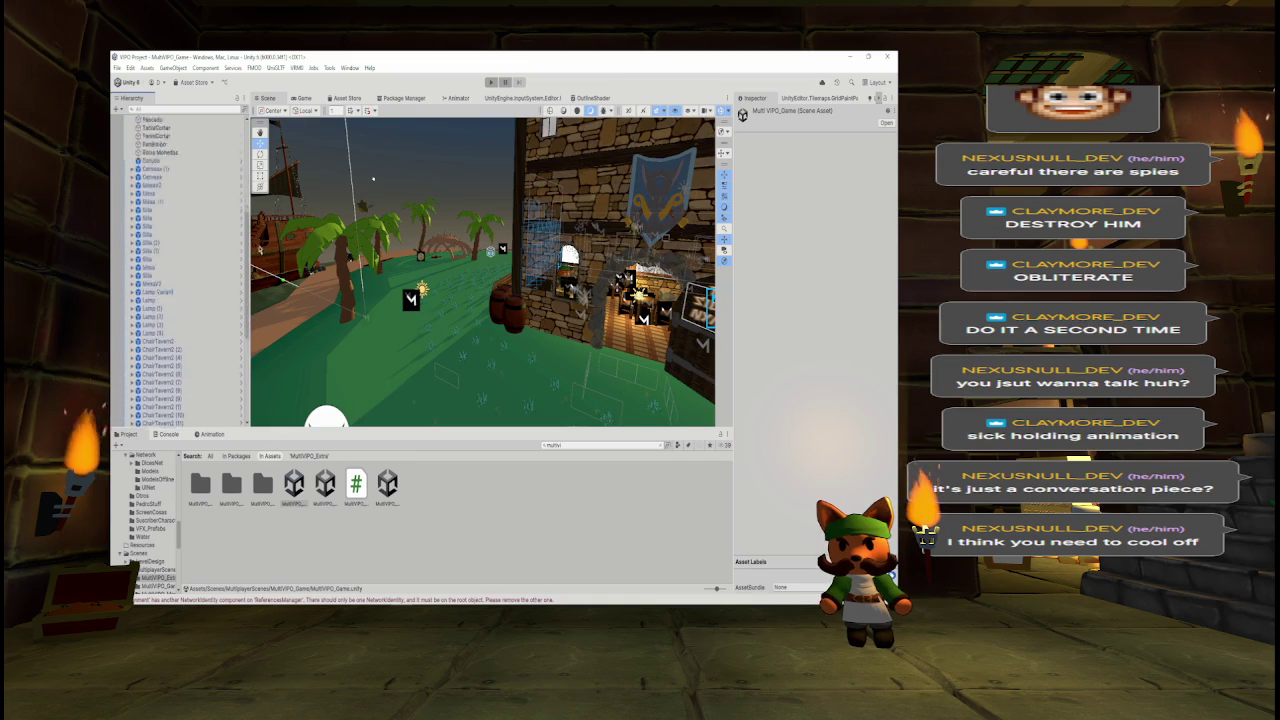
scroll(180, 270, down, 2)
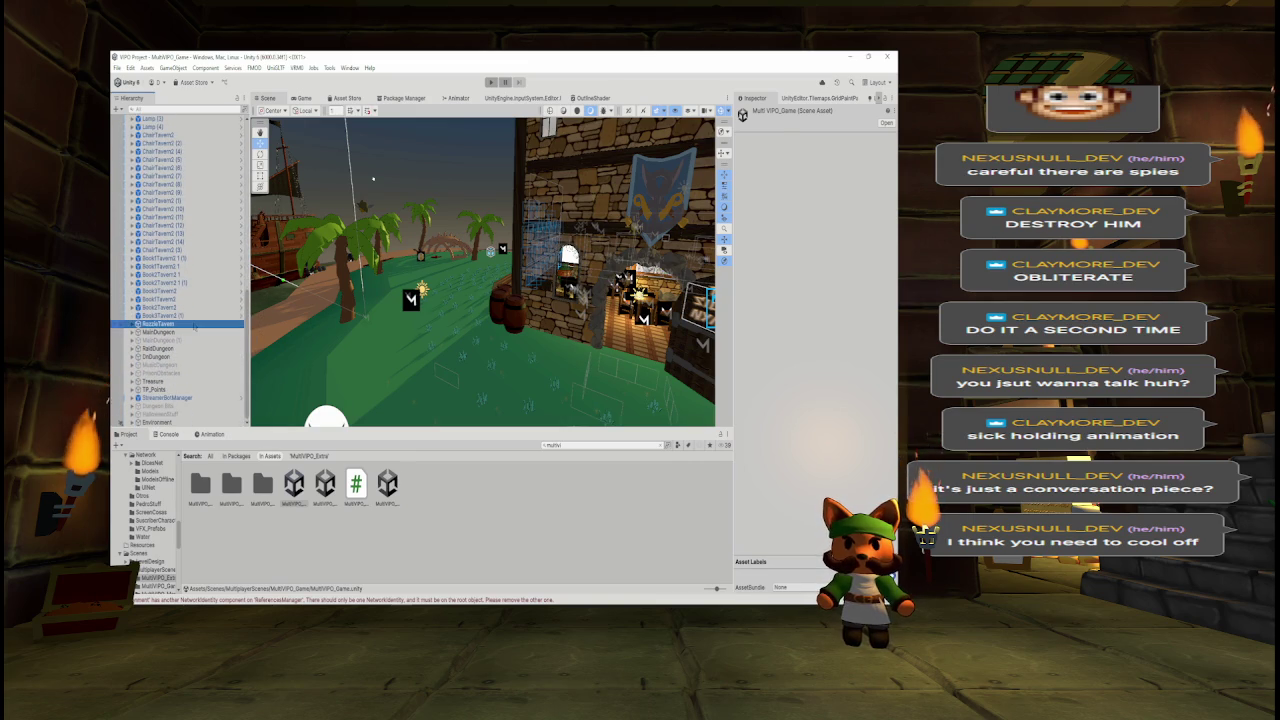
click(158, 324)
- Select BoxTavern2 and its Bottle2Tavern2 bottles inside RozzieTavern and set their Rotation Y to 0
key(Right)
key(Down)
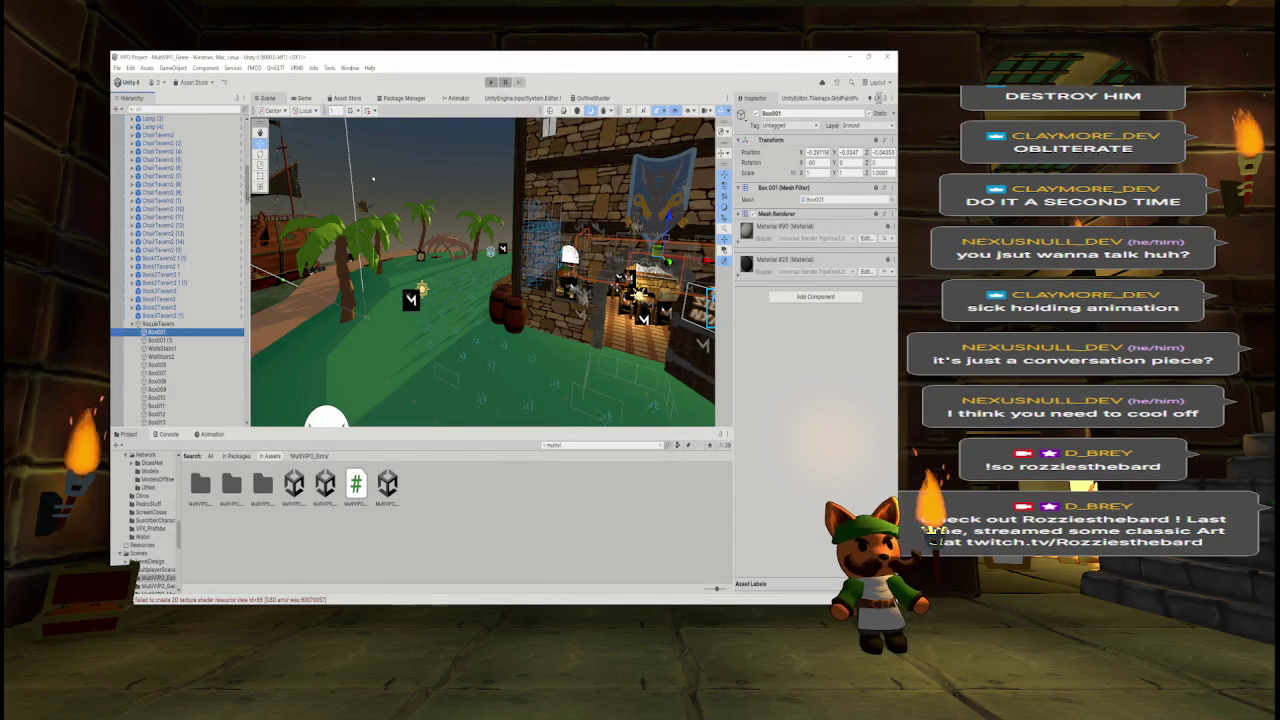
scroll(180, 225, down, 3)
scroll(180, 270, down, 10)
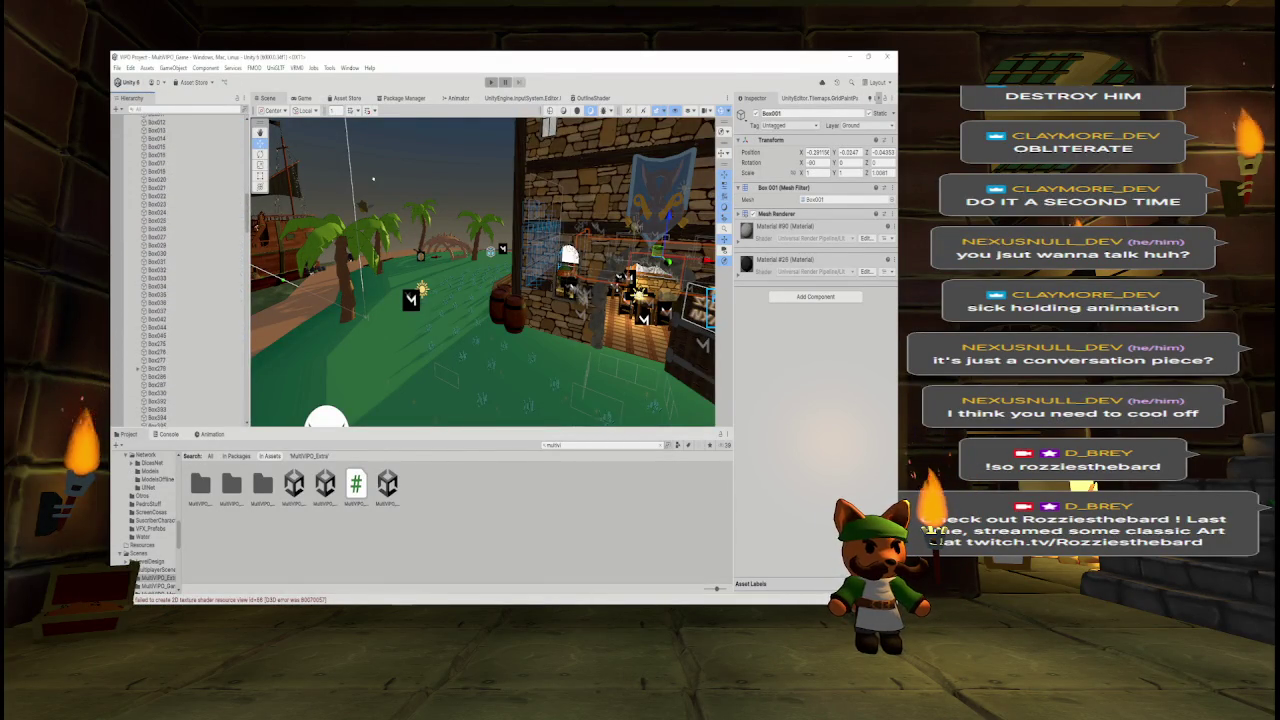
scroll(180, 300, down, 1)
click(160, 257)
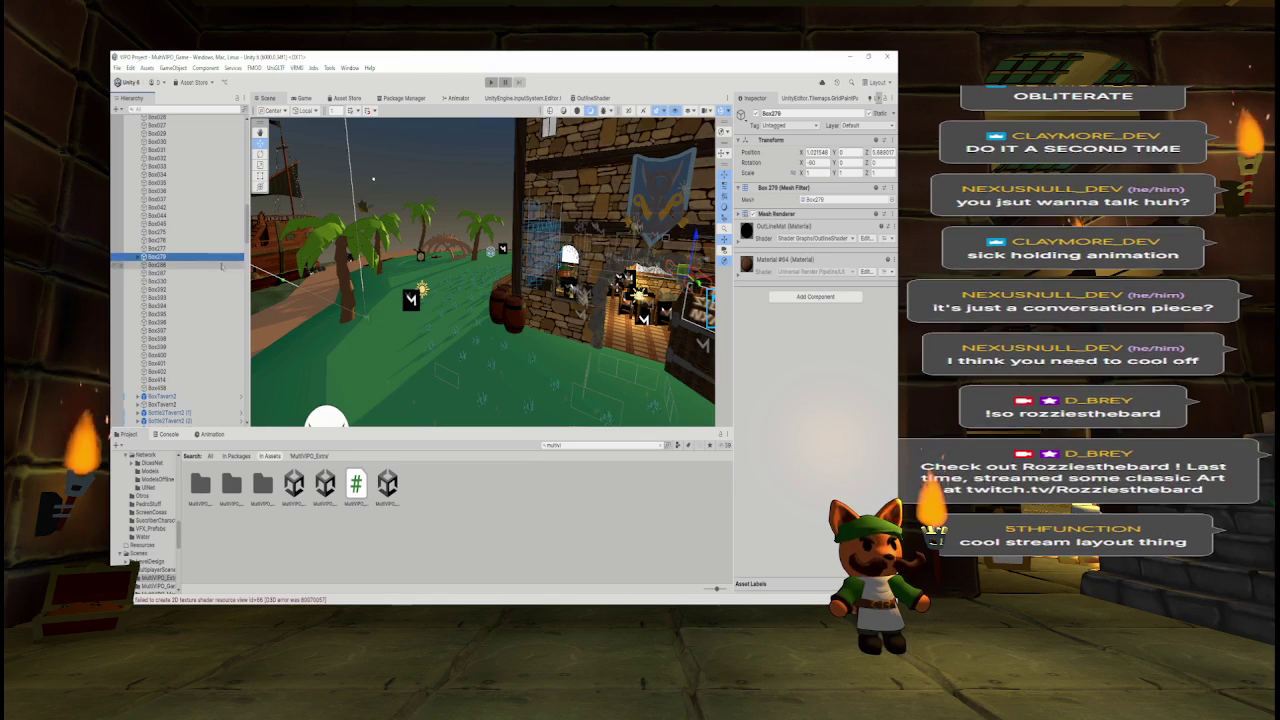
click(160, 396)
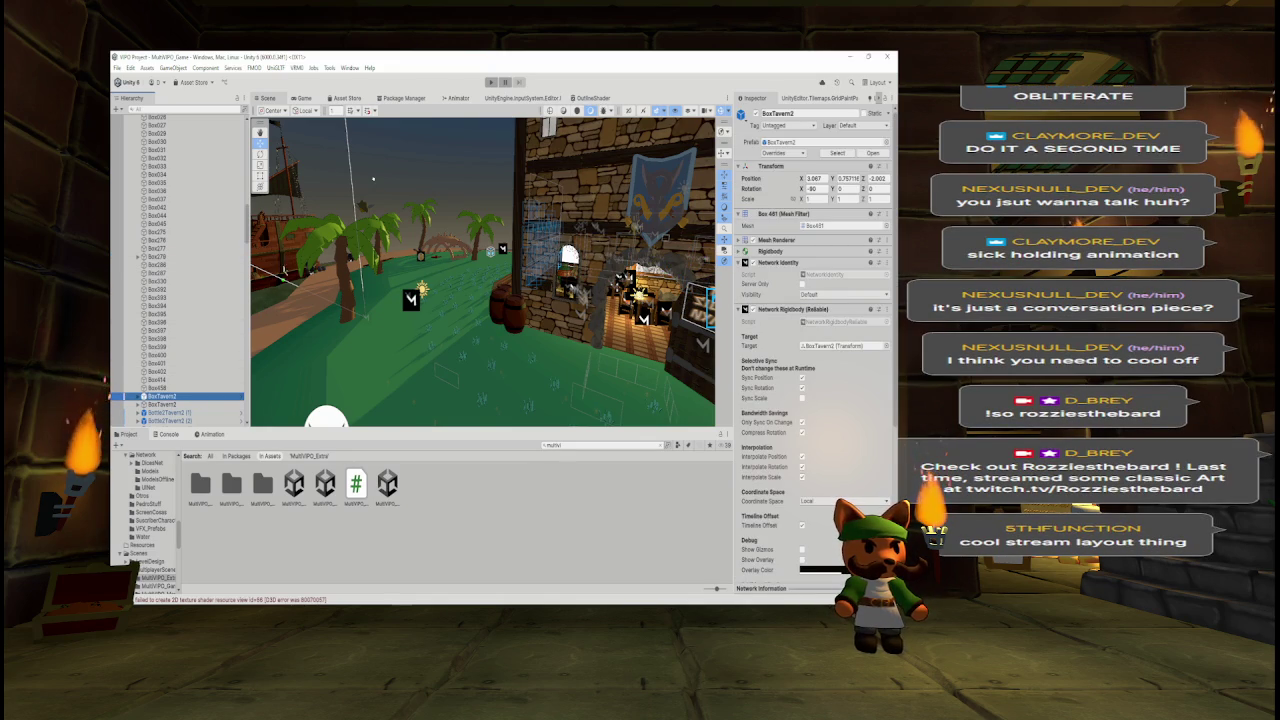
key(Right)
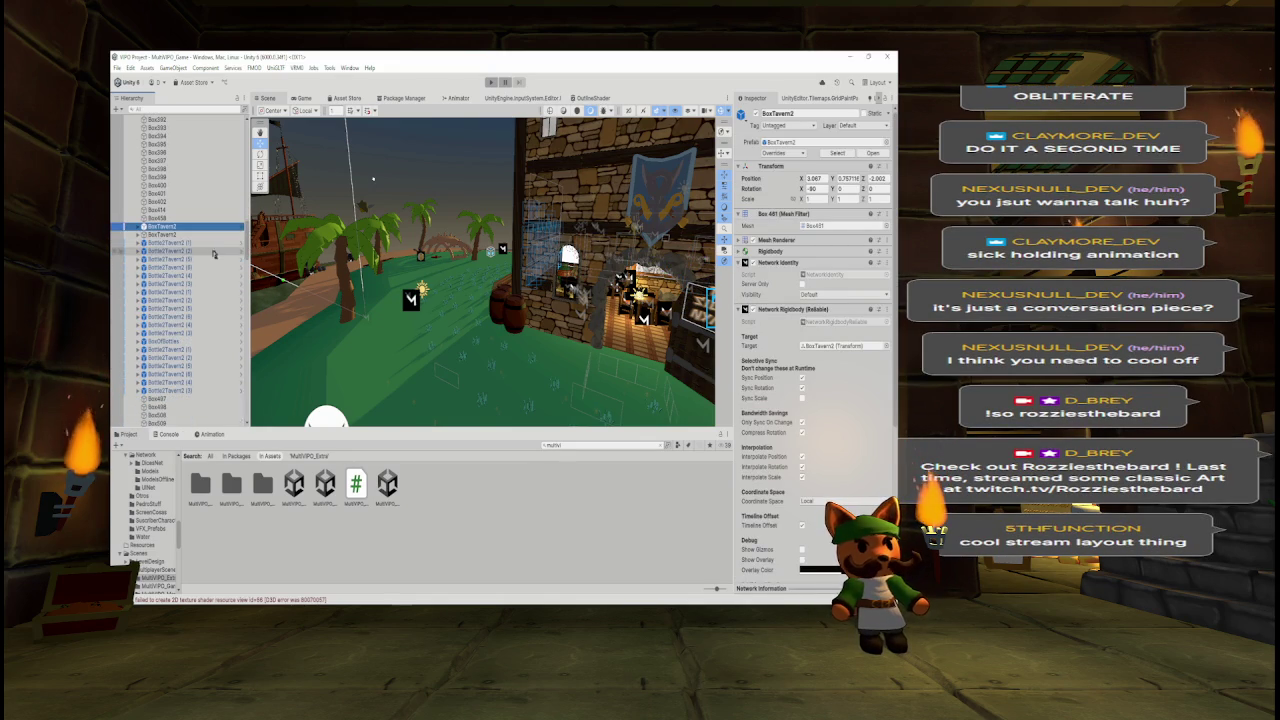
click(200, 243)
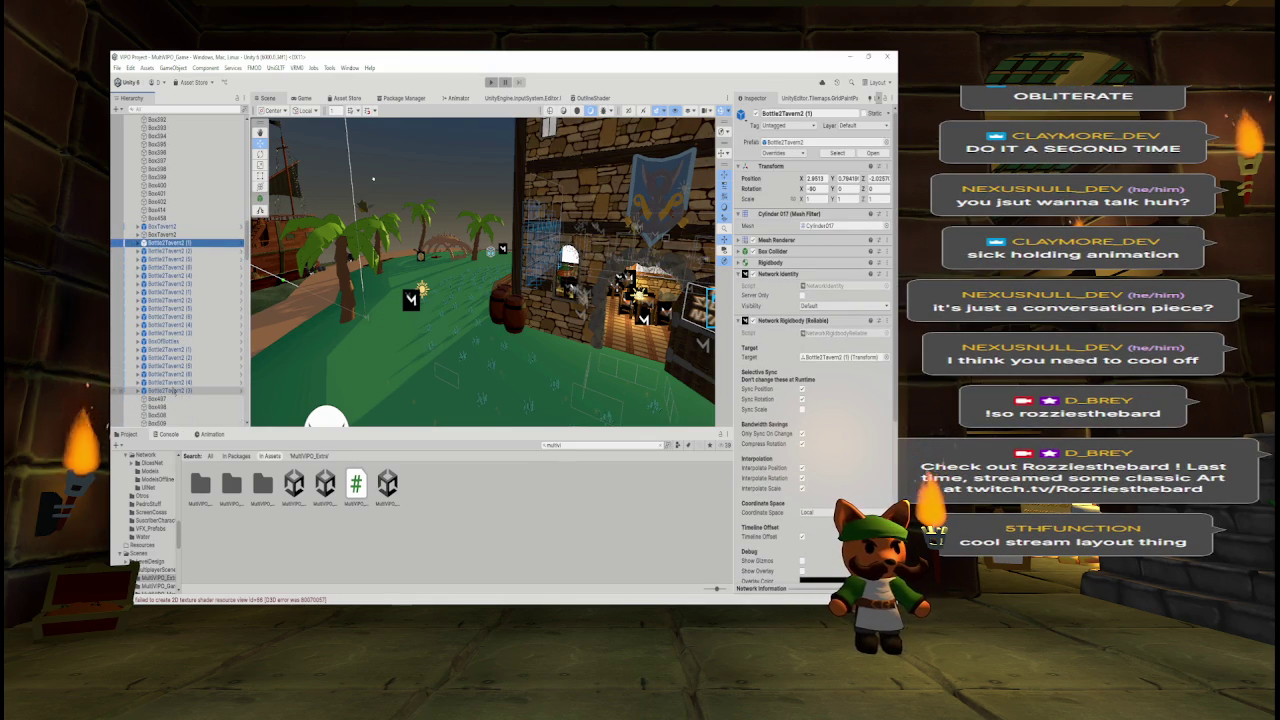
shift+click(132, 390)
ctrl+click(160, 226)
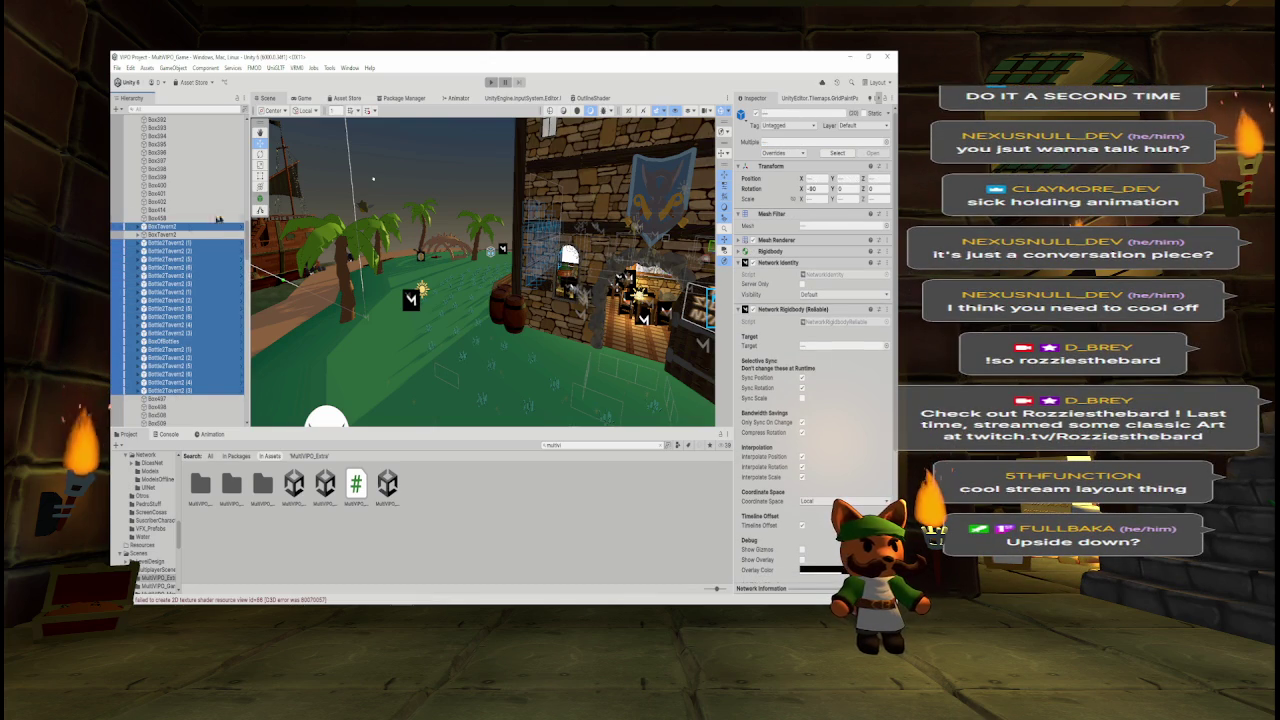
text(0)
key(Return)
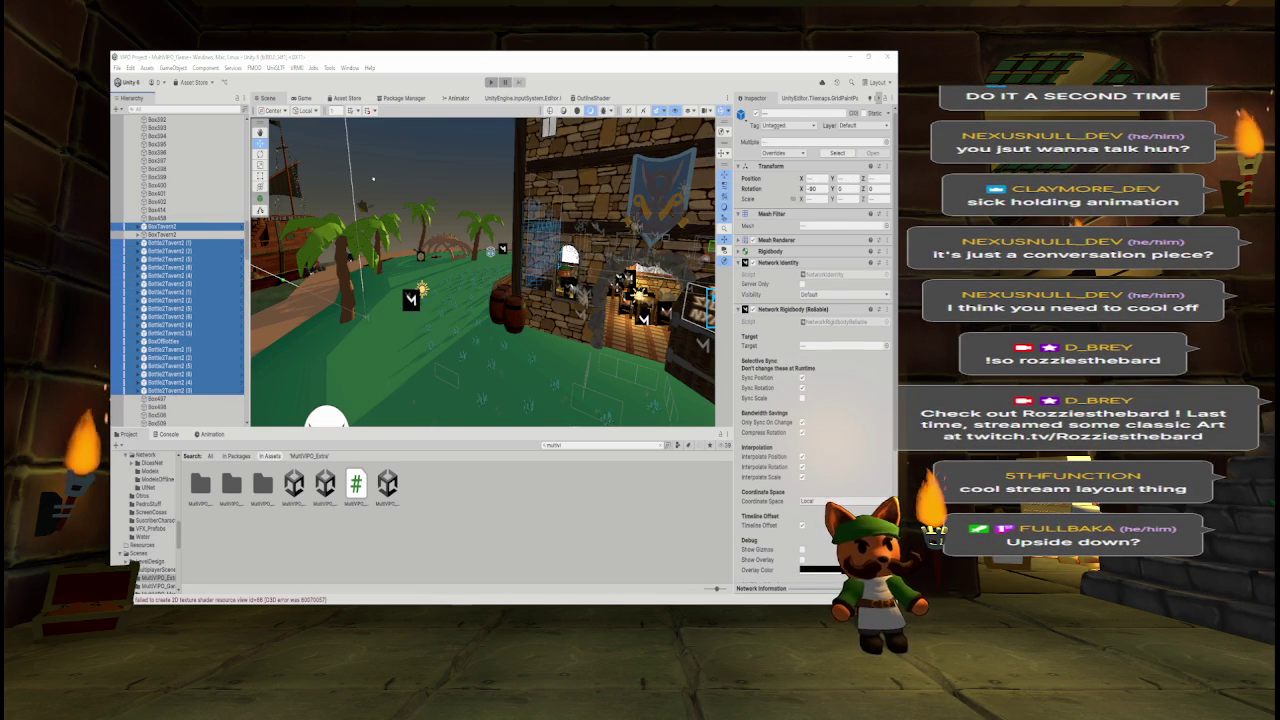
- Drag the BoxTavern2 crates and bottles block out of RozzieTavern in the Hierarchy
ctrl+click(173, 236)
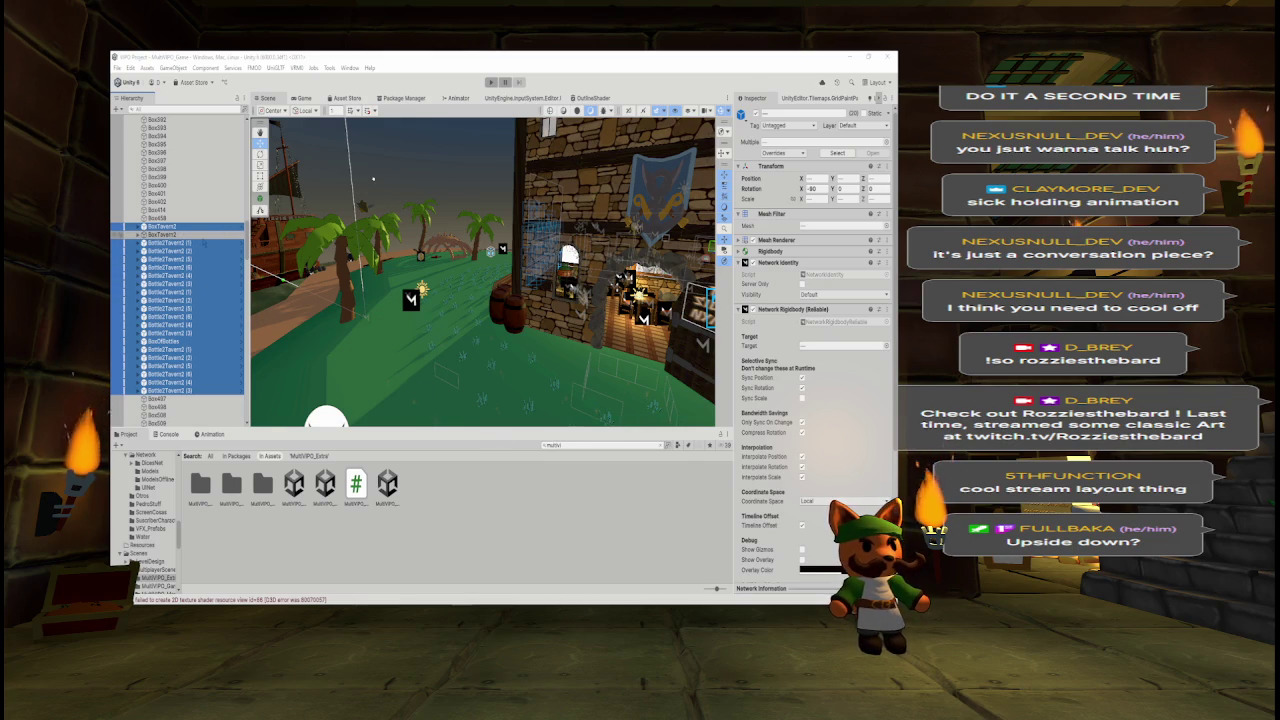
click(165, 234)
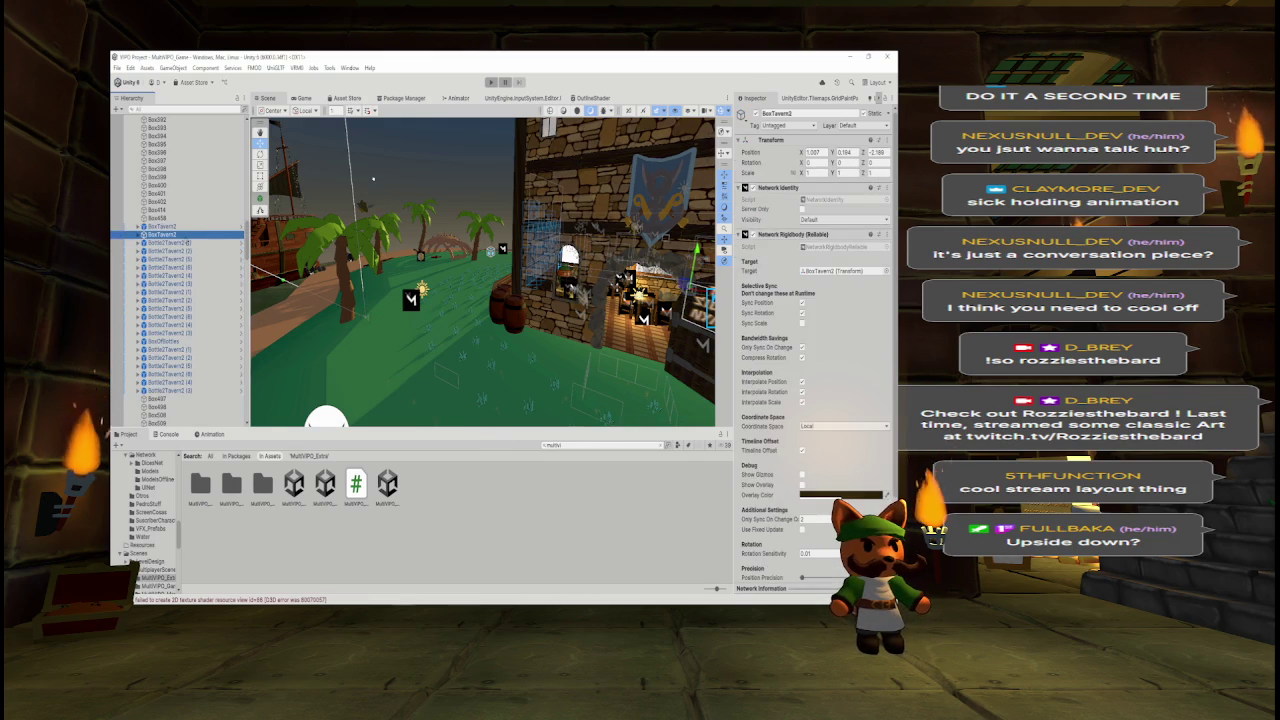
ctrl+click(165, 226)
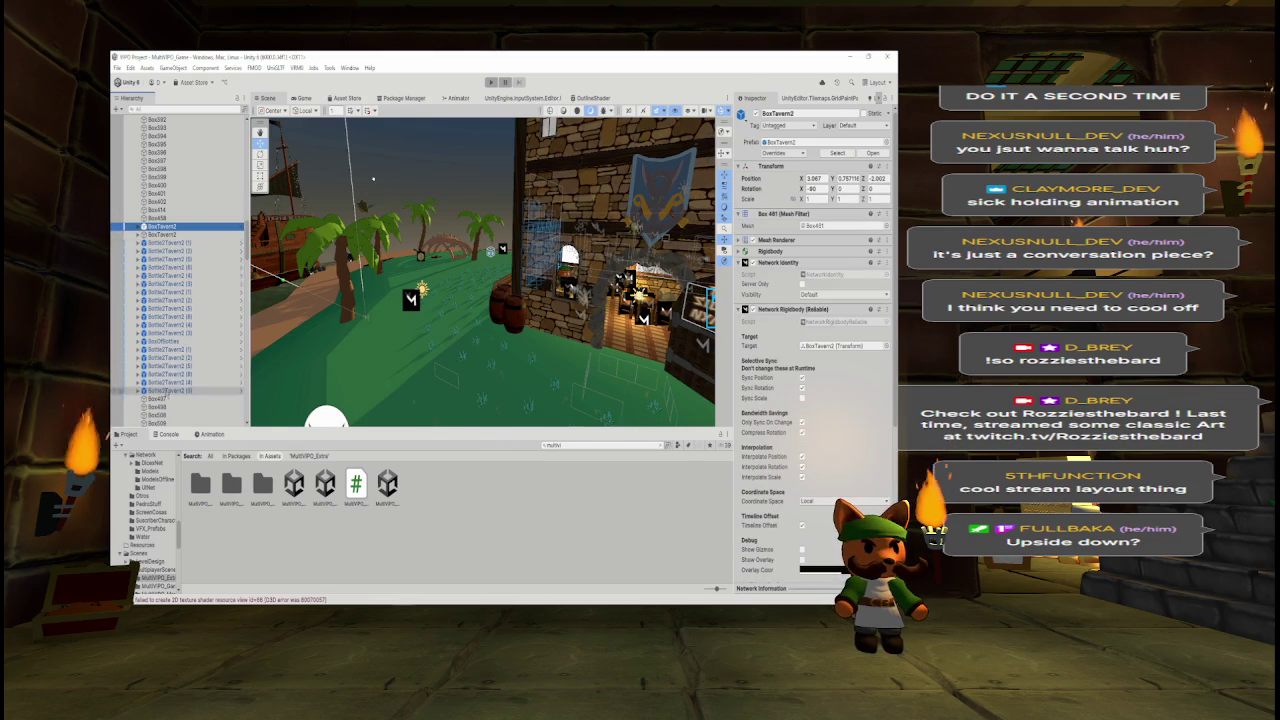
shift+click(170, 390)
scroll(178, 300, up, 4)
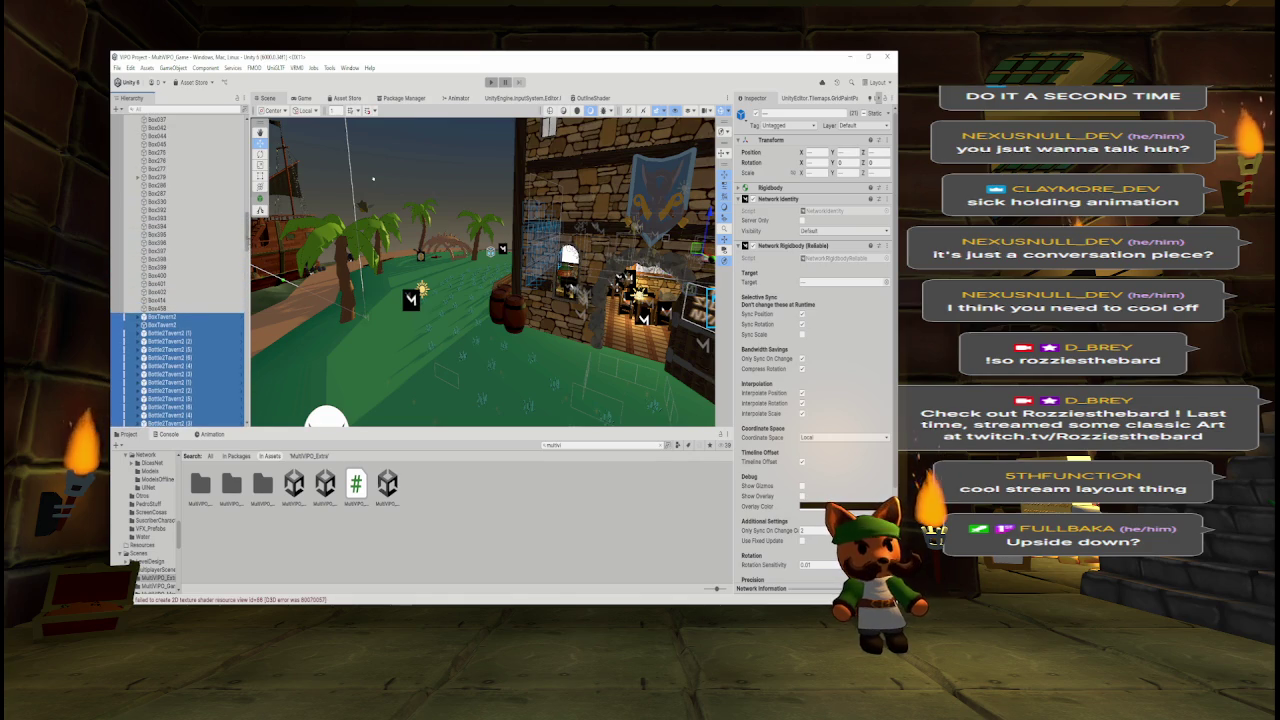
scroll(203, 124, up, 7)
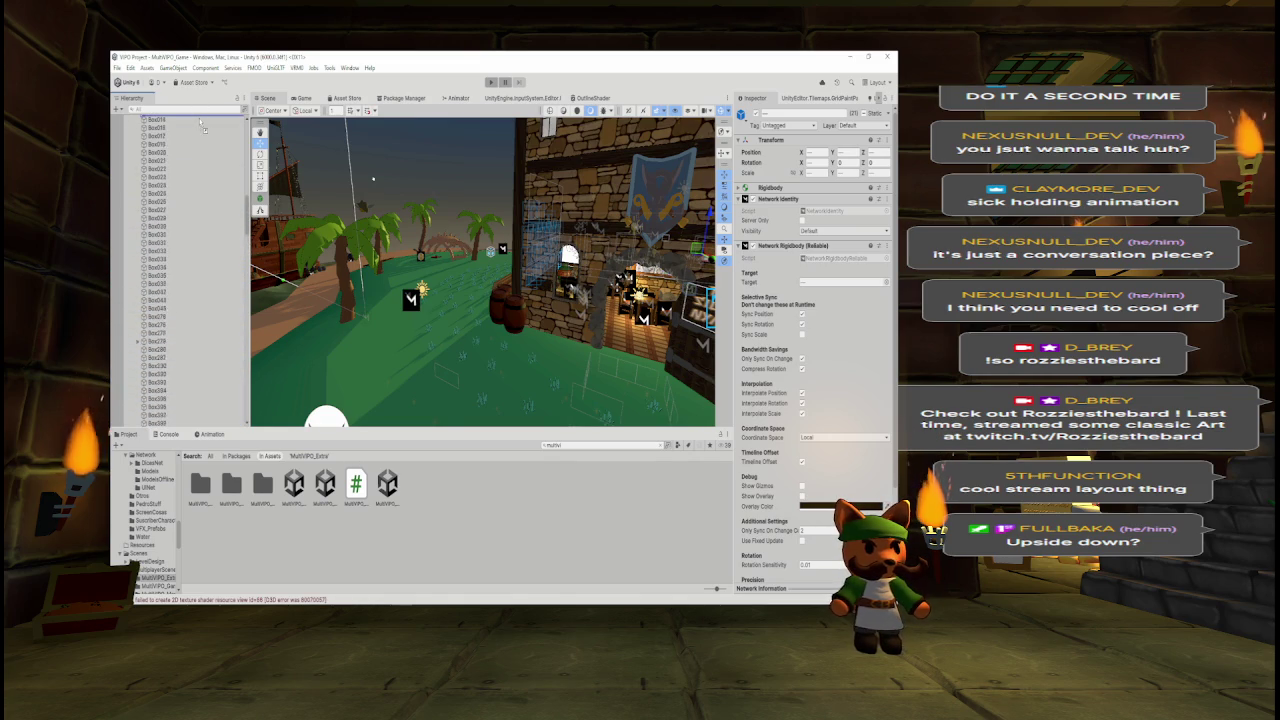
drag(203, 124, 183, 192)
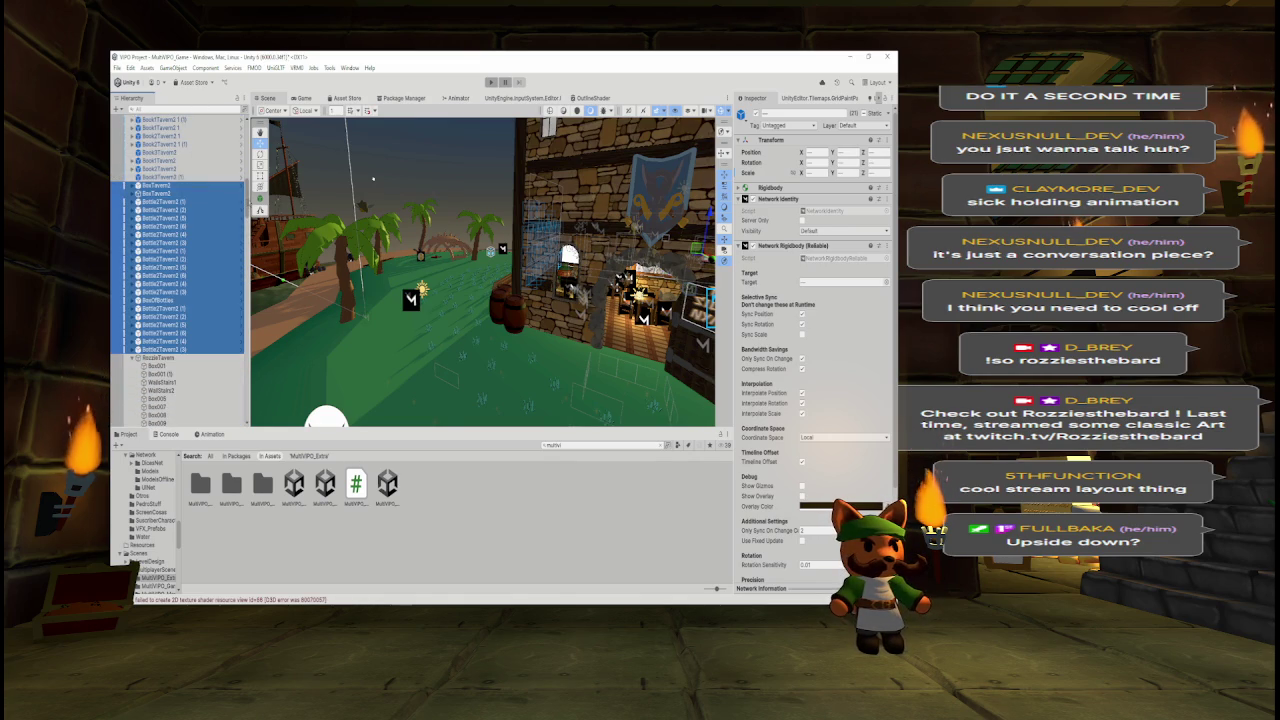
scroll(183, 192, down, 10)
scroll(165, 270, down, 10)
scroll(179, 104, up, 2)
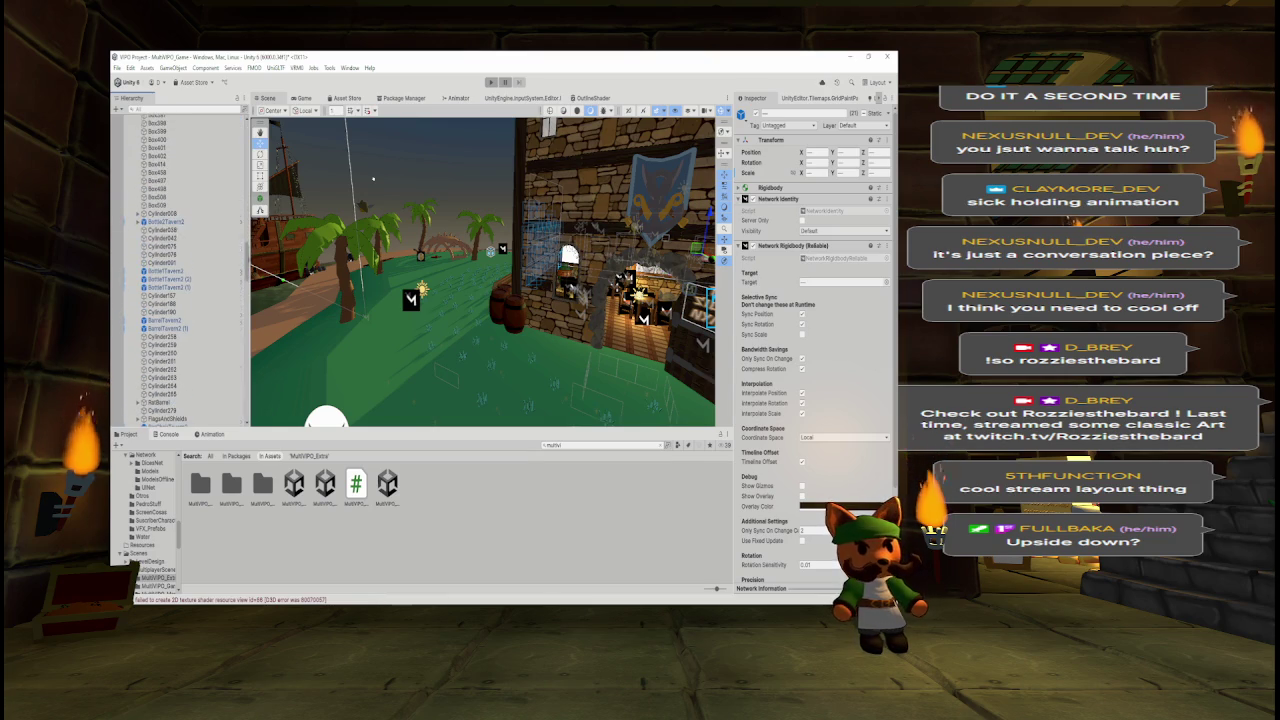
- Filter by t:NetworkIdentity, select all results except Environment, then clear the search
click(177, 108)
text(twork)
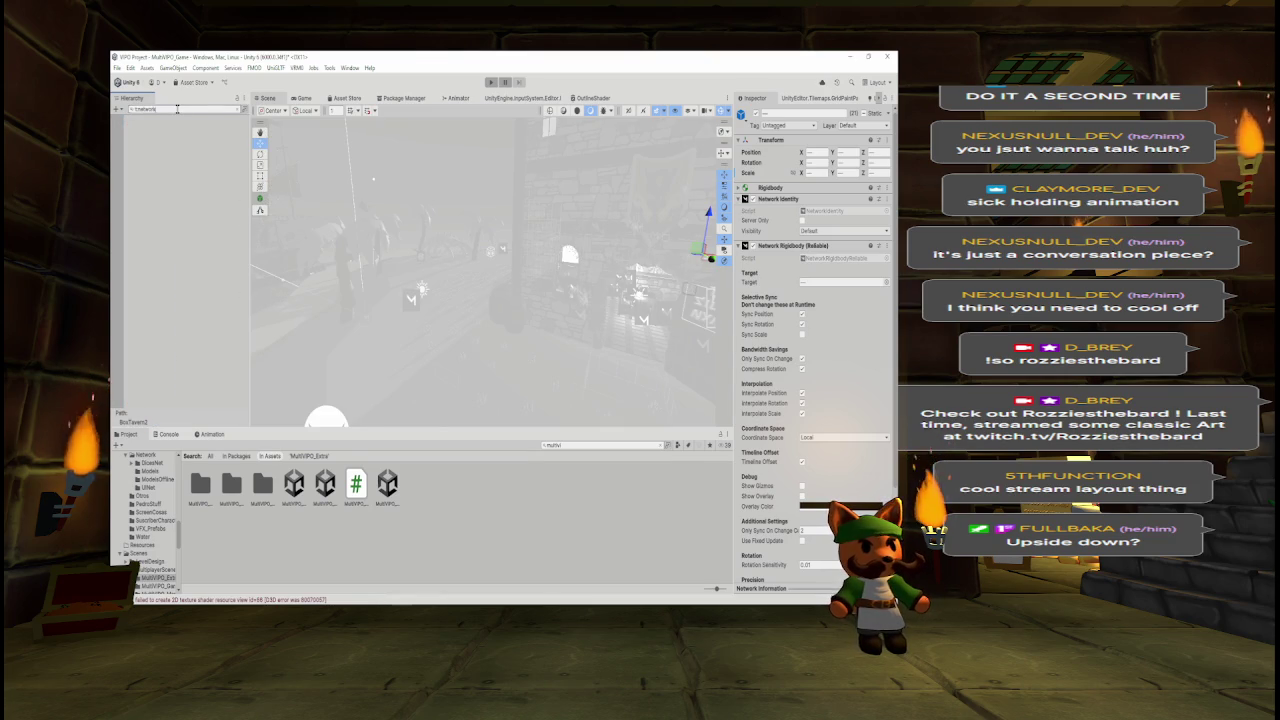
text(identity)
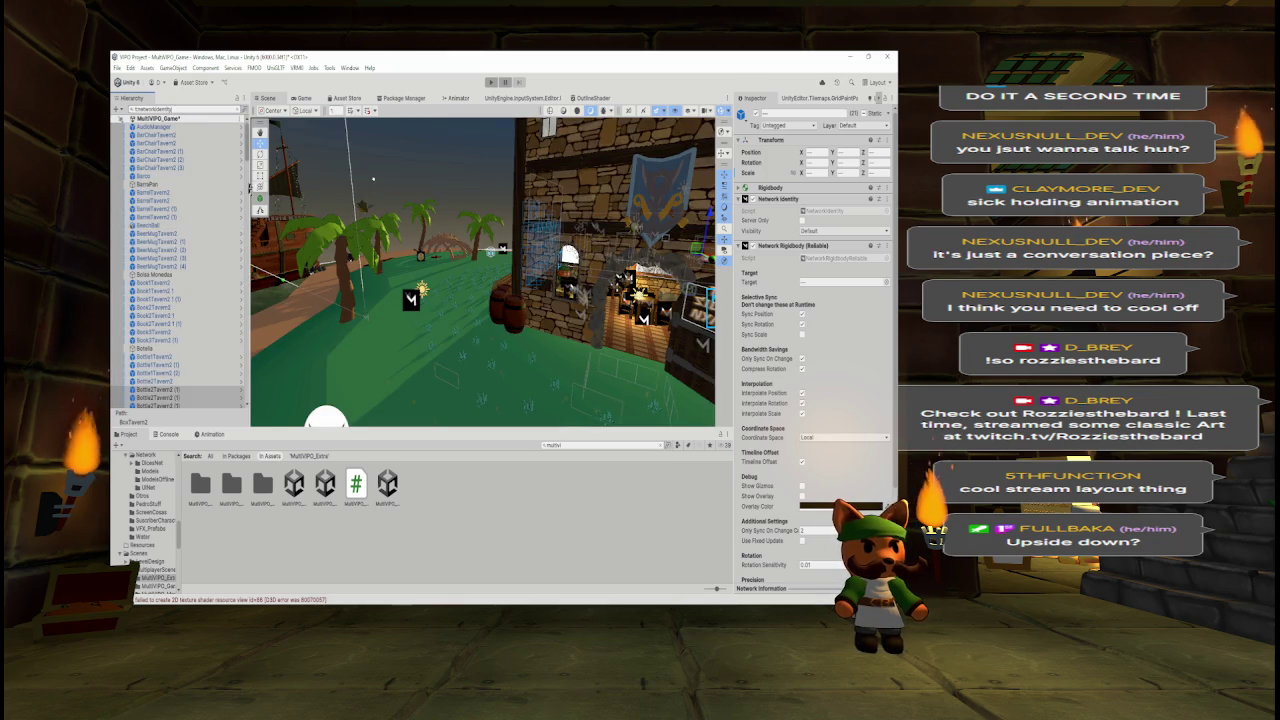
click(160, 136)
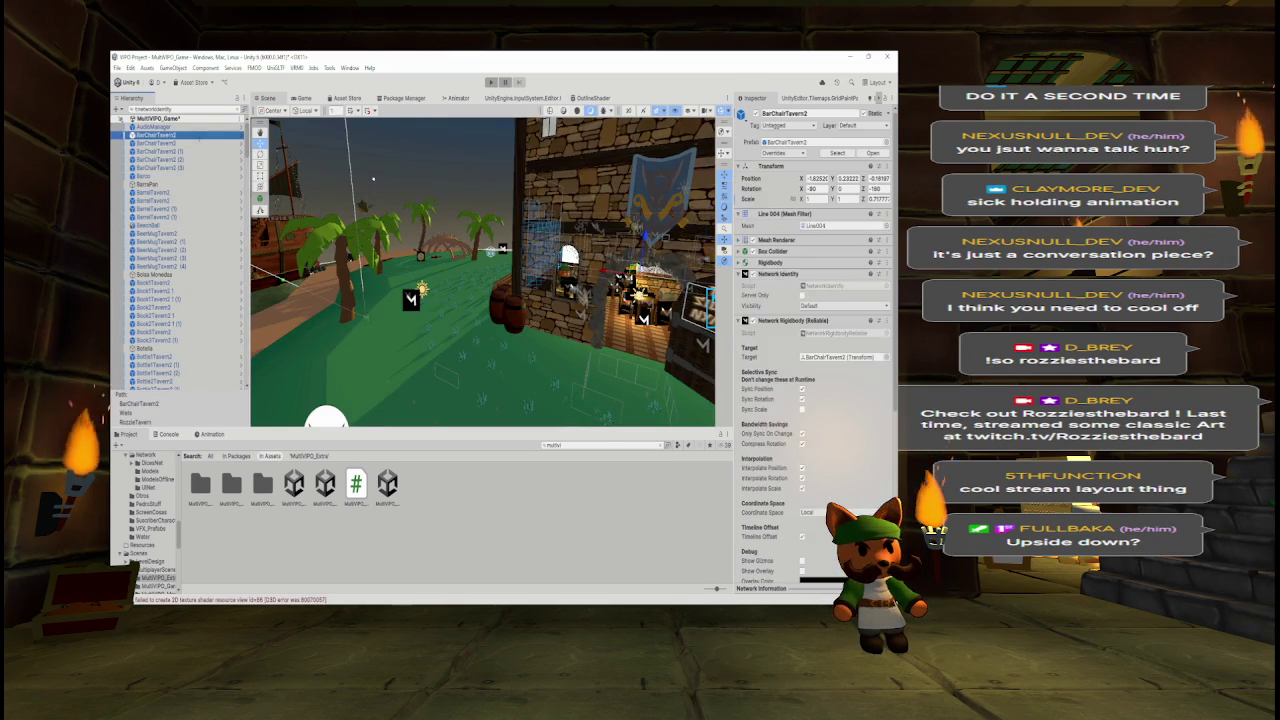
click(155, 127)
drag(243, 137, 238, 397)
shift+click(238, 397)
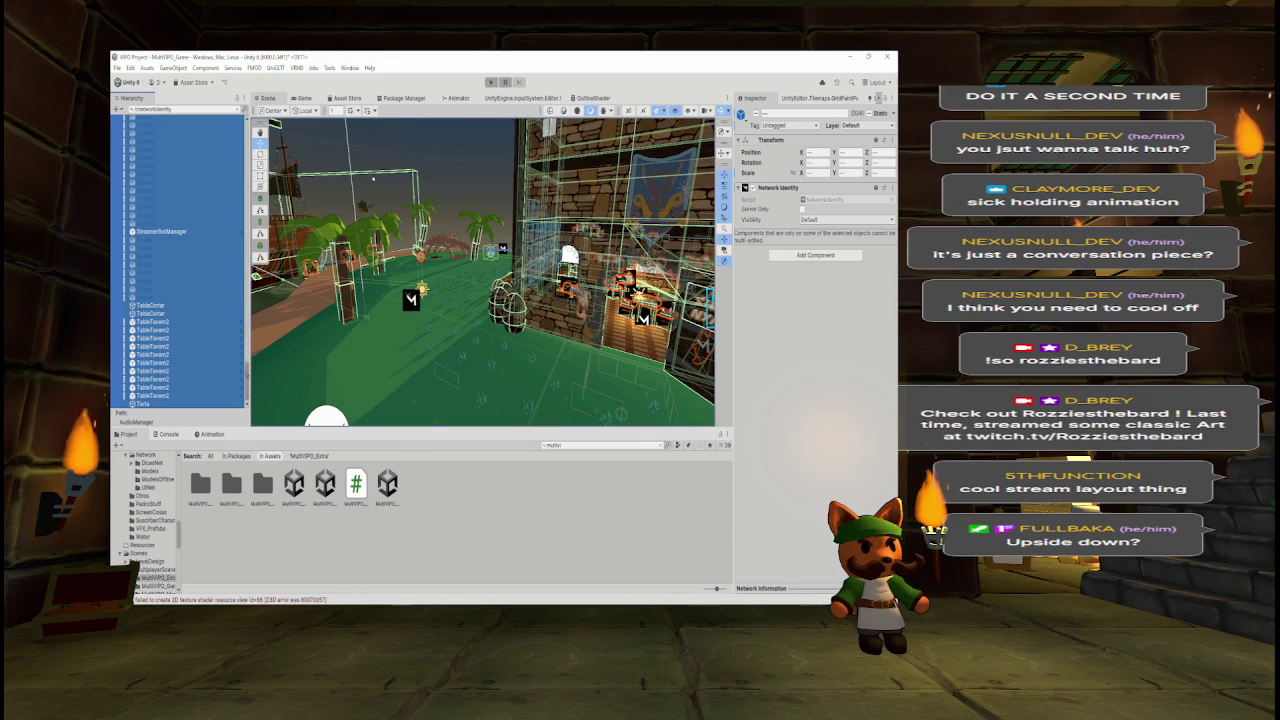
scroll(246, 371, up, 5)
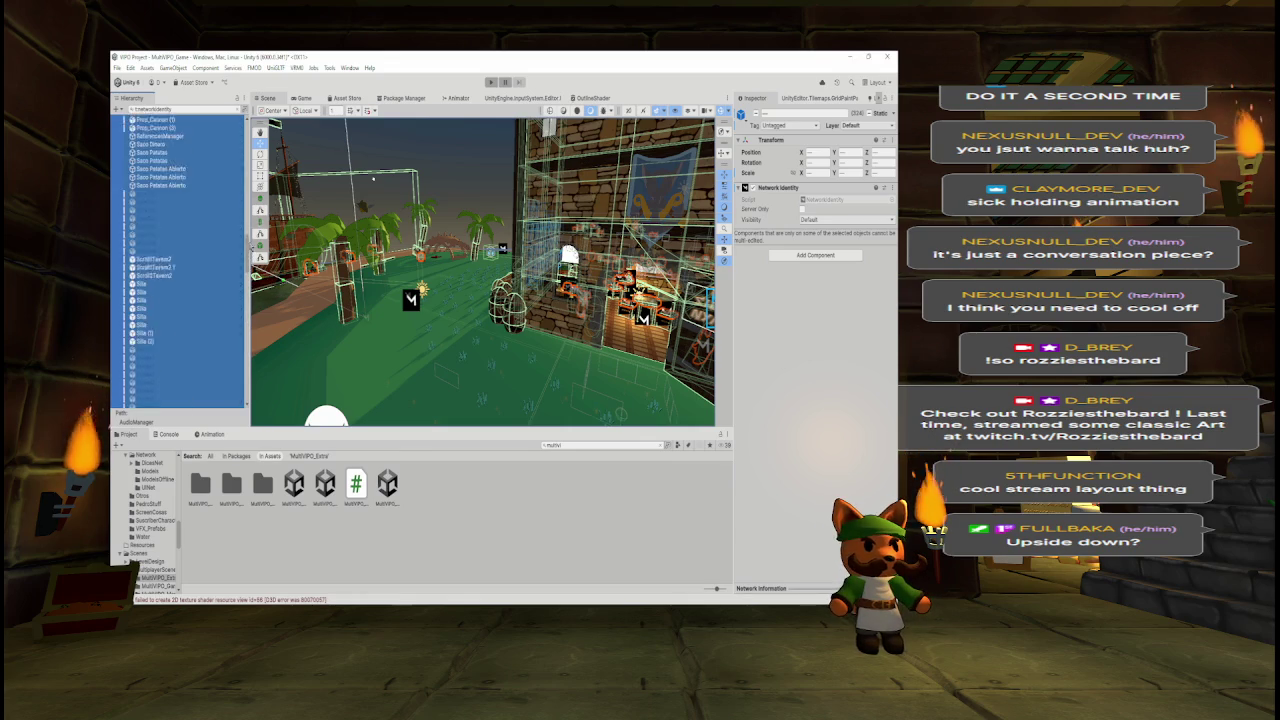
scroll(246, 371, up, 6)
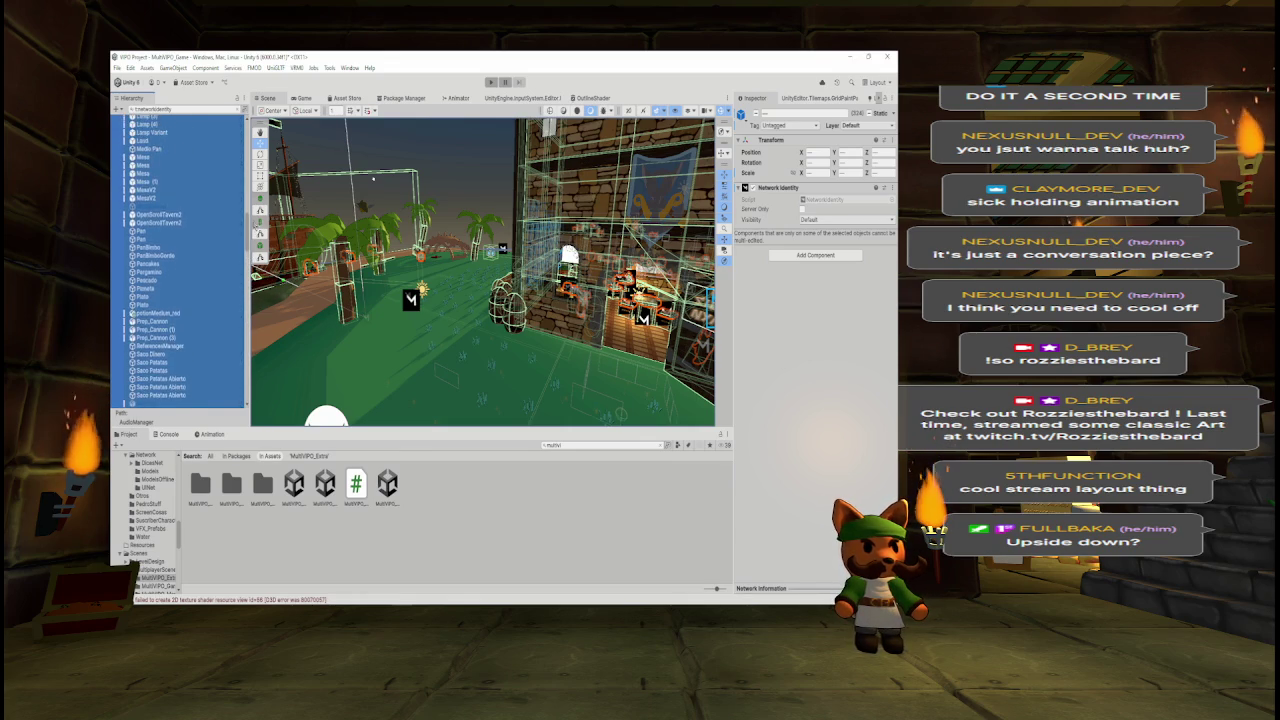
scroll(246, 371, up, 3)
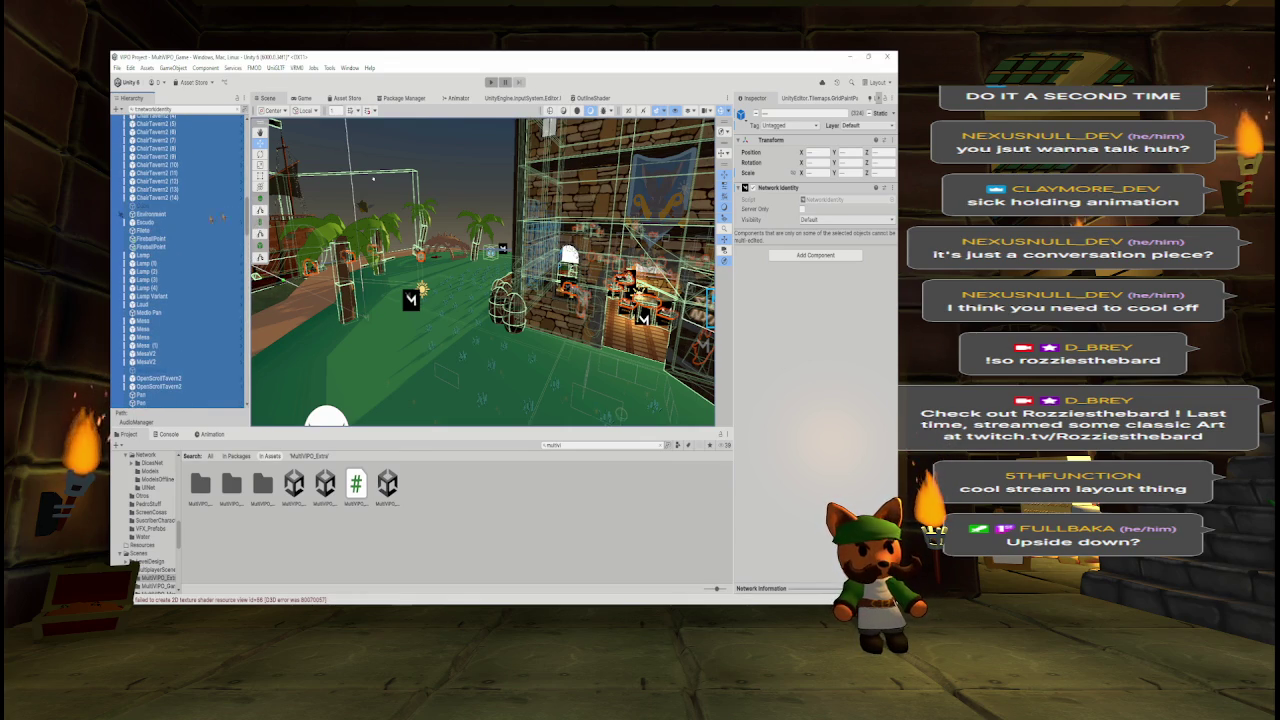
ctrl+click(150, 214)
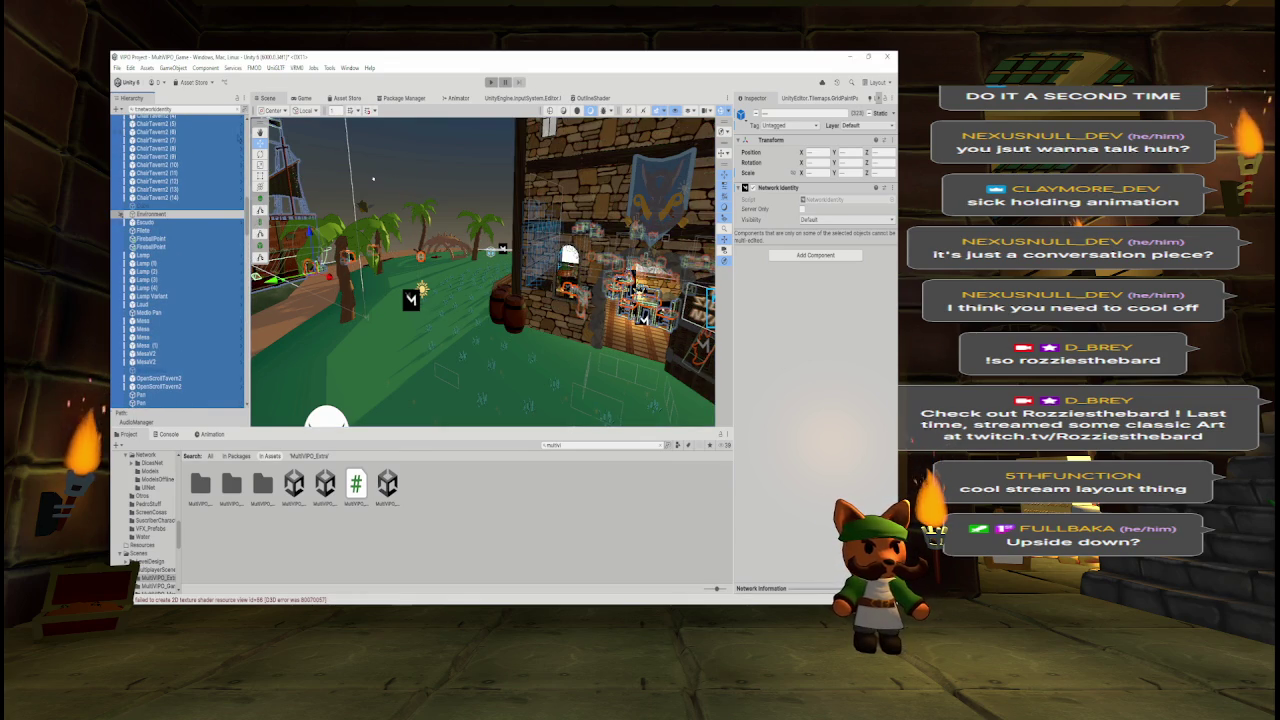
key(Escape)
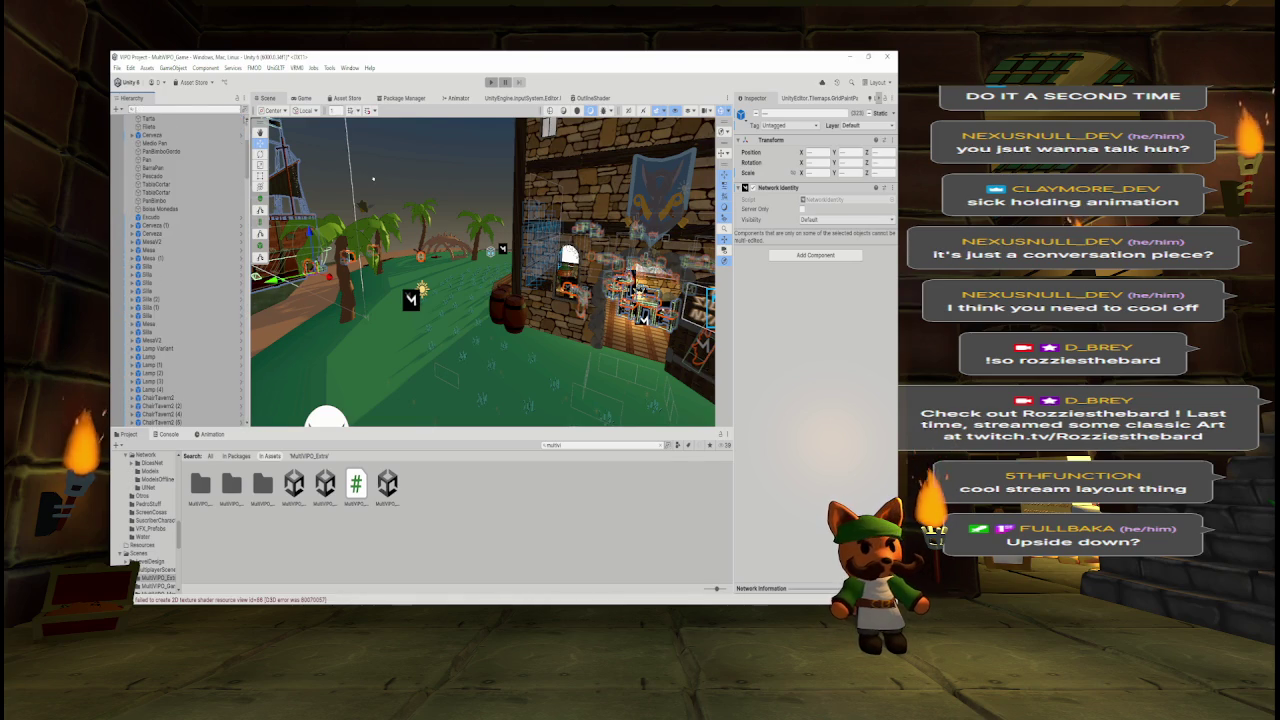
scroll(250, 148, up, 5)
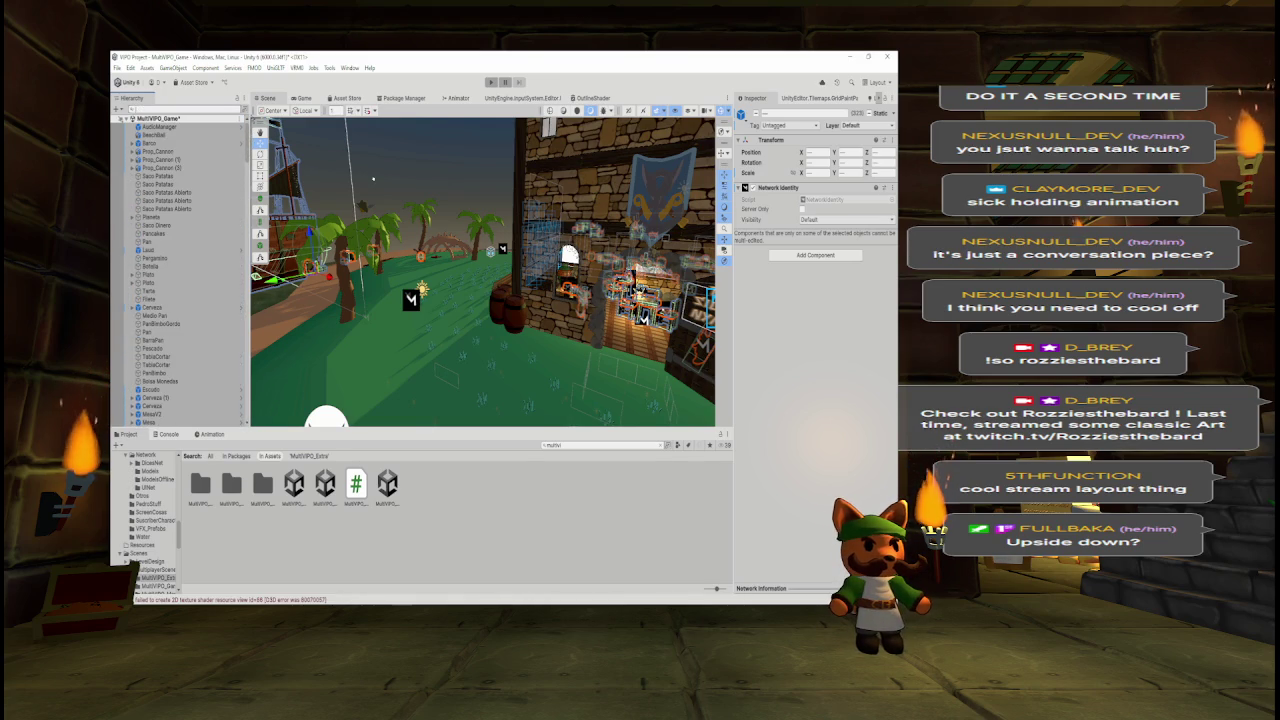
drag(248, 140, 248, 258)
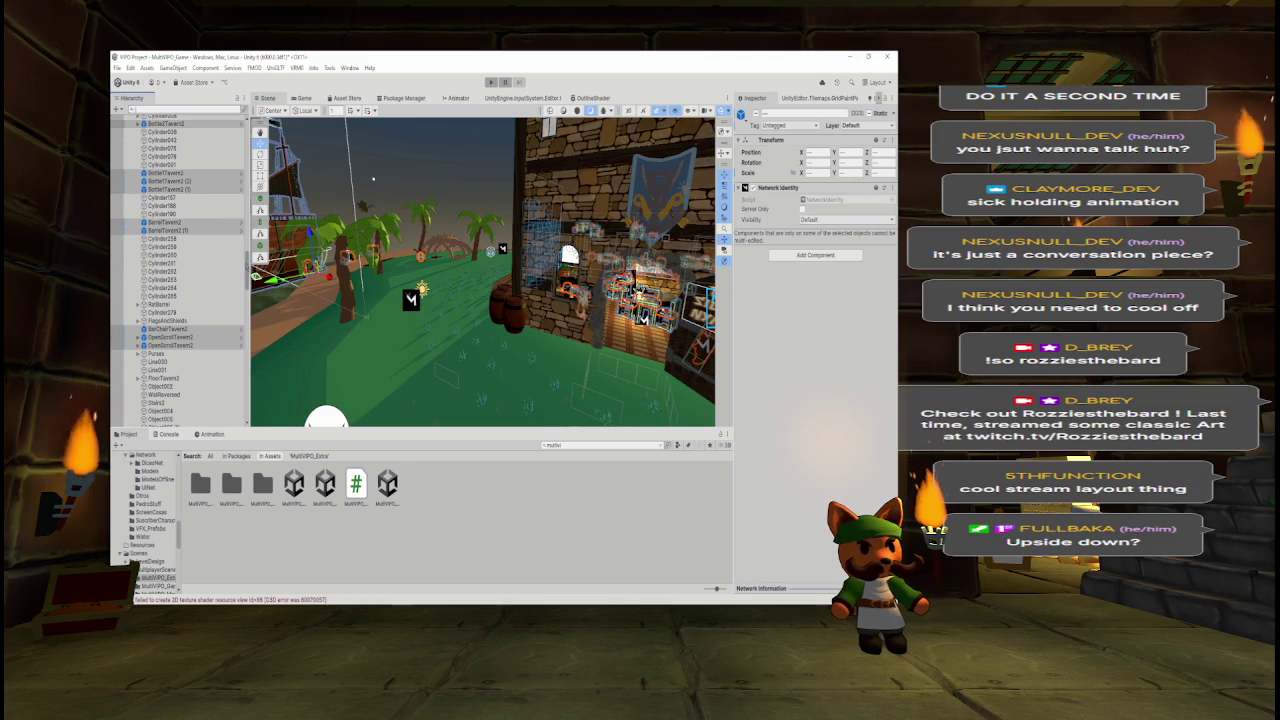
scroll(180, 300, down, 5)
scroll(180, 270, down, 10)
scroll(254, 380, down, 10)
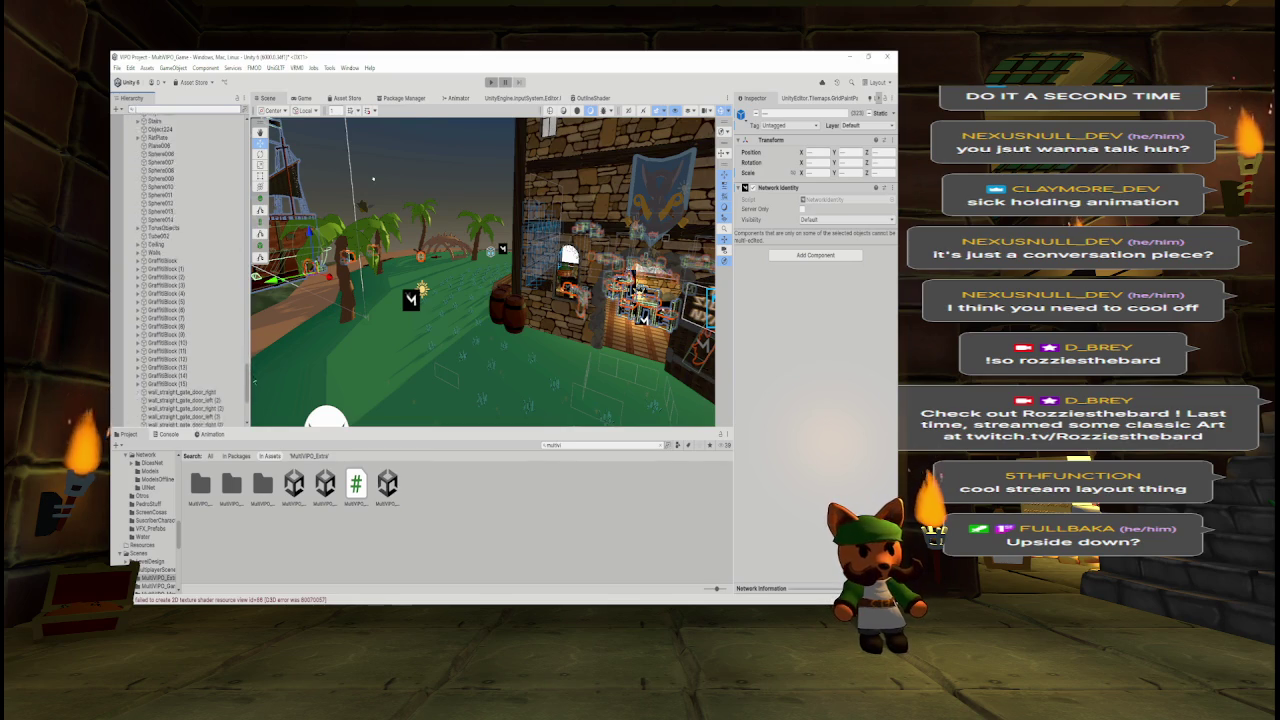
scroll(200, 300, down, 7)
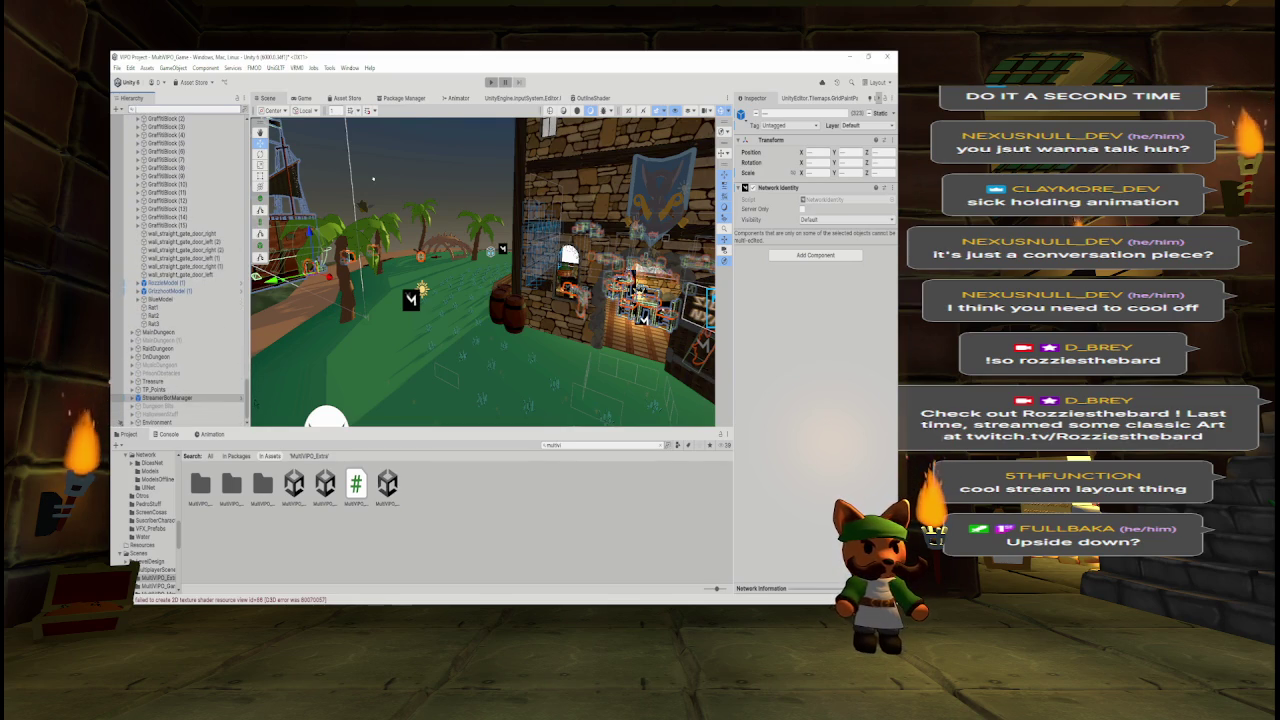
mouse_move(255, 392)
mouse_down()
mouse_move(248, 210)
mouse_move(252, 264)
mouse_up()
- Select Bottle2Tavern2 plus the three BottleTavern2 bottles and both BarrelTavern2 barrels
click(205, 177)
click(205, 177)
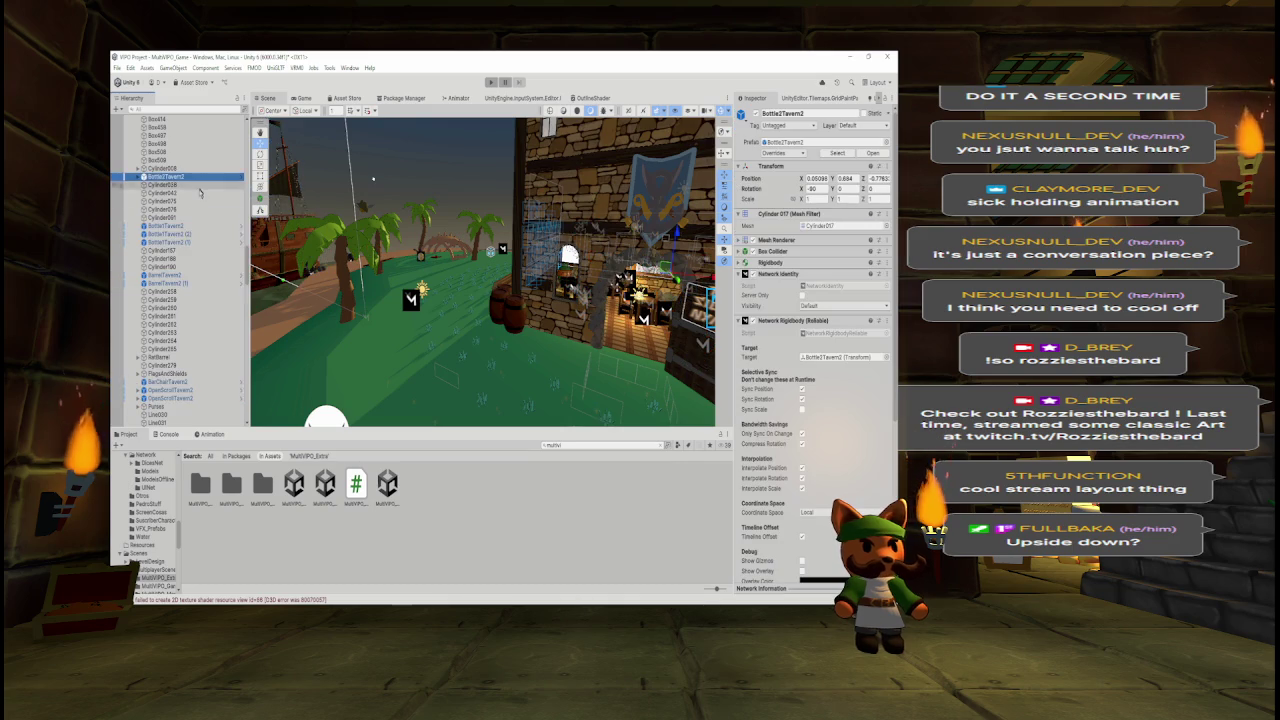
ctrl+click(186, 226)
ctrl+click(186, 234)
ctrl+click(186, 242)
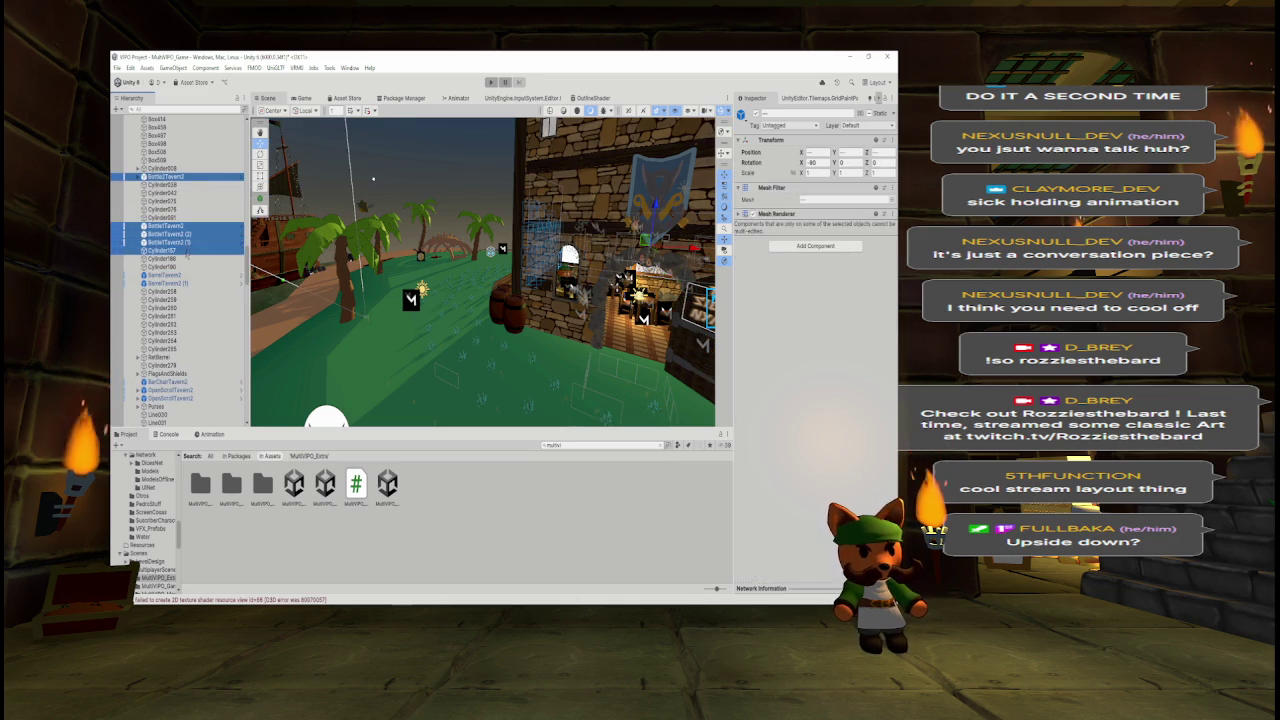
ctrl+click(185, 275)
ctrl+click(187, 283)
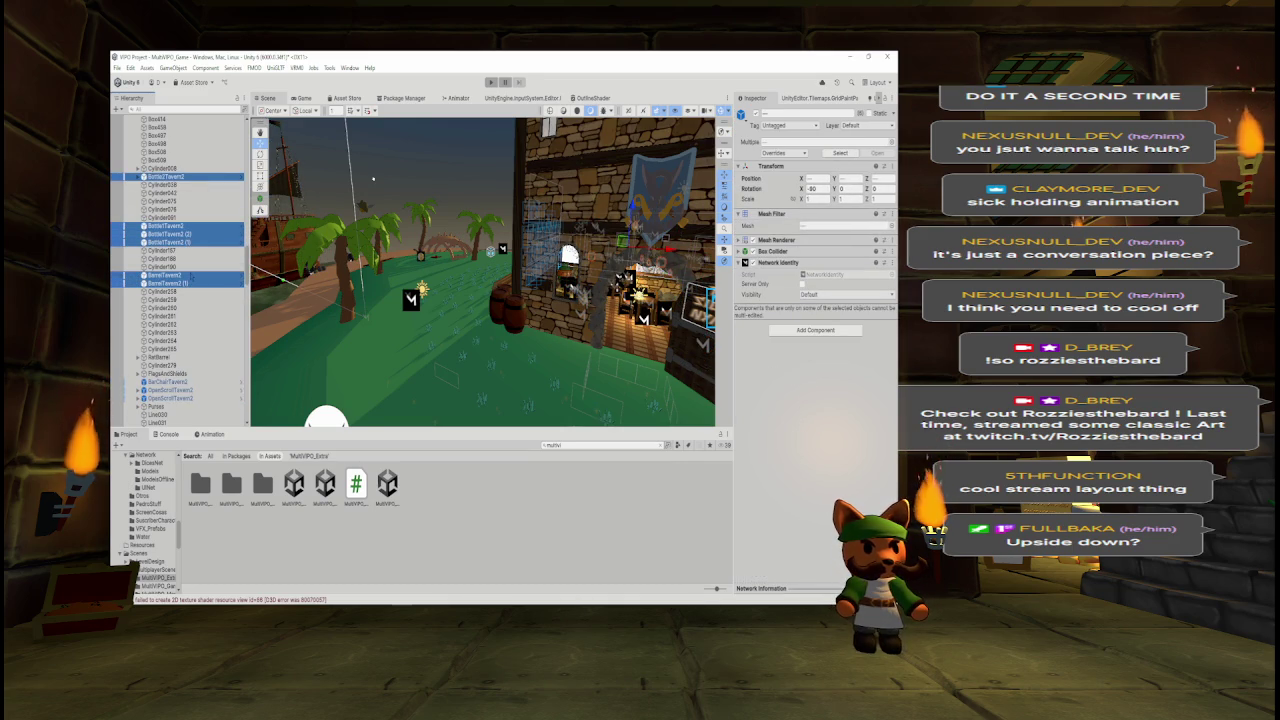
- Add BarChairTavern2, both OpenScrollTavern2 objects and Scroll1Tavern2 to the selection
ctrl+click(170, 381)
ctrl+click(172, 389)
ctrl+click(183, 398)
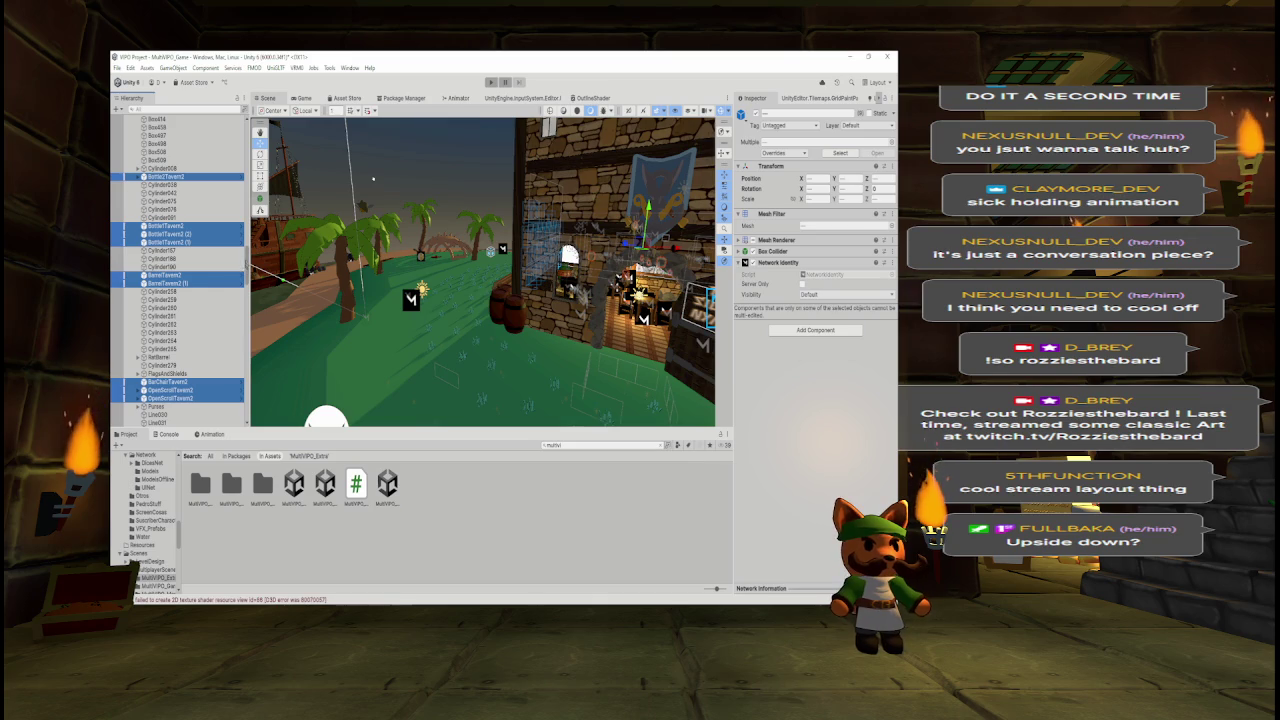
scroll(180, 270, down, 5)
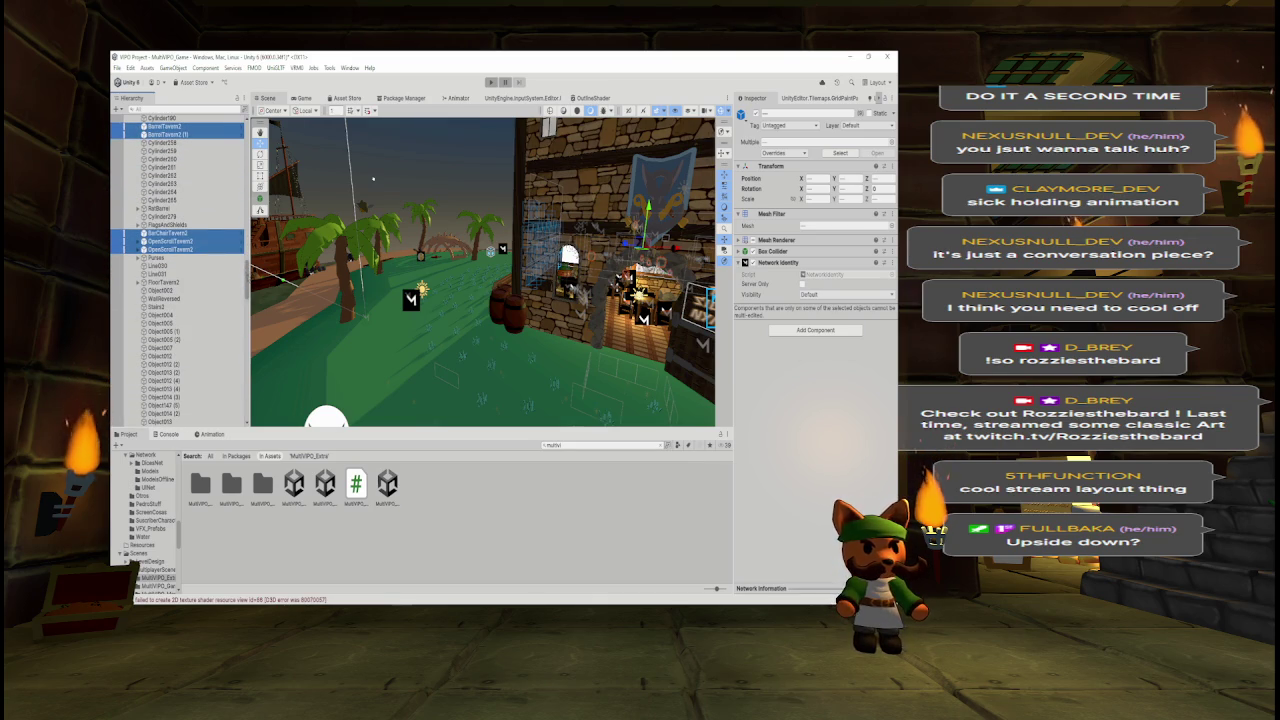
scroll(180, 270, down, 8)
scroll(175, 270, down, 5)
click(200, 299)
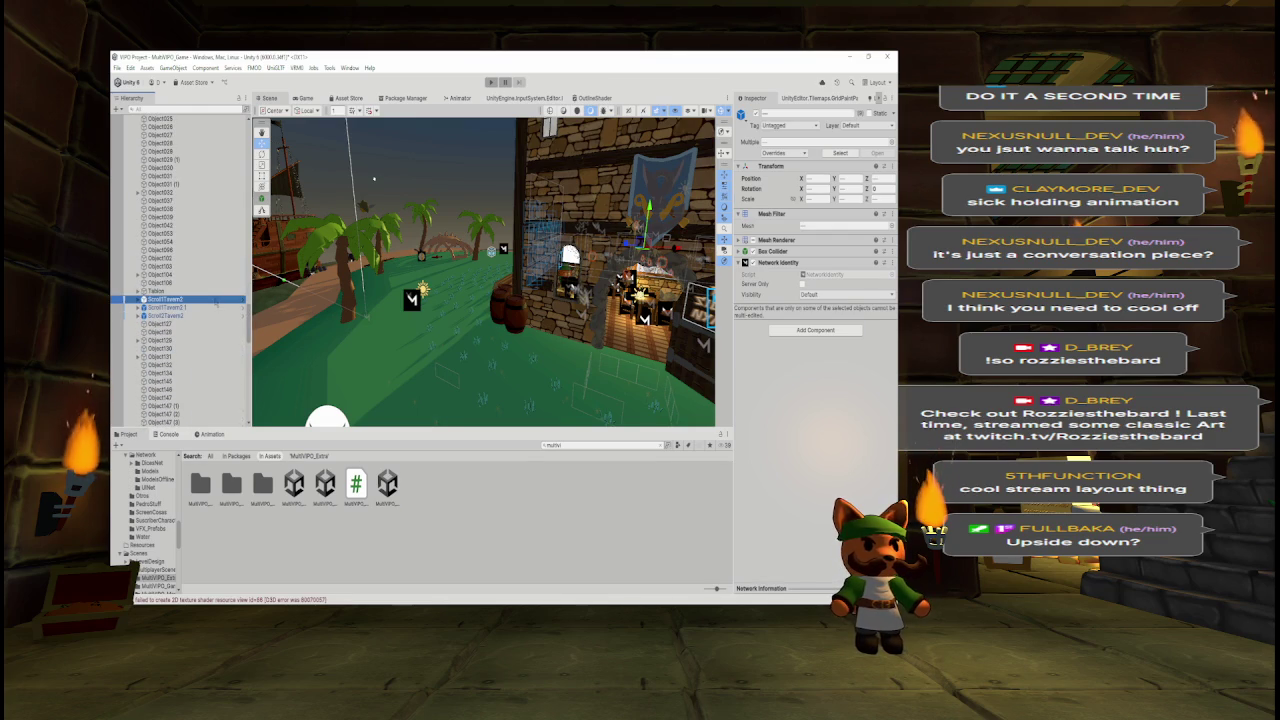
- Move the Tavern2 bottles, barrels, bar chair and scrolls to just below Bottle2Tavern2 (3)
shift+click(200, 307)
shift+click(213, 315)
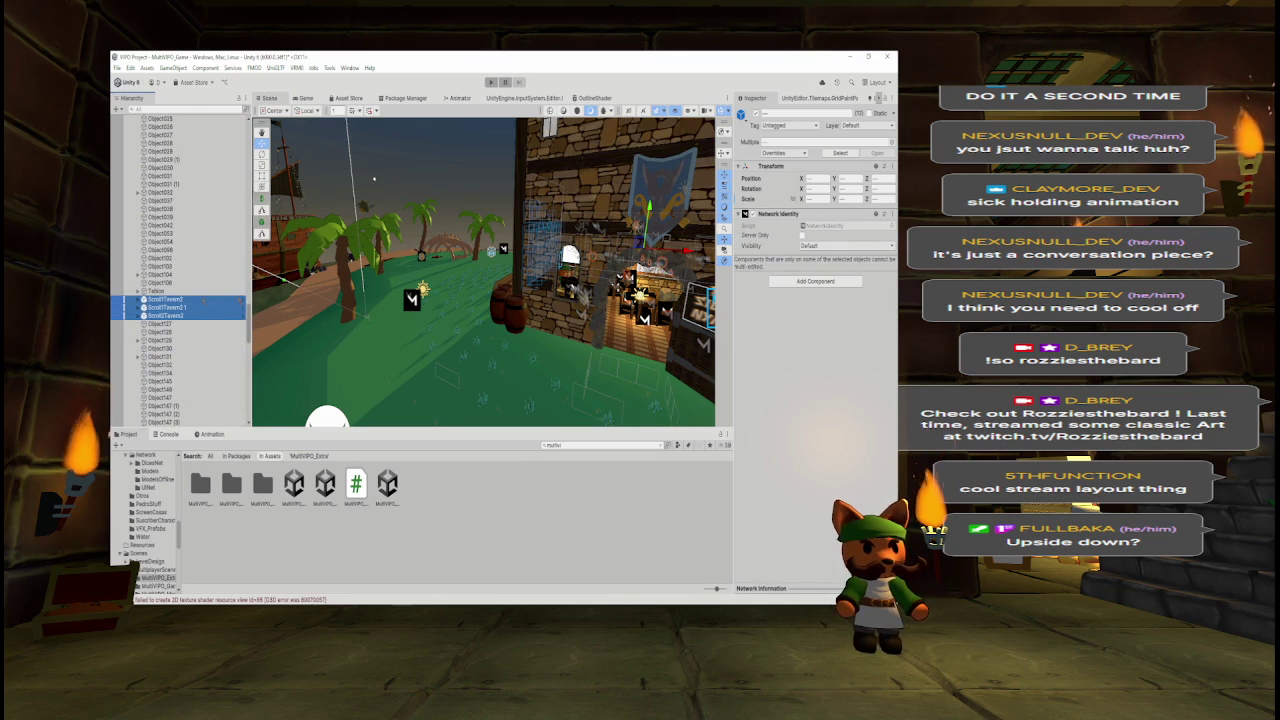
scroll(180, 270, down, 2)
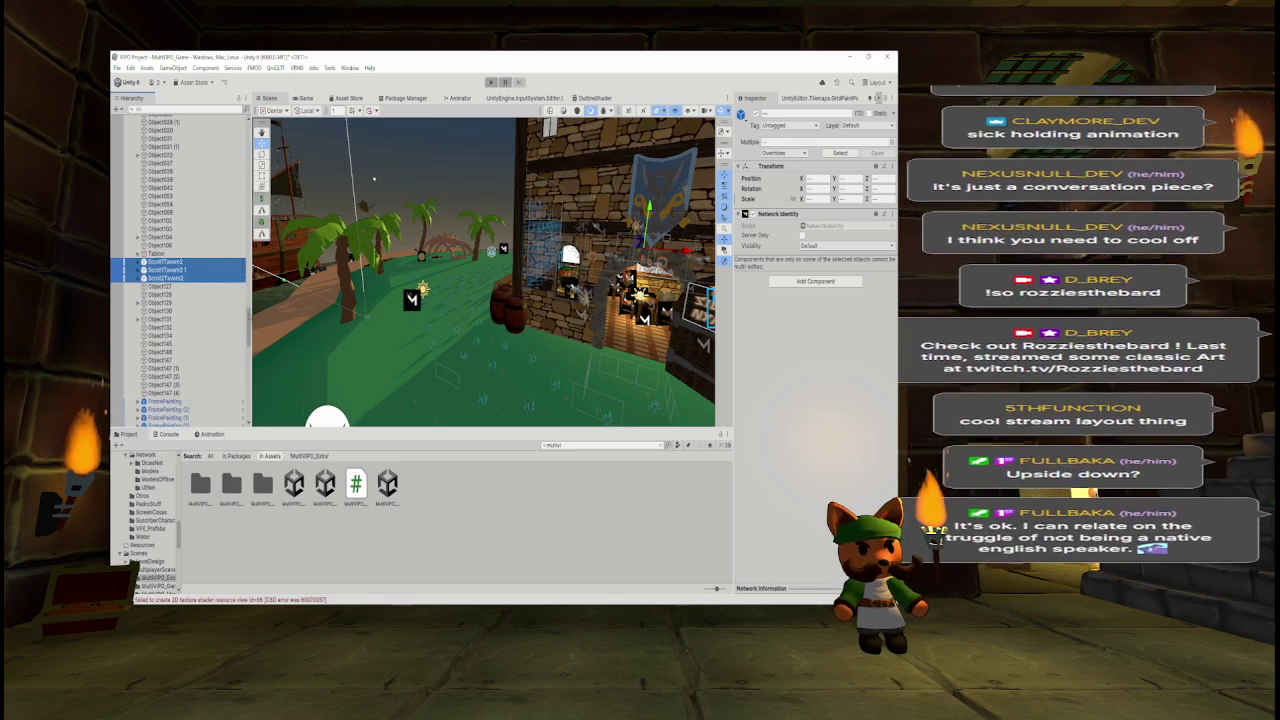
scroll(178, 270, down, 10)
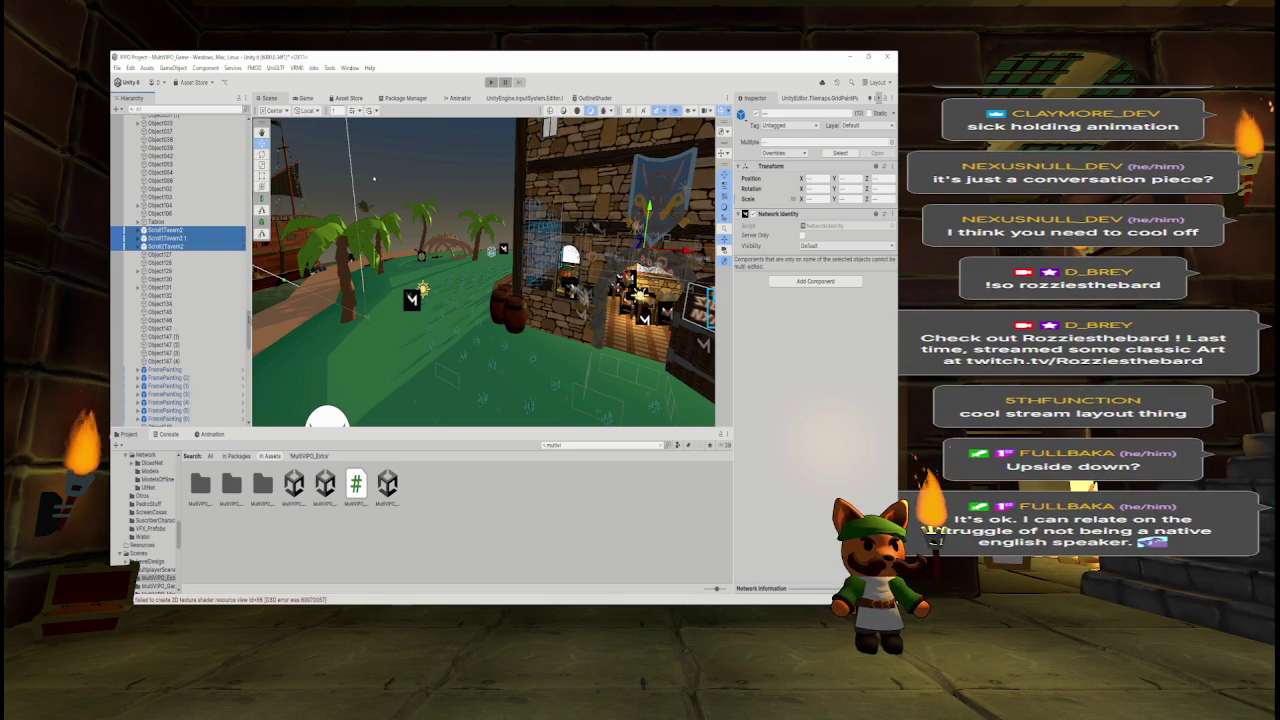
scroll(178, 270, up, 15)
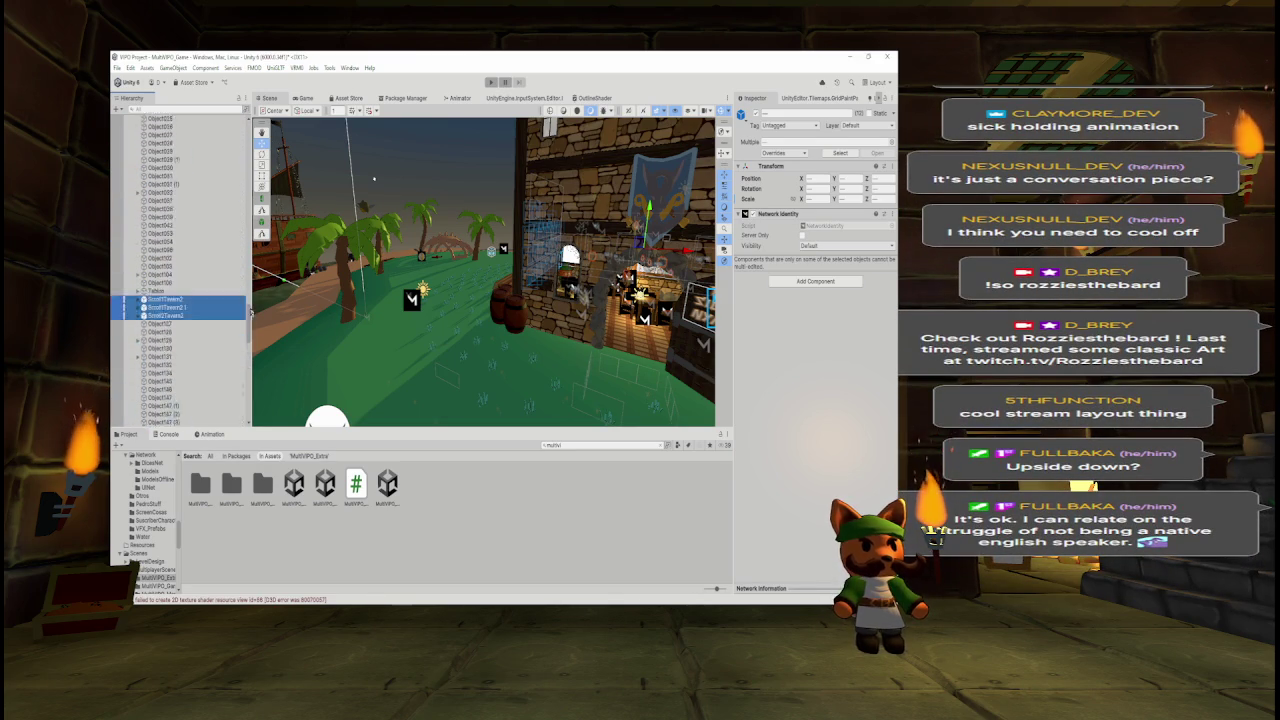
scroll(180, 270, up, 12)
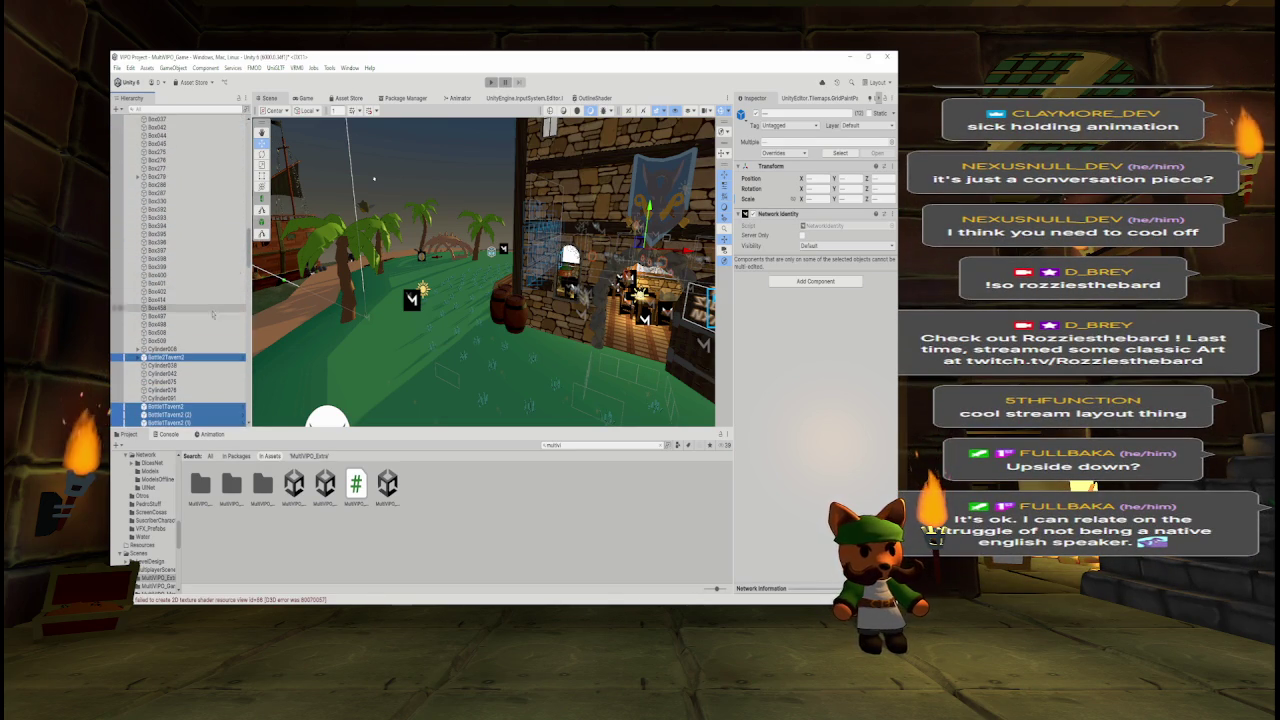
scroll(205, 300, up, 4)
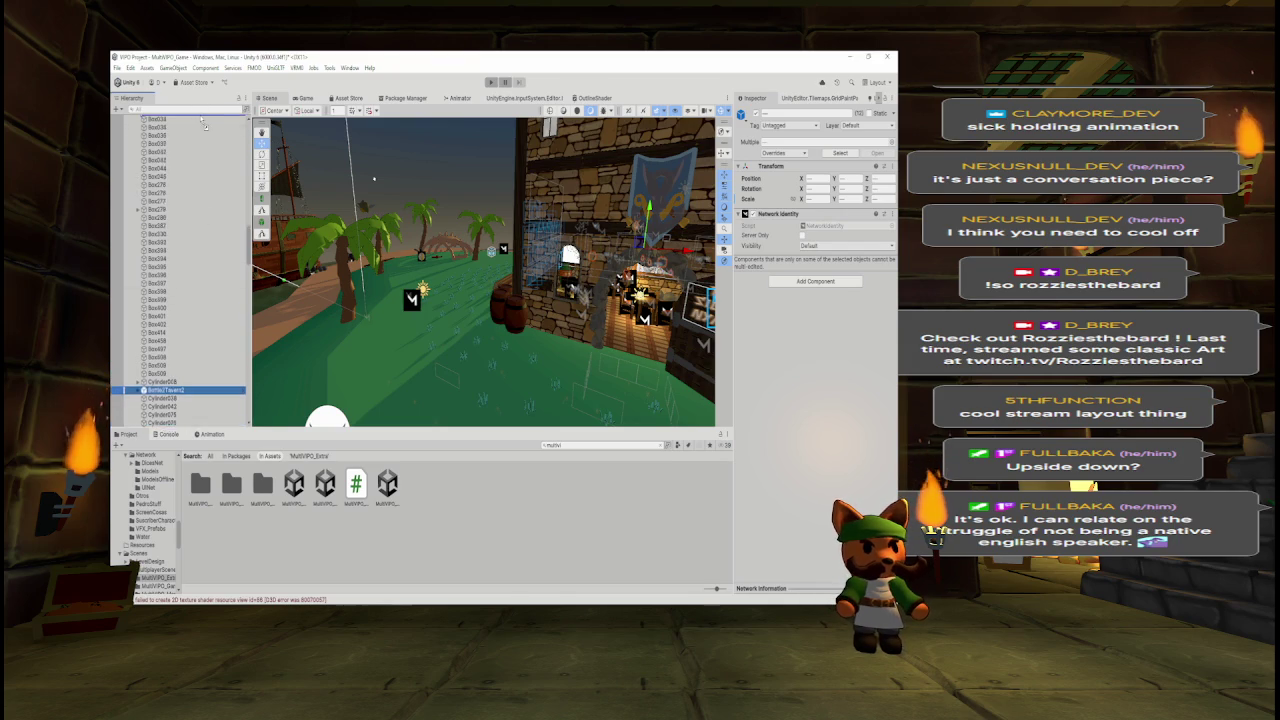
scroll(204, 123, up, 12)
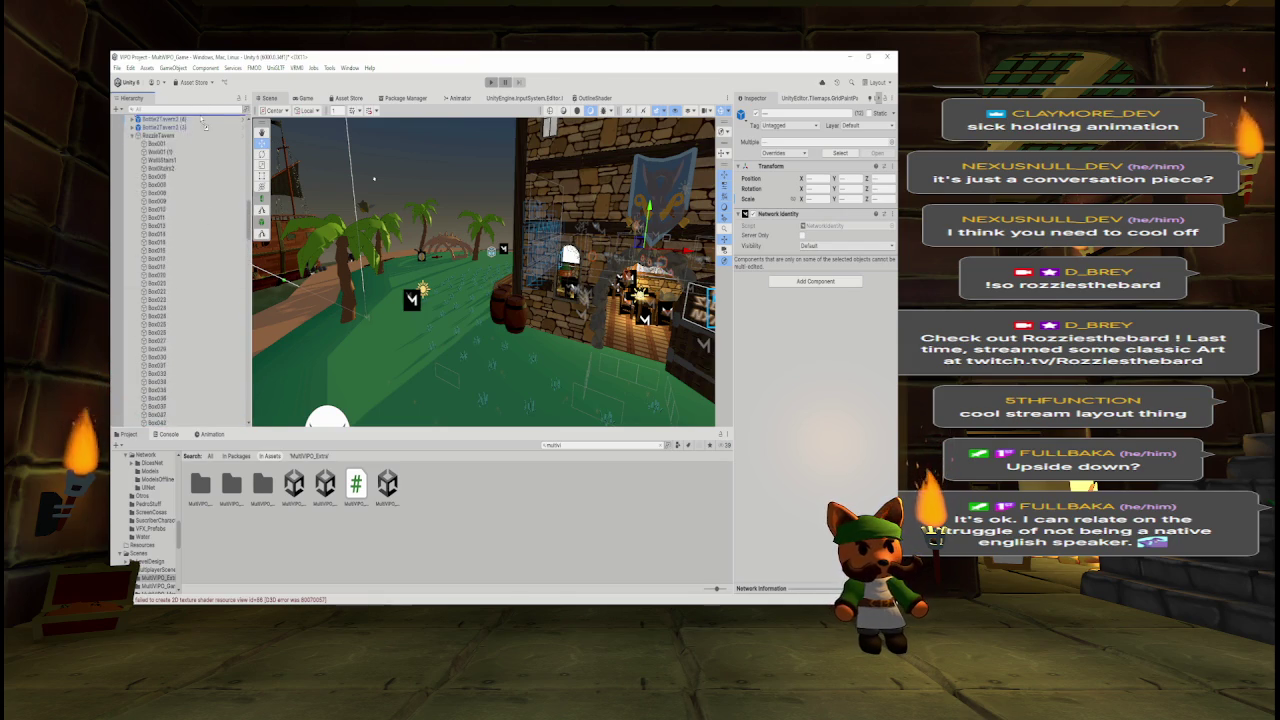
scroll(204, 123, up, 8)
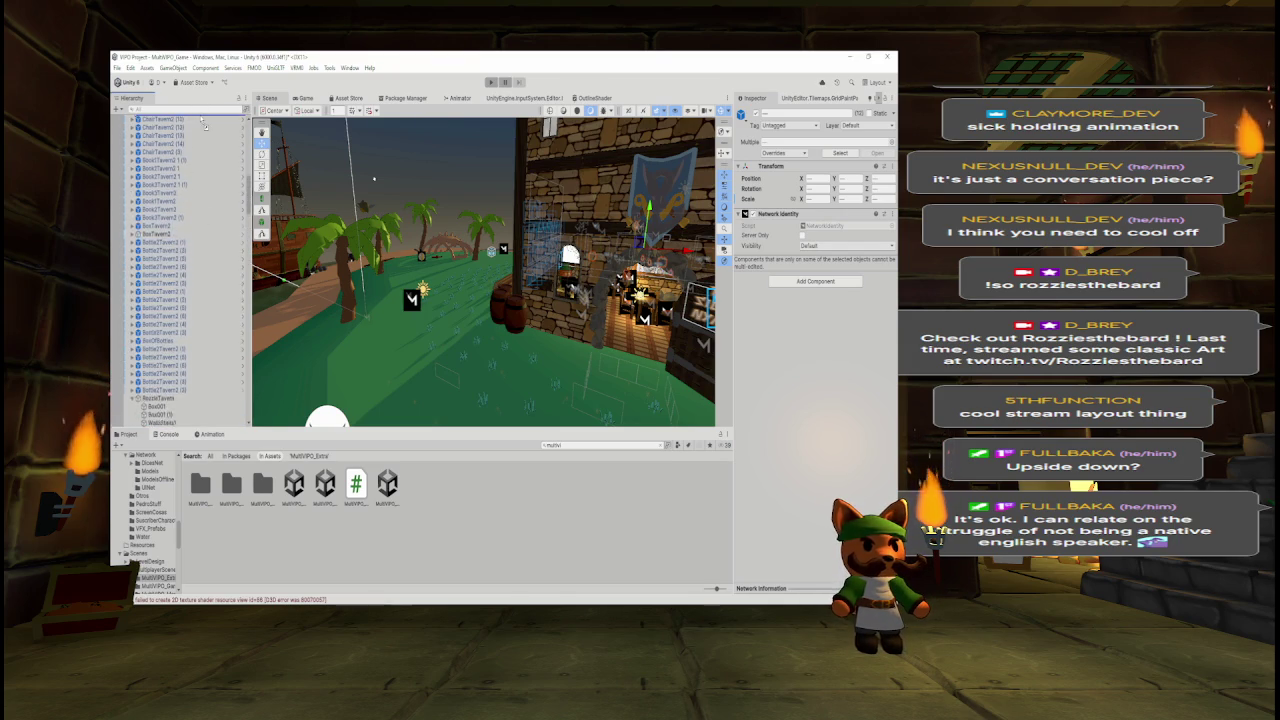
scroll(200, 400, down, 5)
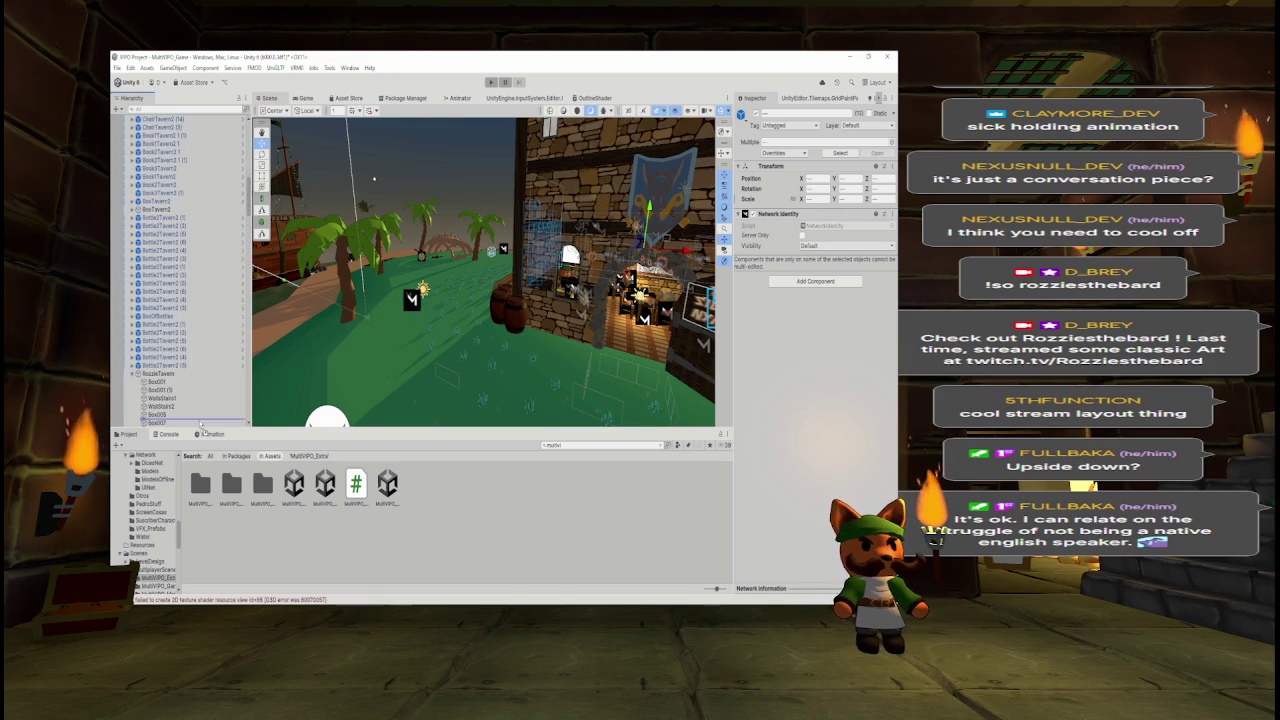
drag(204, 377, 224, 326)
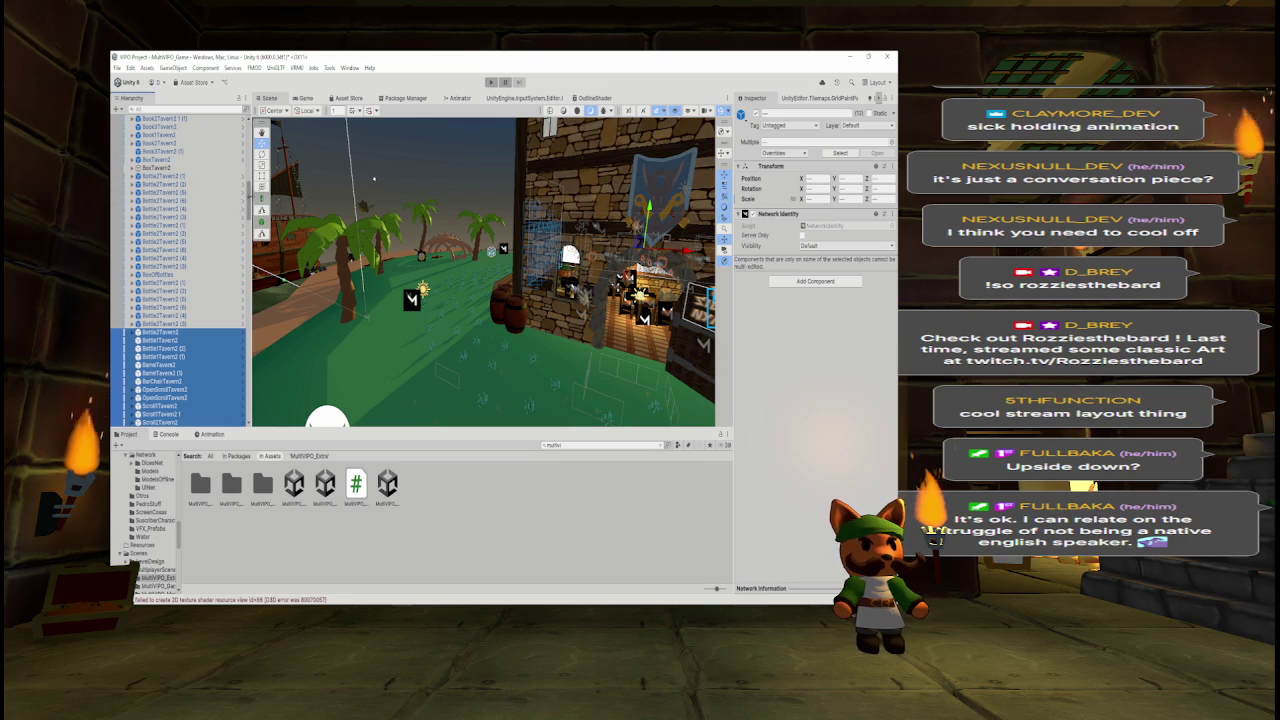
- Select the RozzieTavern objects from Box001 down to Rat3
scroll(180, 270, down, 10)
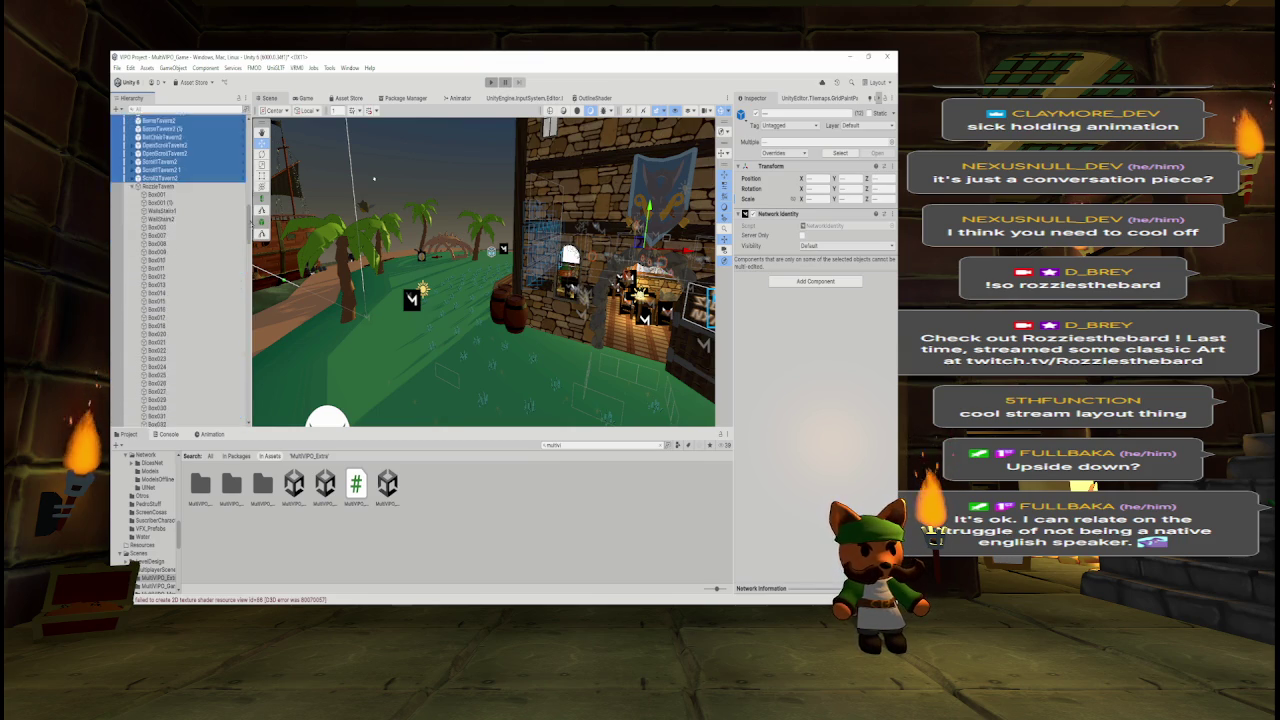
scroll(180, 270, down, 15)
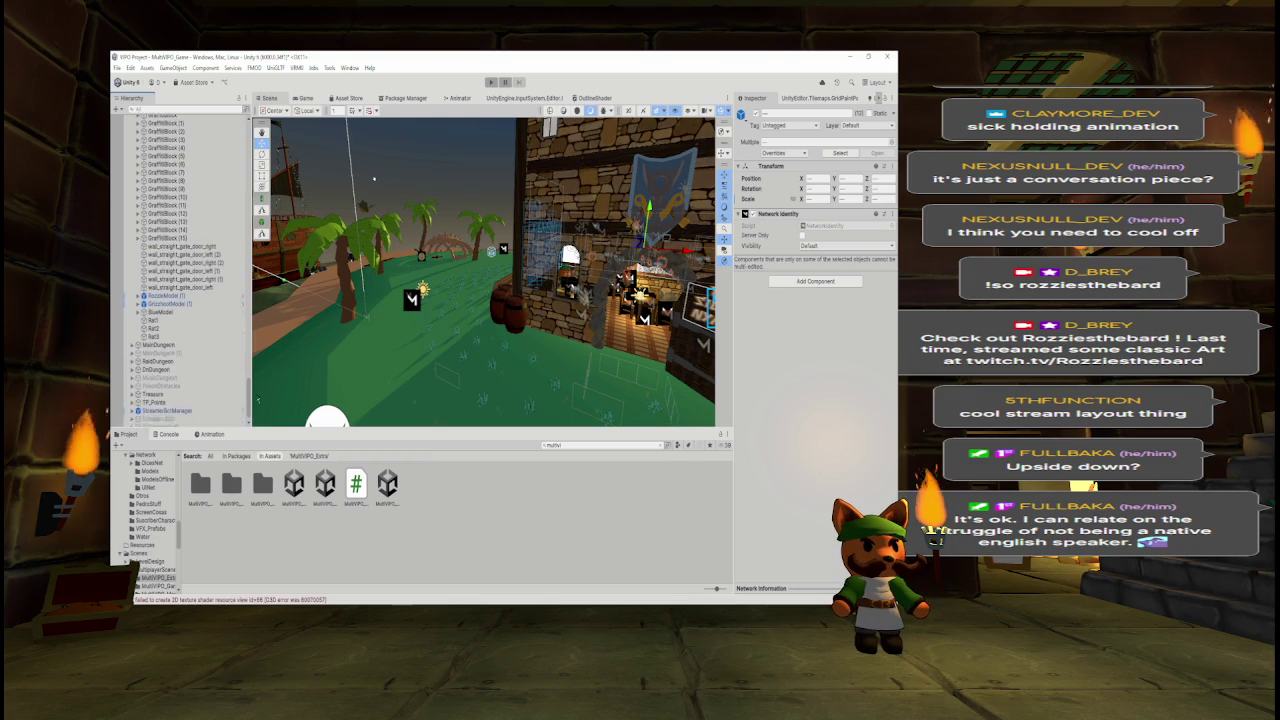
scroll(180, 270, up, 10)
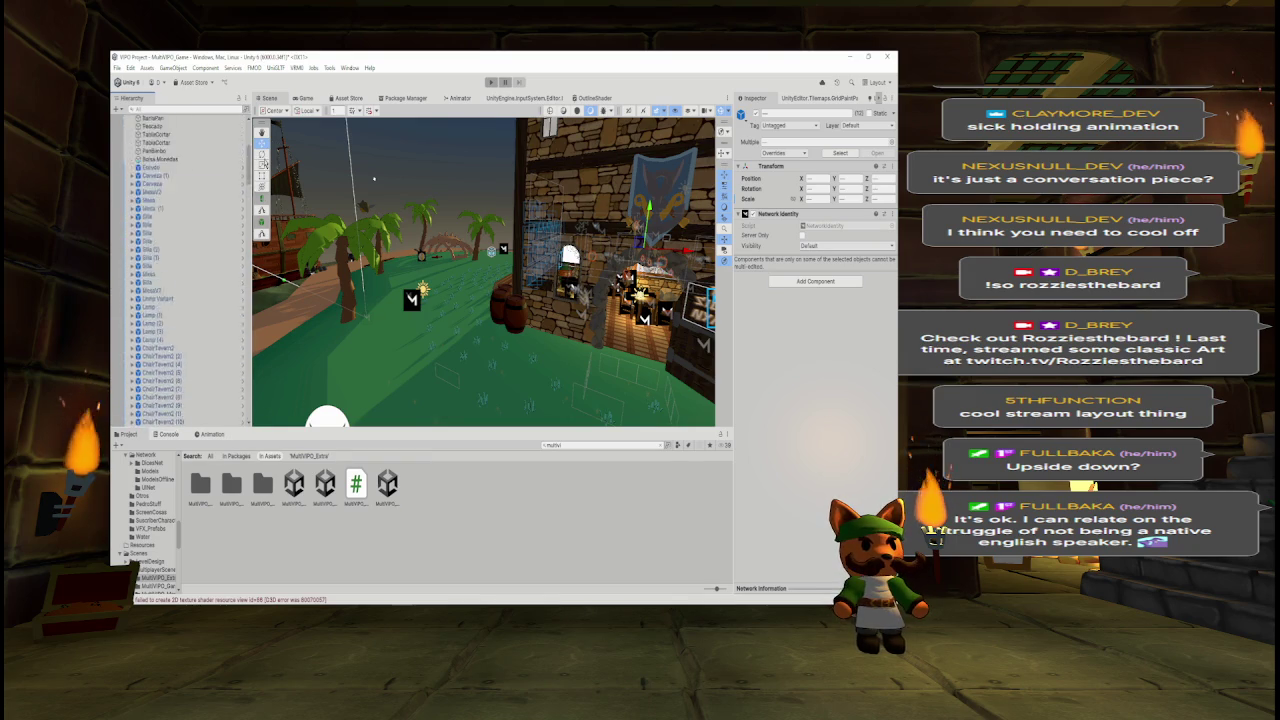
scroll(180, 270, down, 10)
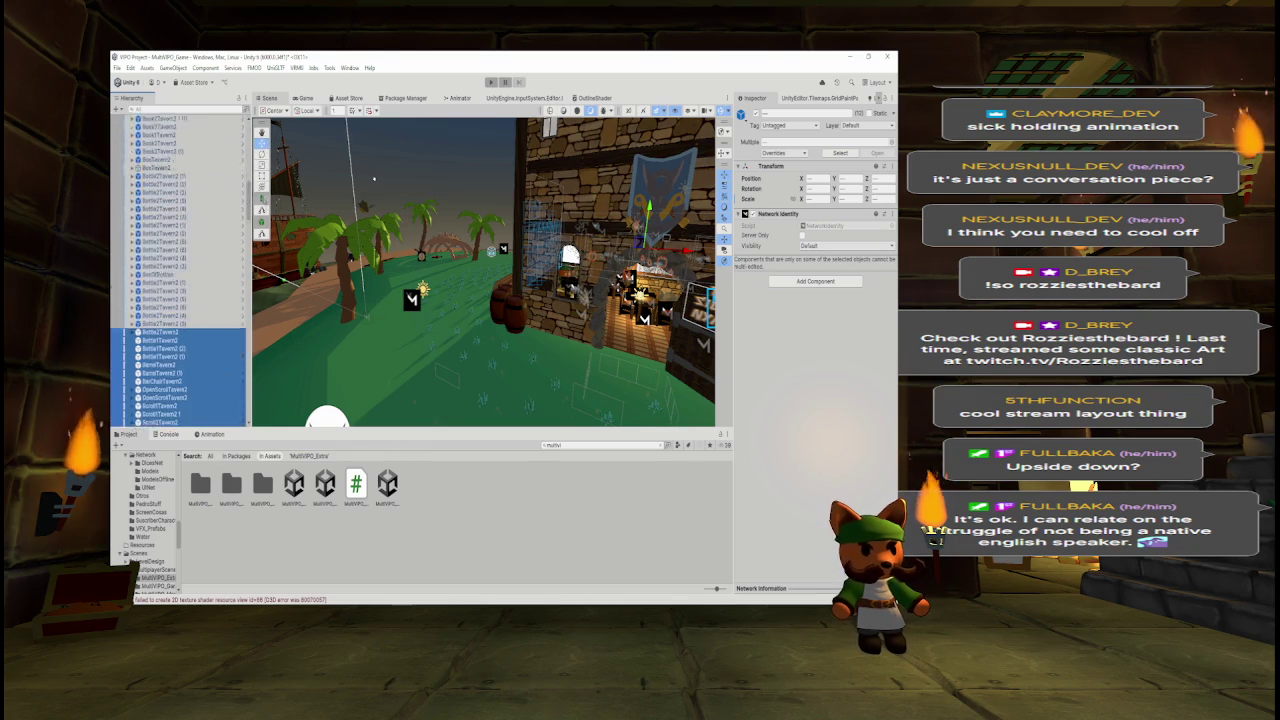
scroll(180, 270, down, 1)
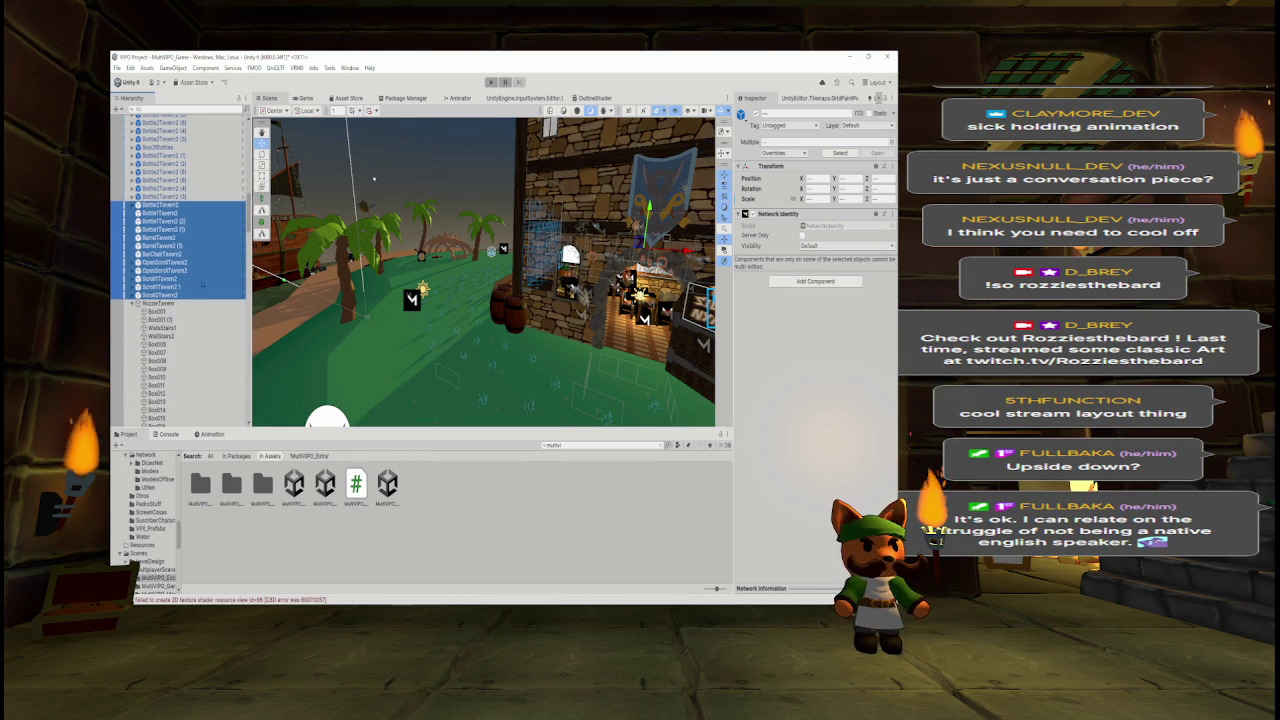
click(172, 320)
scroll(172, 320, down, 10)
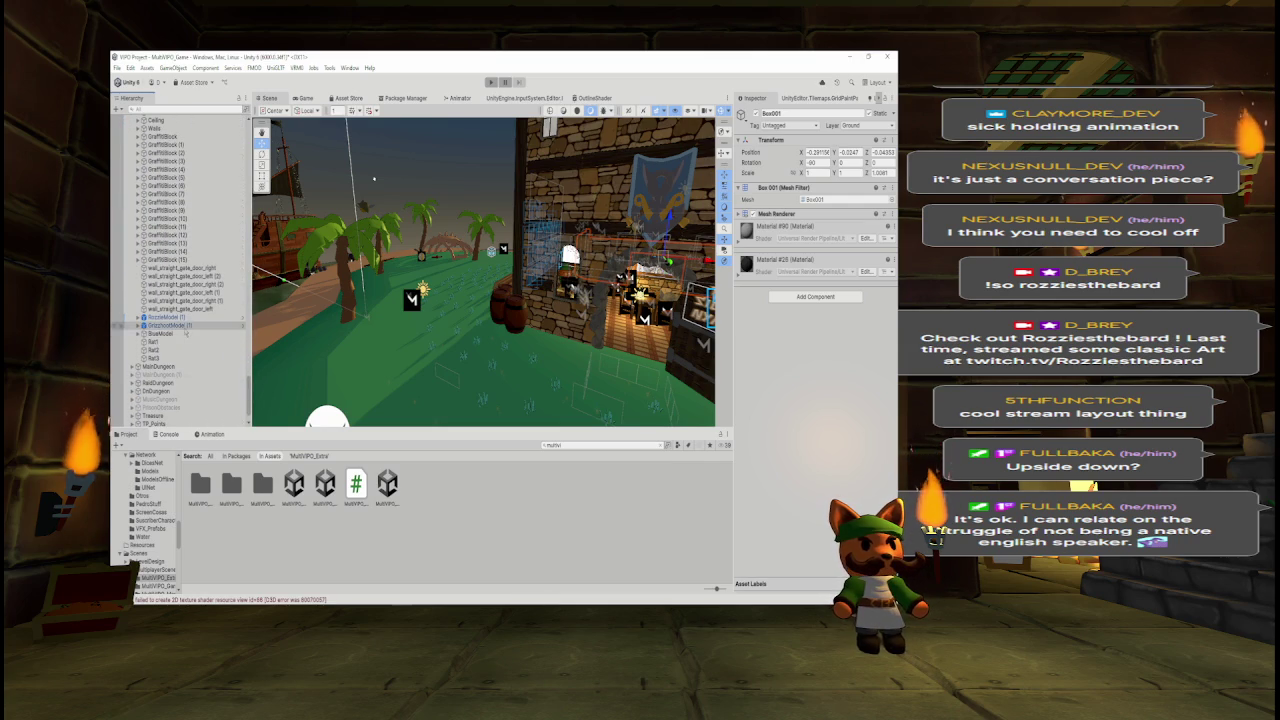
shift+click(155, 357)
- Move the selected Box001–Rat3 objects under RozzieTavernNotNet
scroll(178, 270, down, 1)
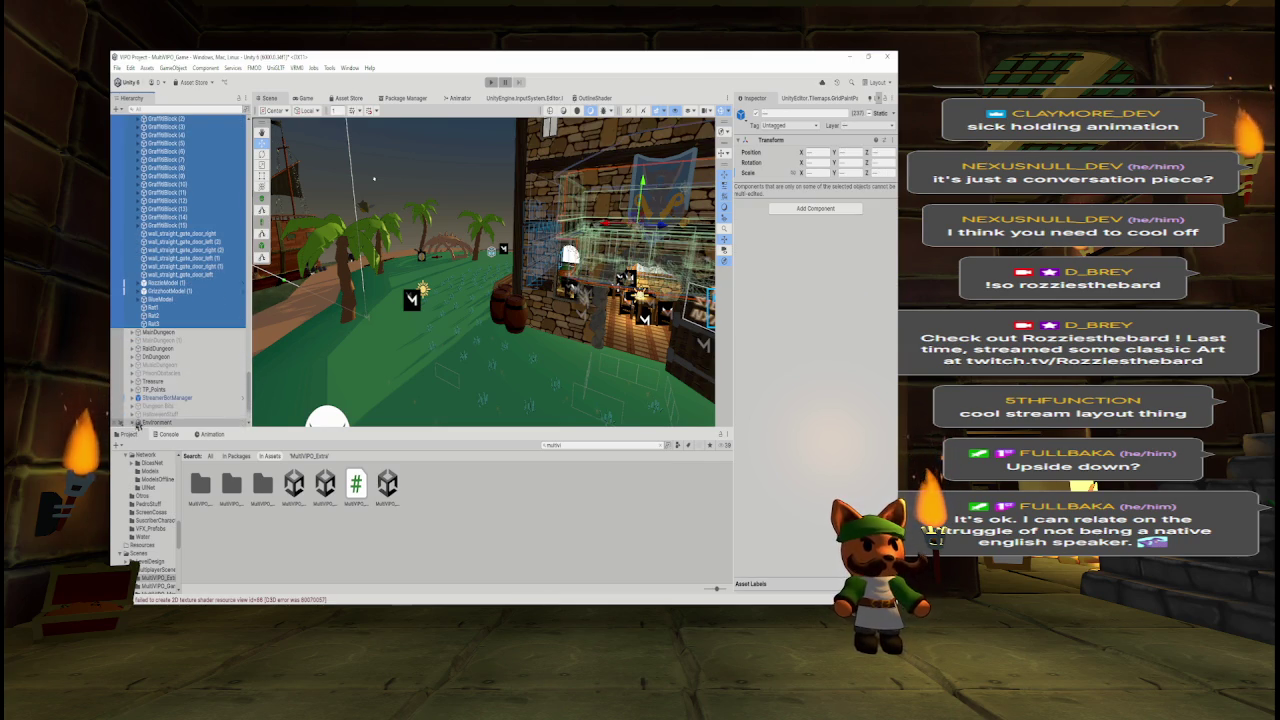
scroll(178, 270, down, 3)
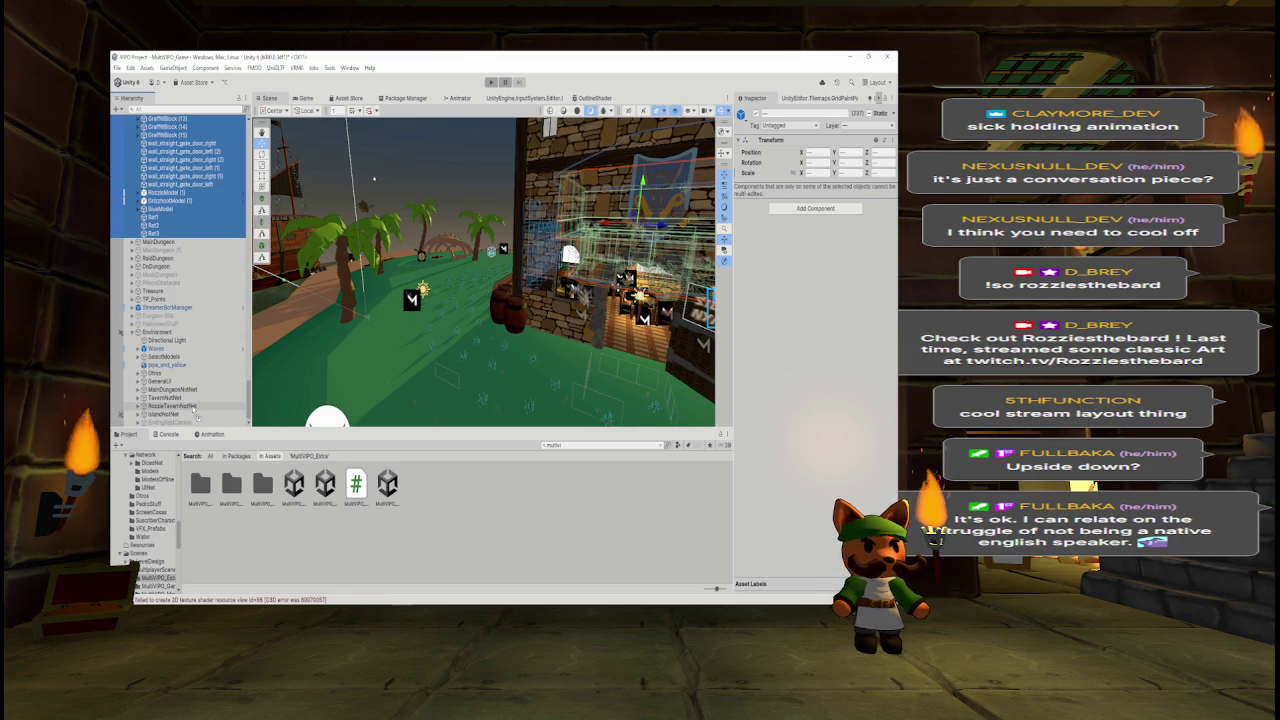
drag(196, 414, 198, 407)
- Inspect MainDungeon's Transform and frame its MainDungeon (1) copy in the Scene view
scroll(123, 375, up, 15)
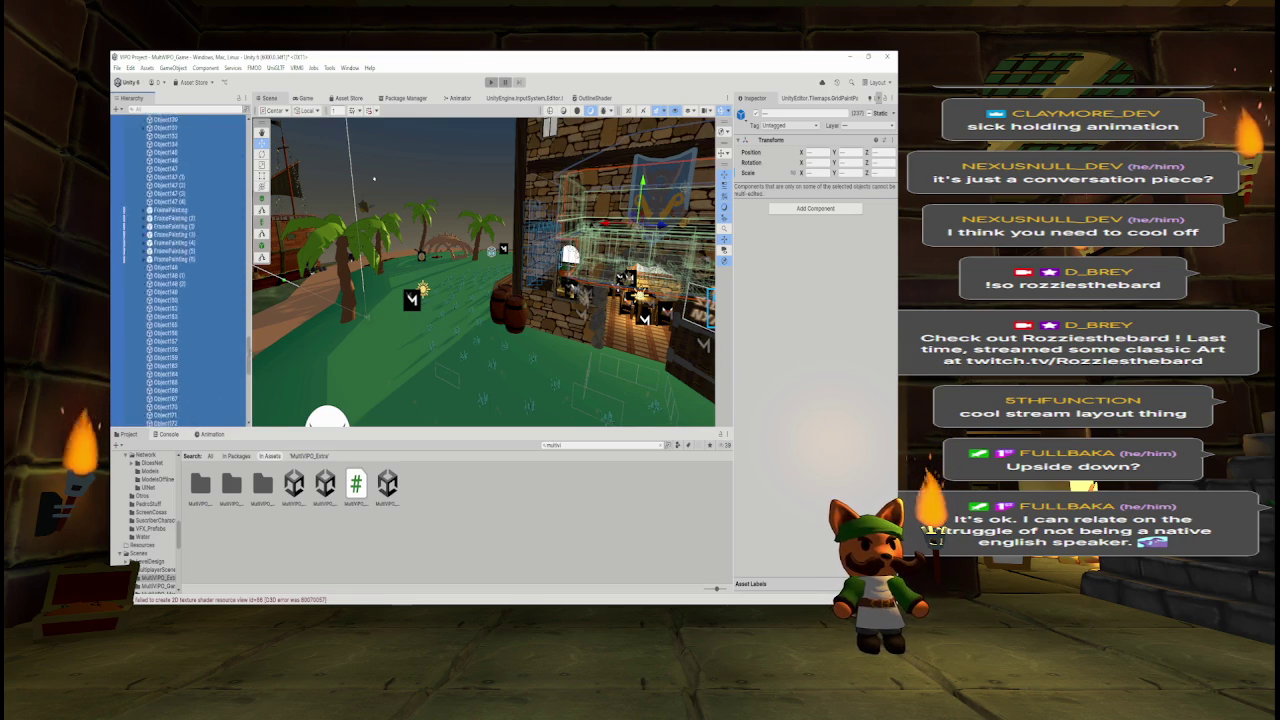
scroll(180, 270, up, 5)
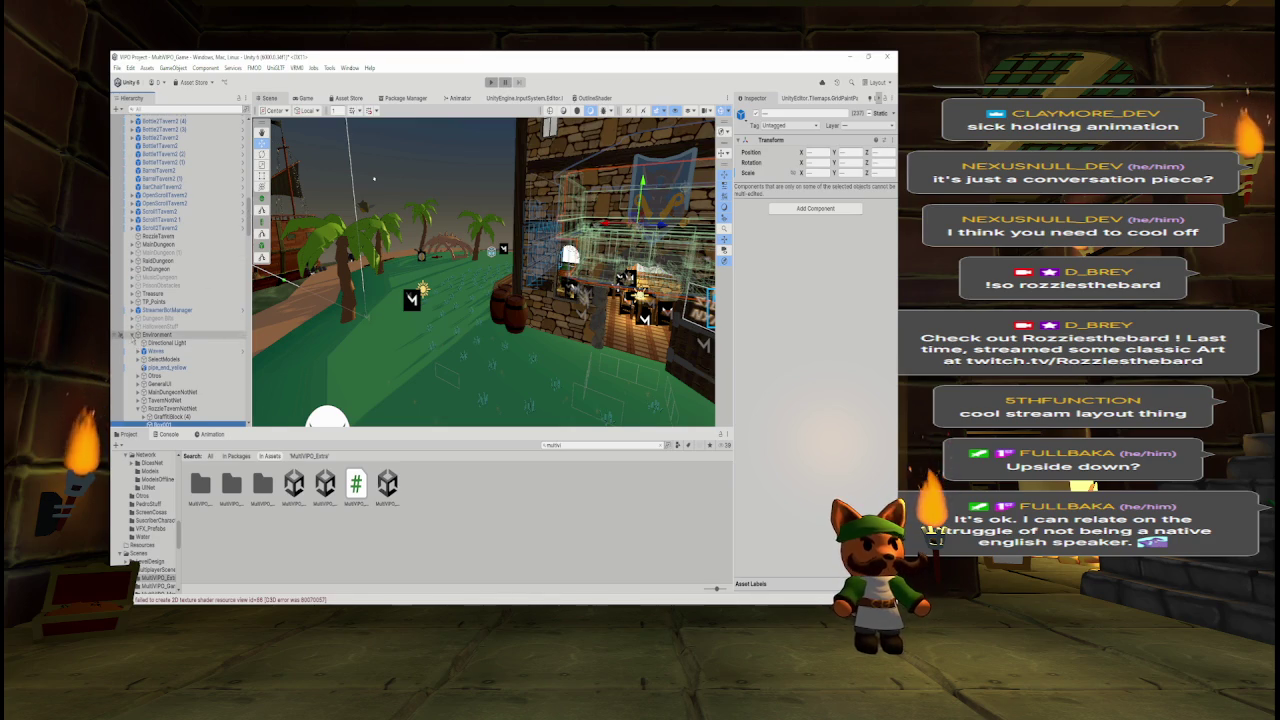
scroll(140, 340, up, 4)
click(188, 301)
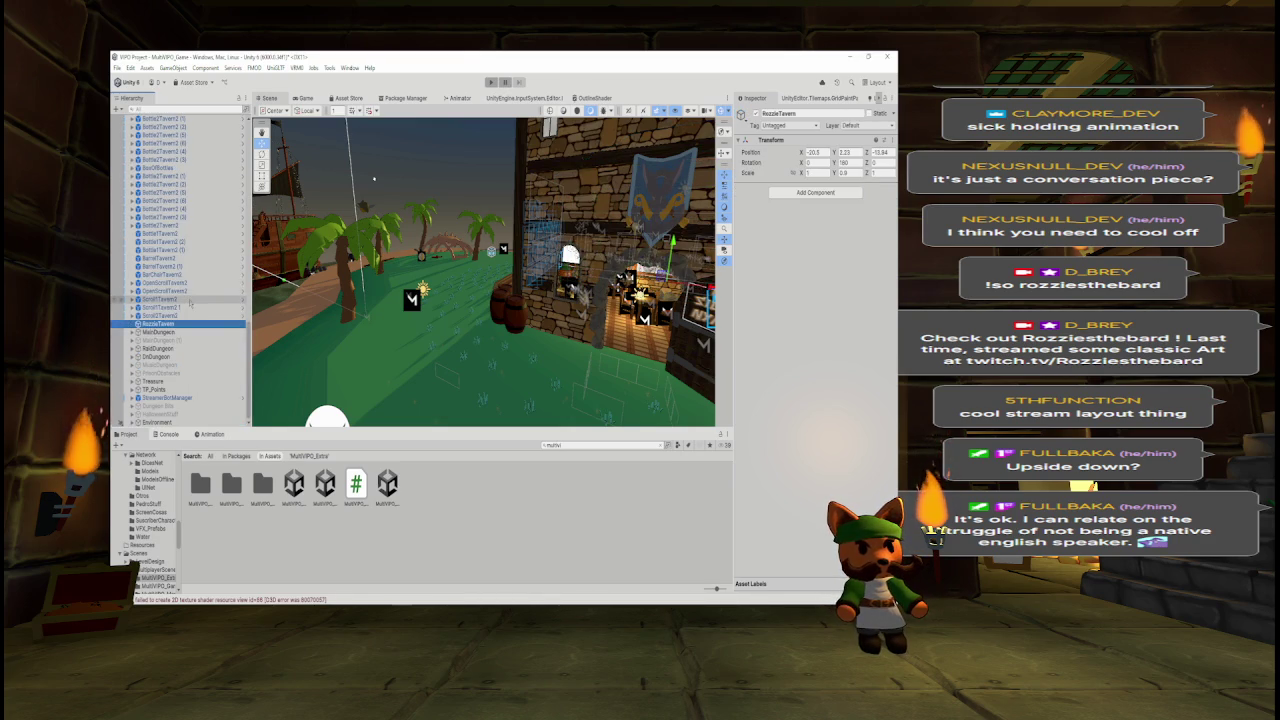
click(165, 332)
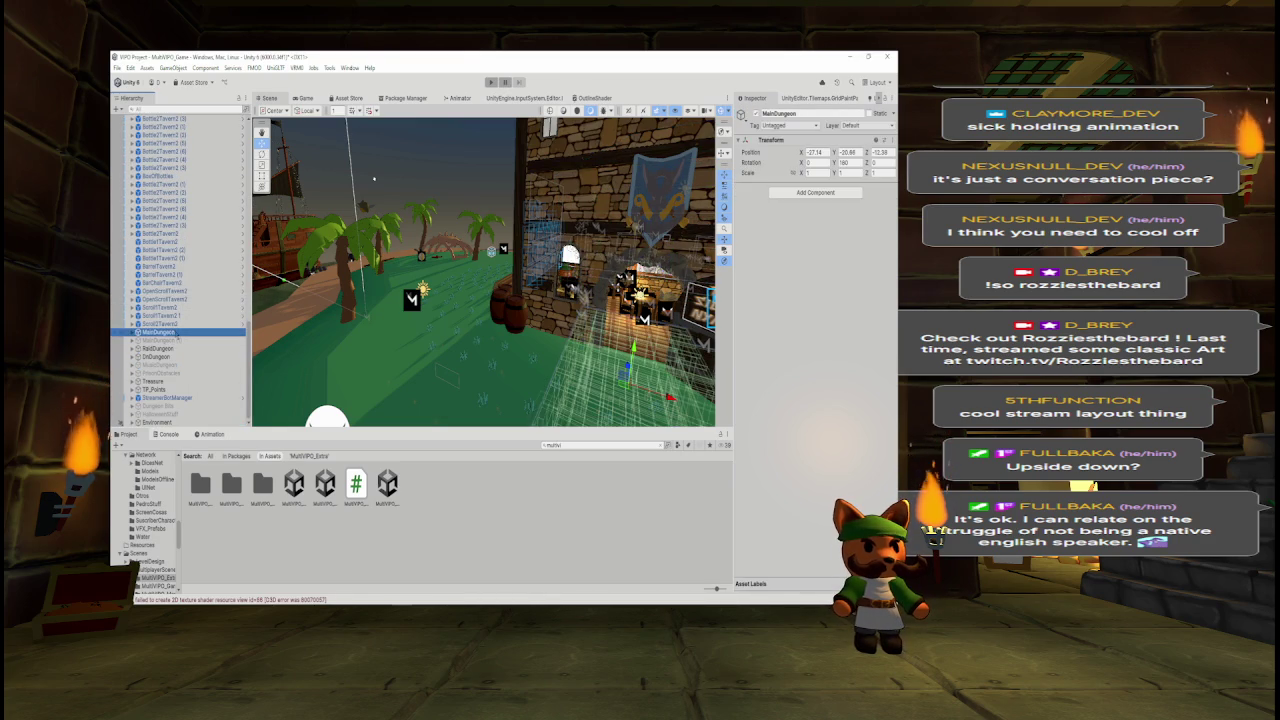
double_click(176, 340)
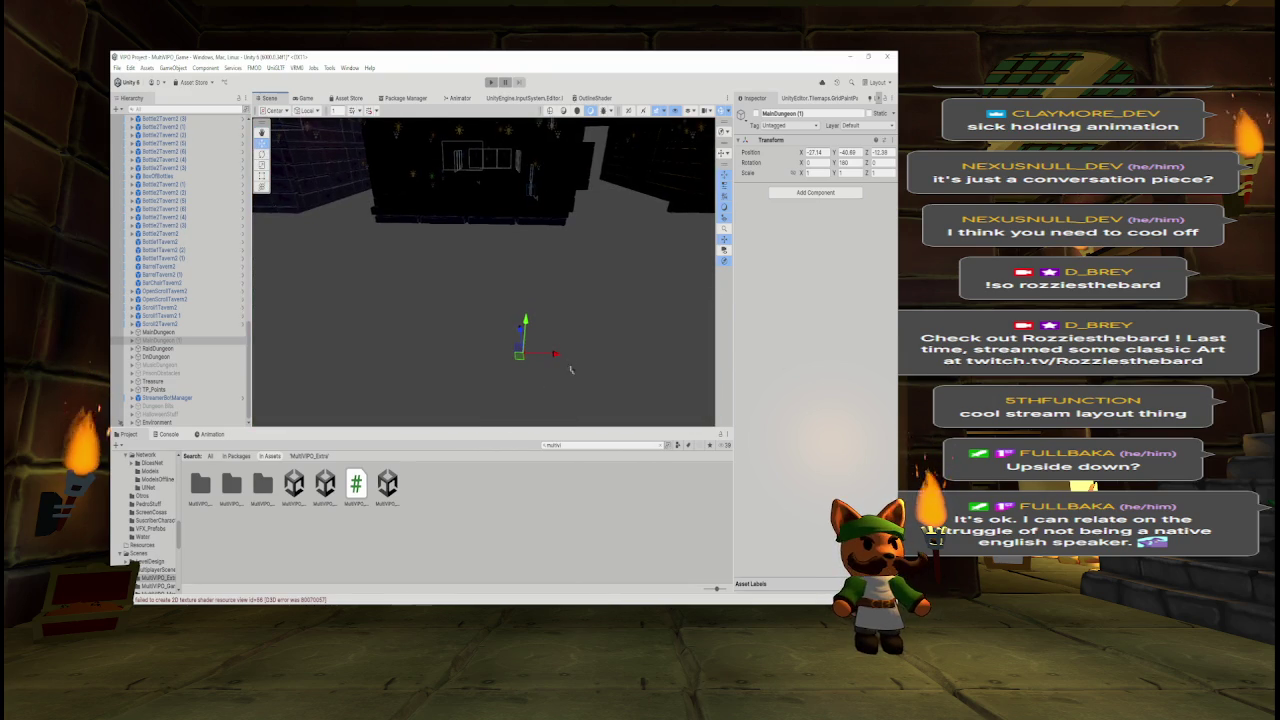
- Frame MainDungeon and fly the Scene camera into the dungeon room toward the RAID ROOM sign
click(158, 331)
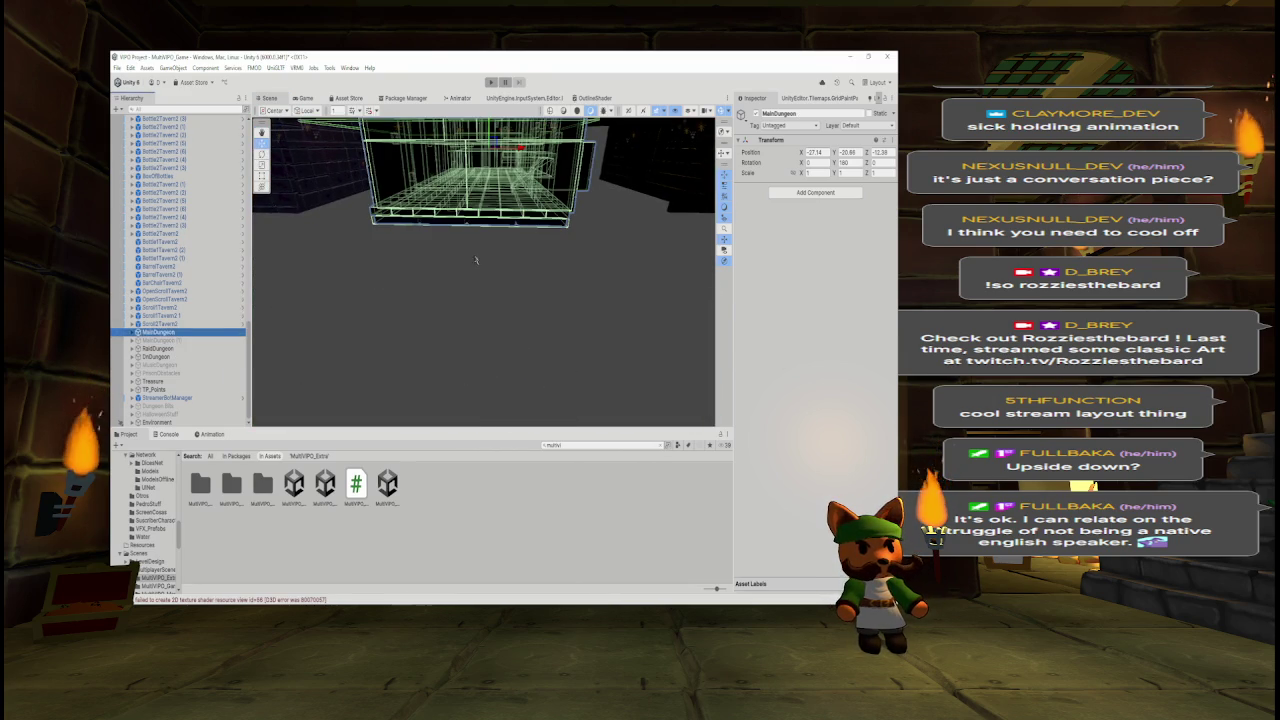
key(f)
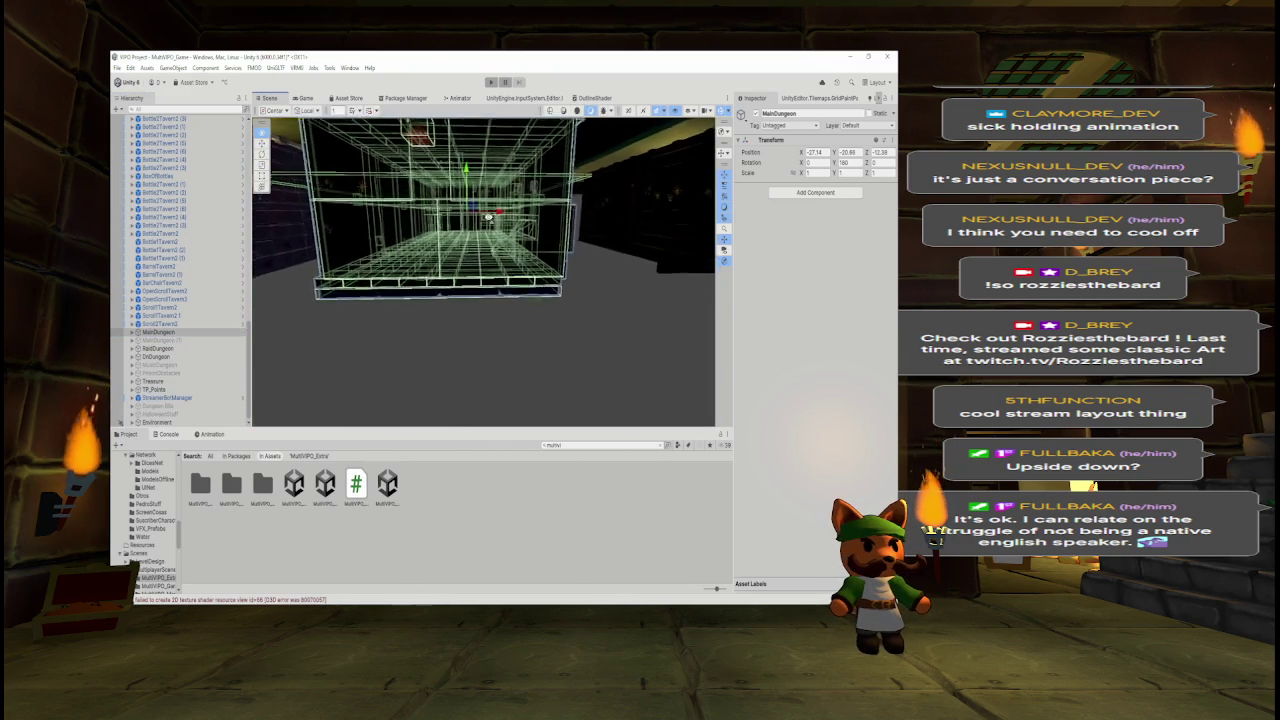
scroll(488, 217, up, 10)
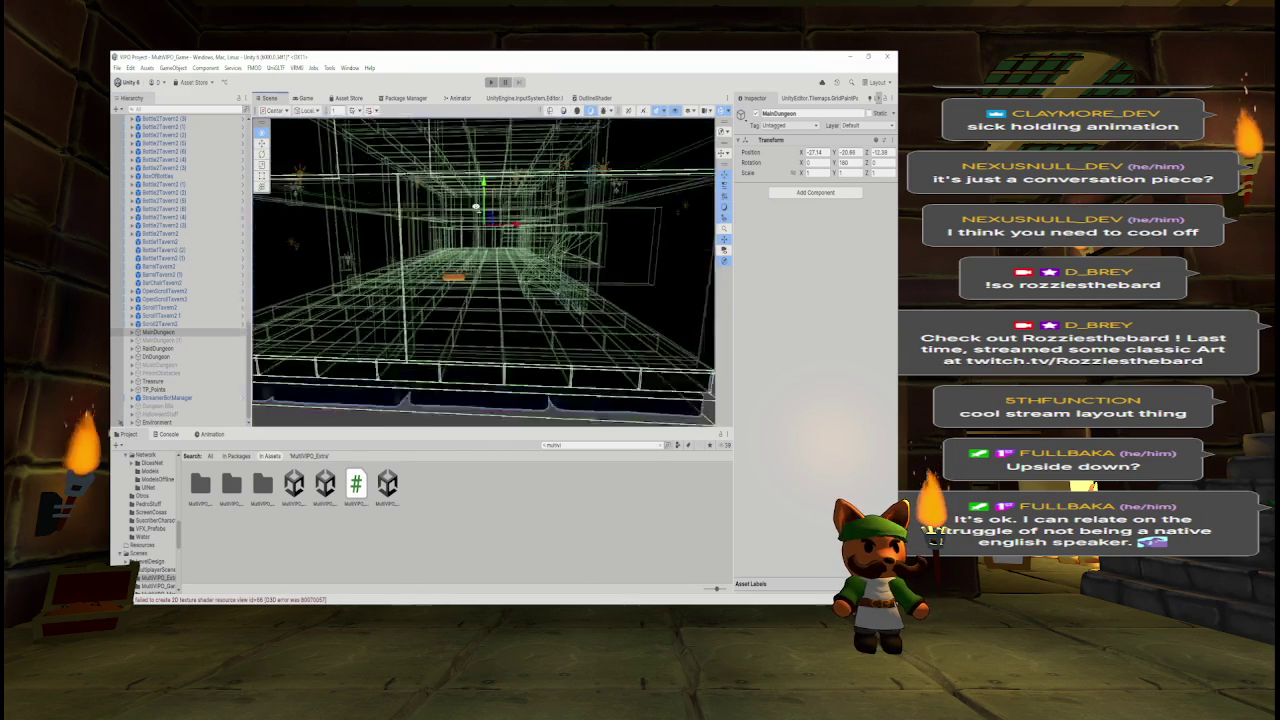
drag(459, 208, 491, 273)
click(491, 273)
drag(353, 232, 353, 232)
mouse_move(404, 231)
mouse_down()
mouse_move(506, 240)
mouse_move(639, 224)
mouse_move(339, 277)
mouse_move(482, 289)
mouse_up()
- Remove Network Identity and Network Rigidbody from potionMedium_red, keeping its Rigidbody
click(514, 290)
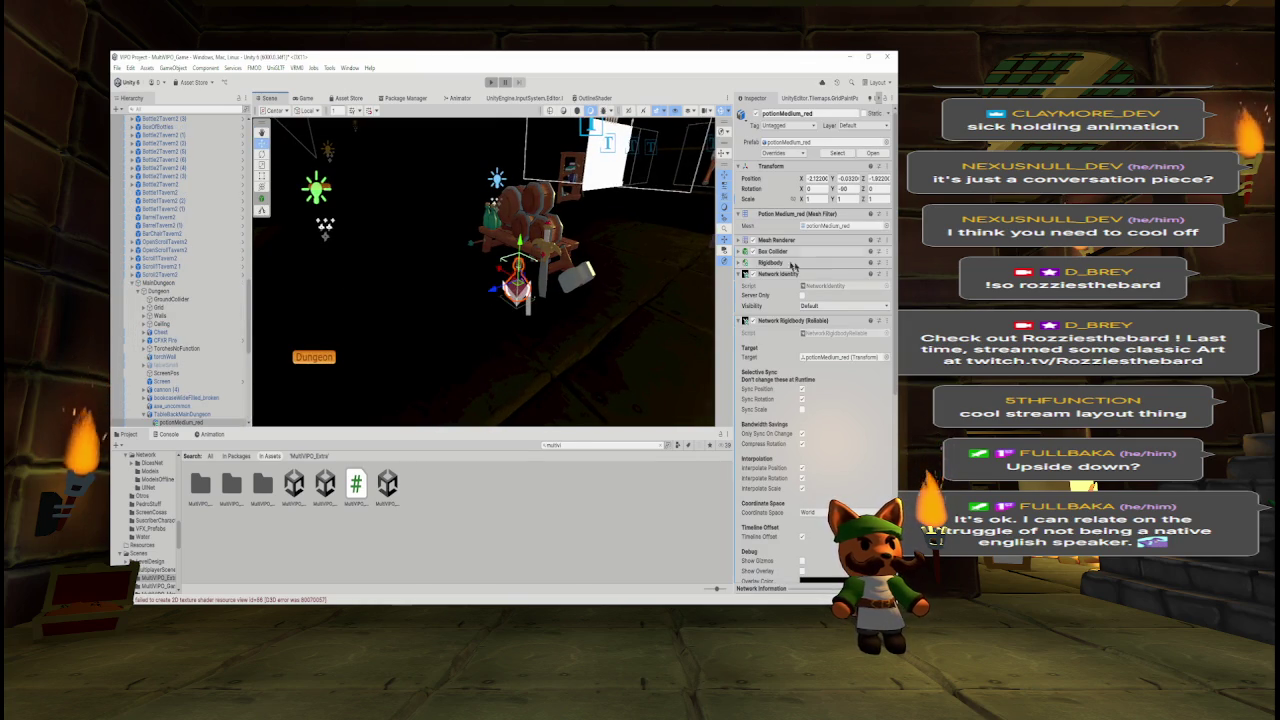
click(878, 273)
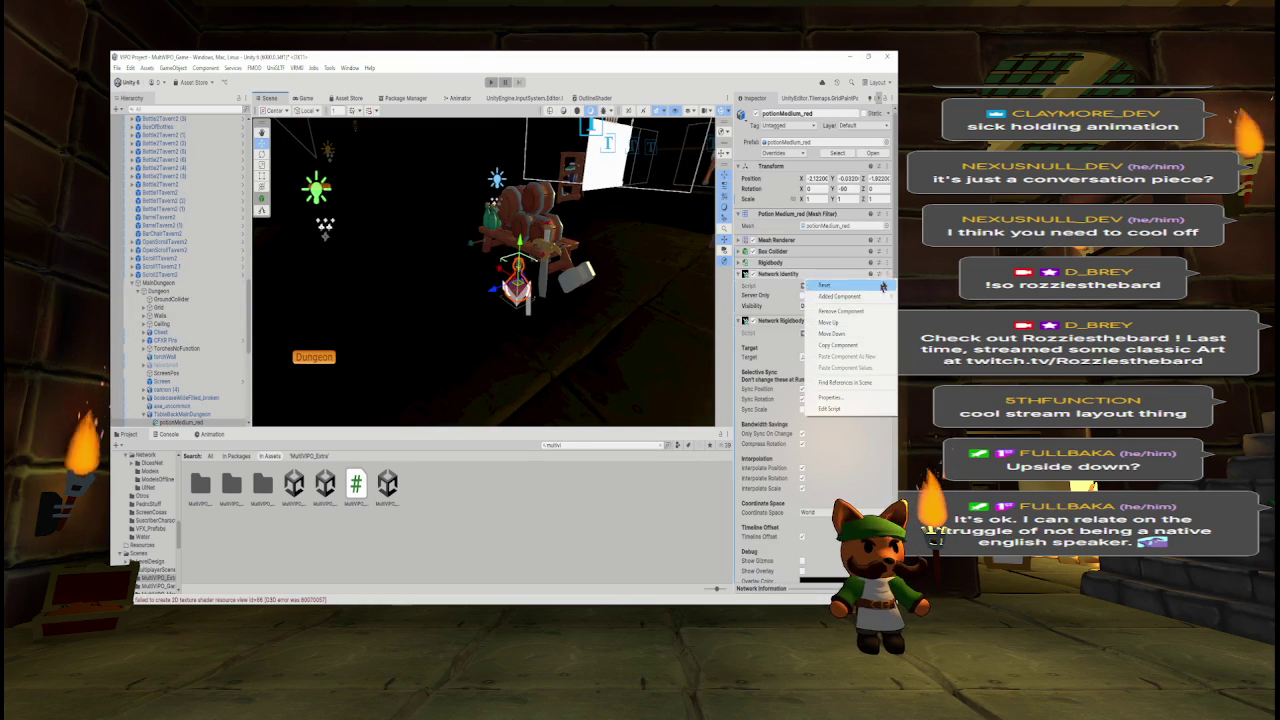
click(869, 294)
click(880, 273)
click(852, 311)
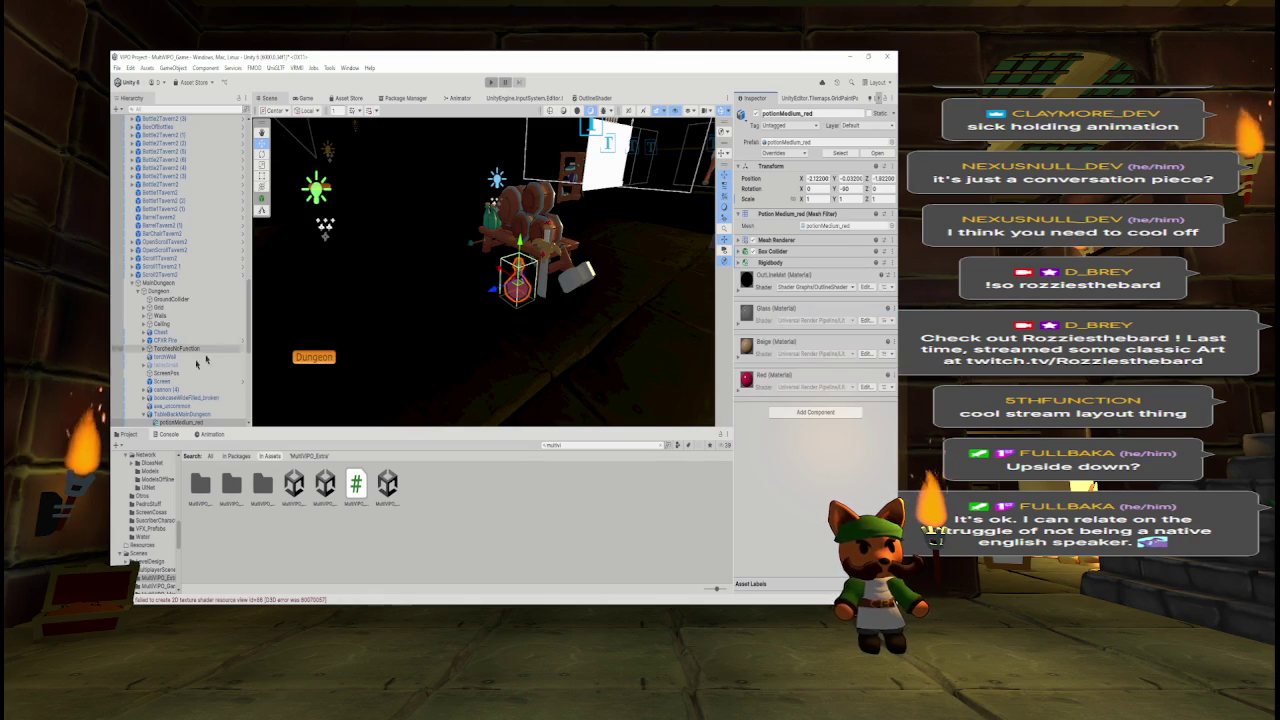
click(175, 422)
mouse_move(175, 422)
mouse_down()
mouse_move(180, 170)
mouse_move(217, 111)
mouse_up()
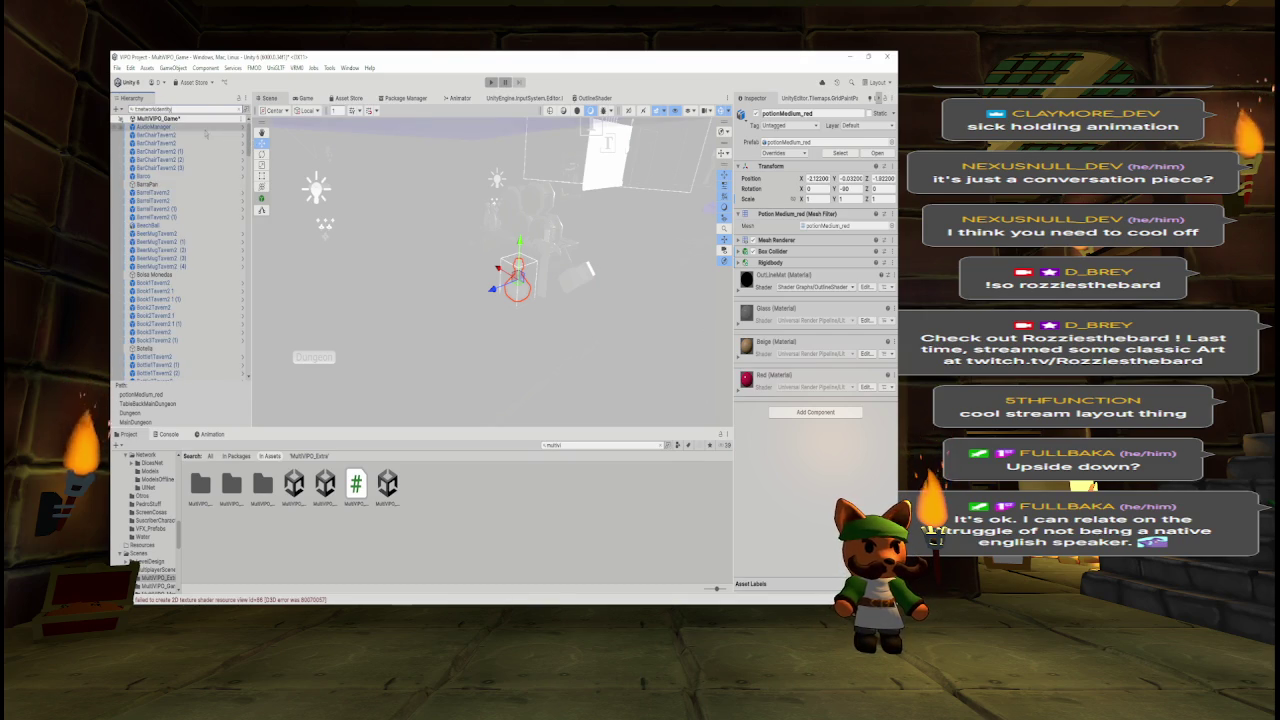
- Select all filtered Network Identity objects from AudioManager down, excluding Environment
click(205, 127)
drag(245, 140, 242, 408)
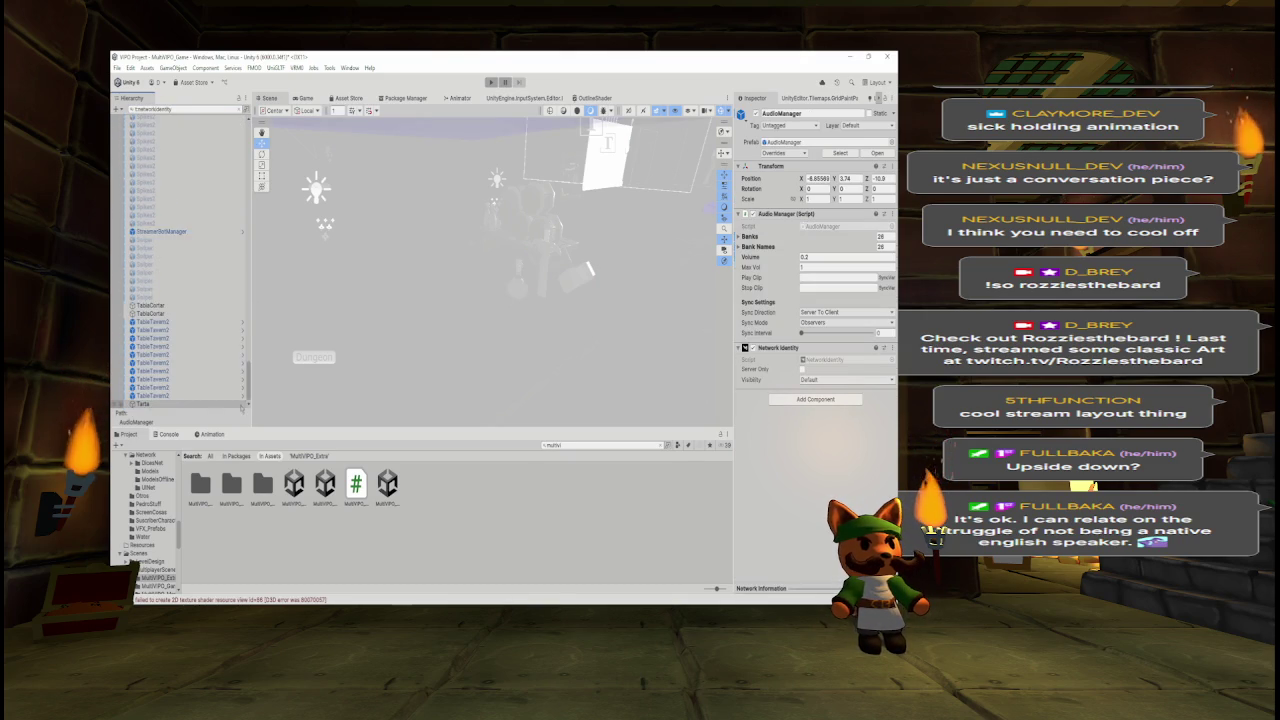
shift+click(212, 404)
scroll(180, 260, up, 5)
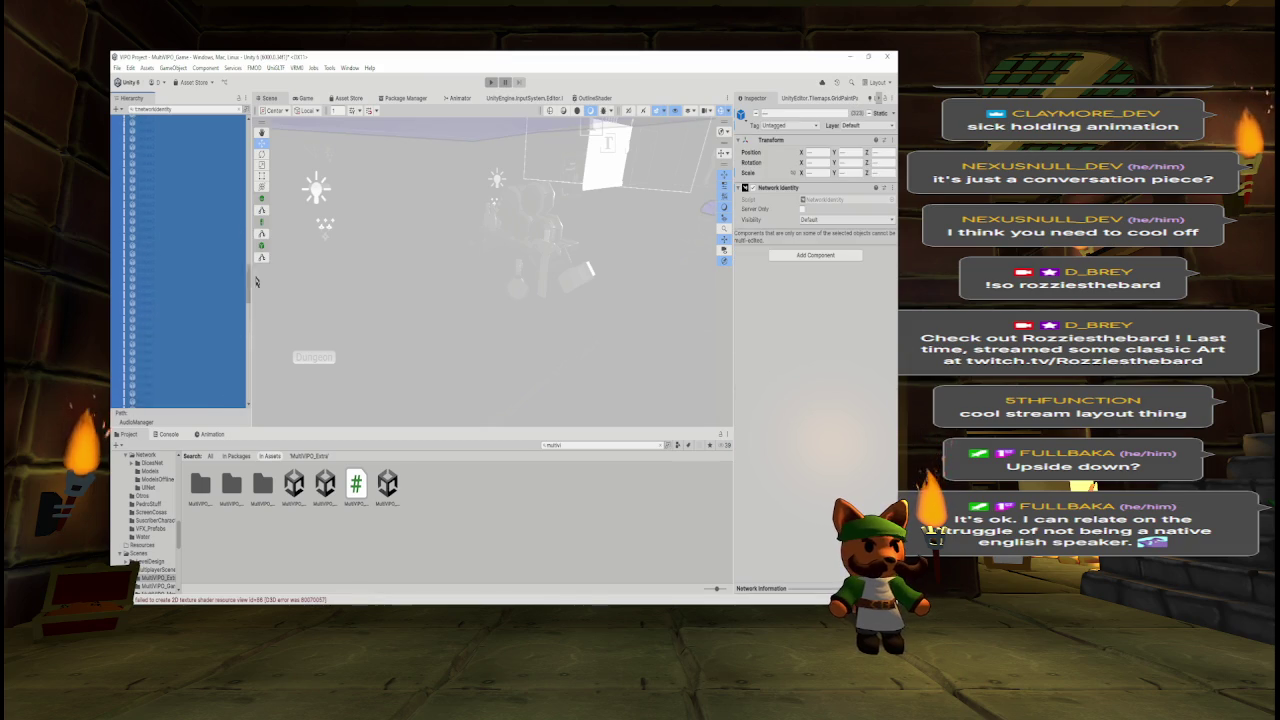
scroll(180, 260, up, 2)
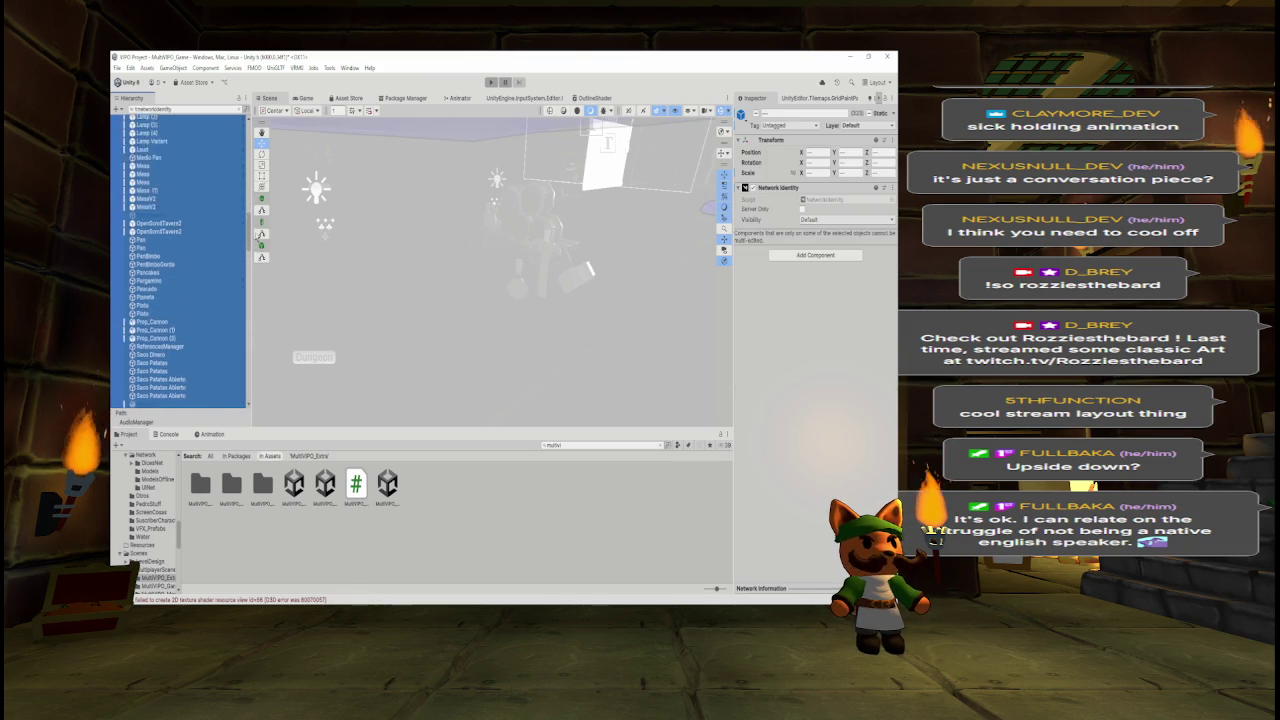
scroll(180, 260, up, 4)
ctrl+click(196, 219)
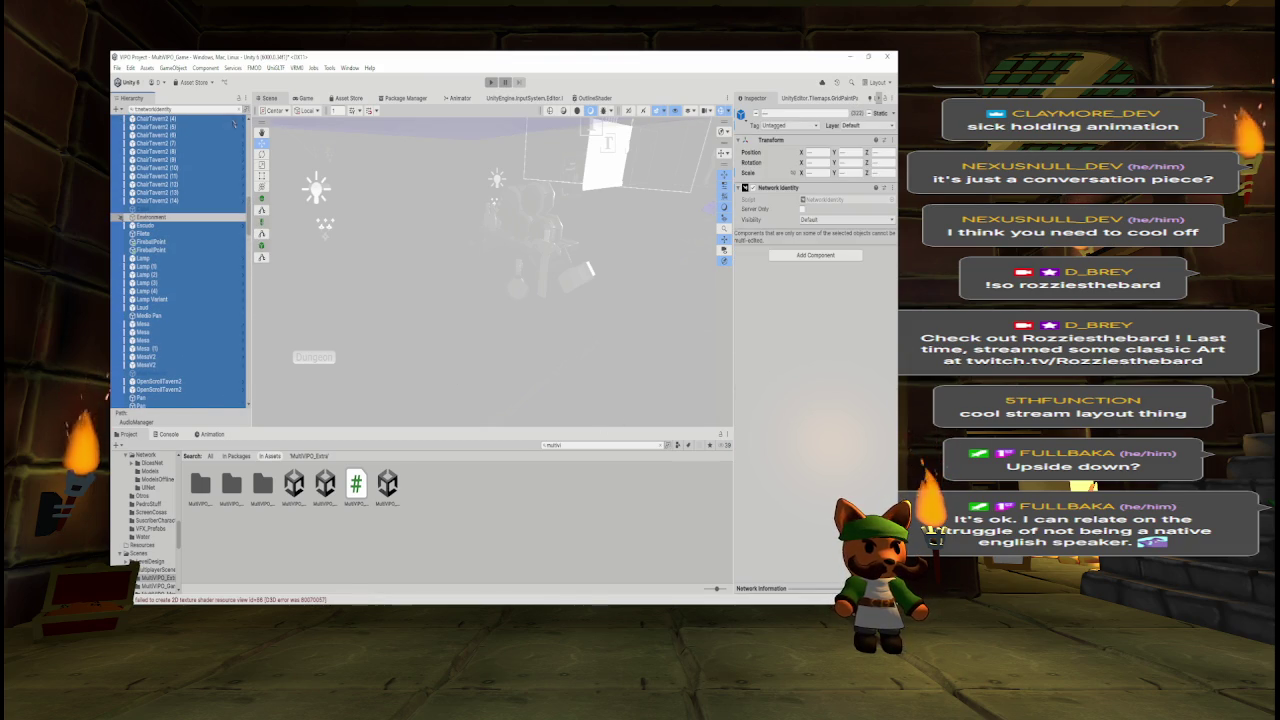
scroll(250, 186, up, 5)
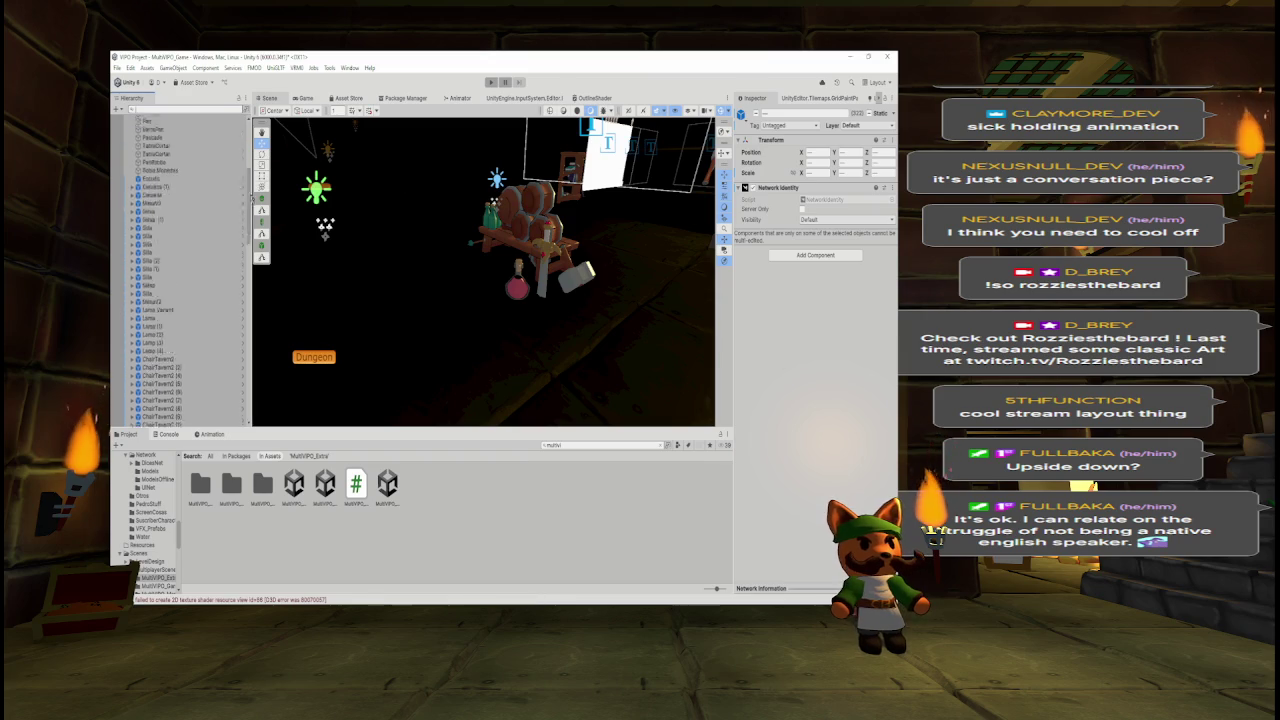
- Move Mesa and StreamerBotManager out to sit above MainDungeon
drag(250, 186, 254, 357)
scroll(191, 256, down, 3)
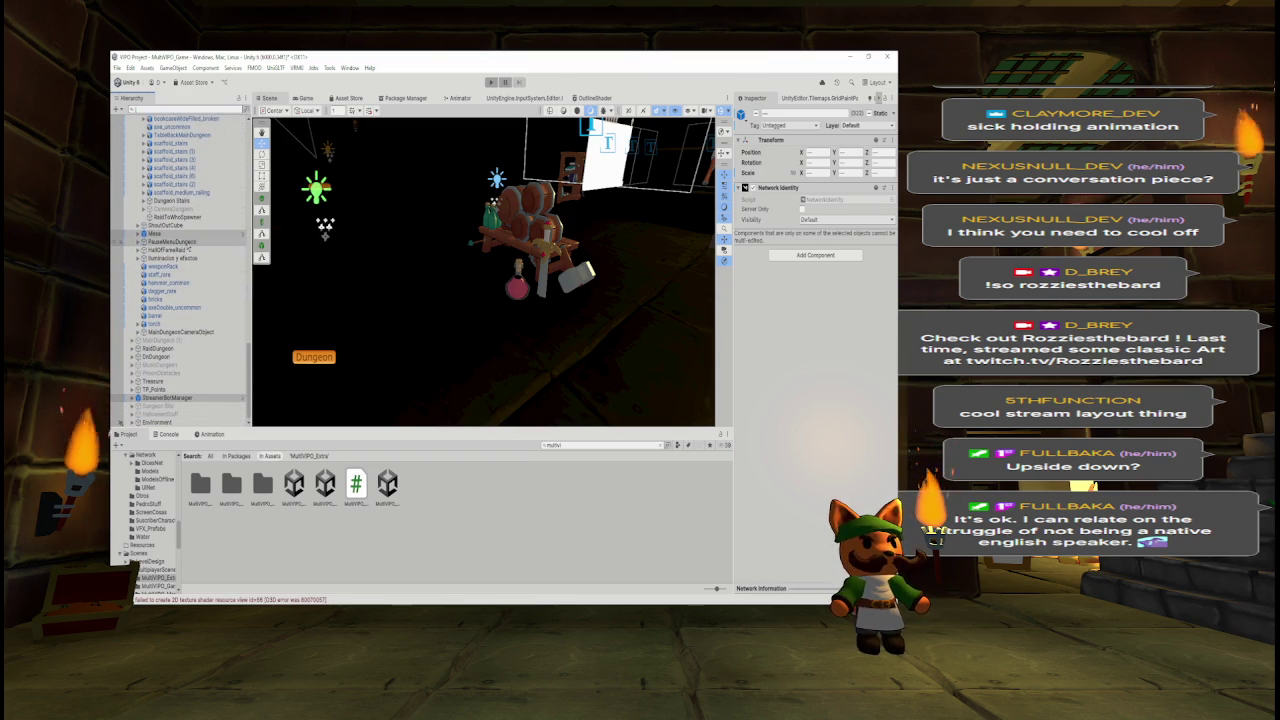
click(185, 234)
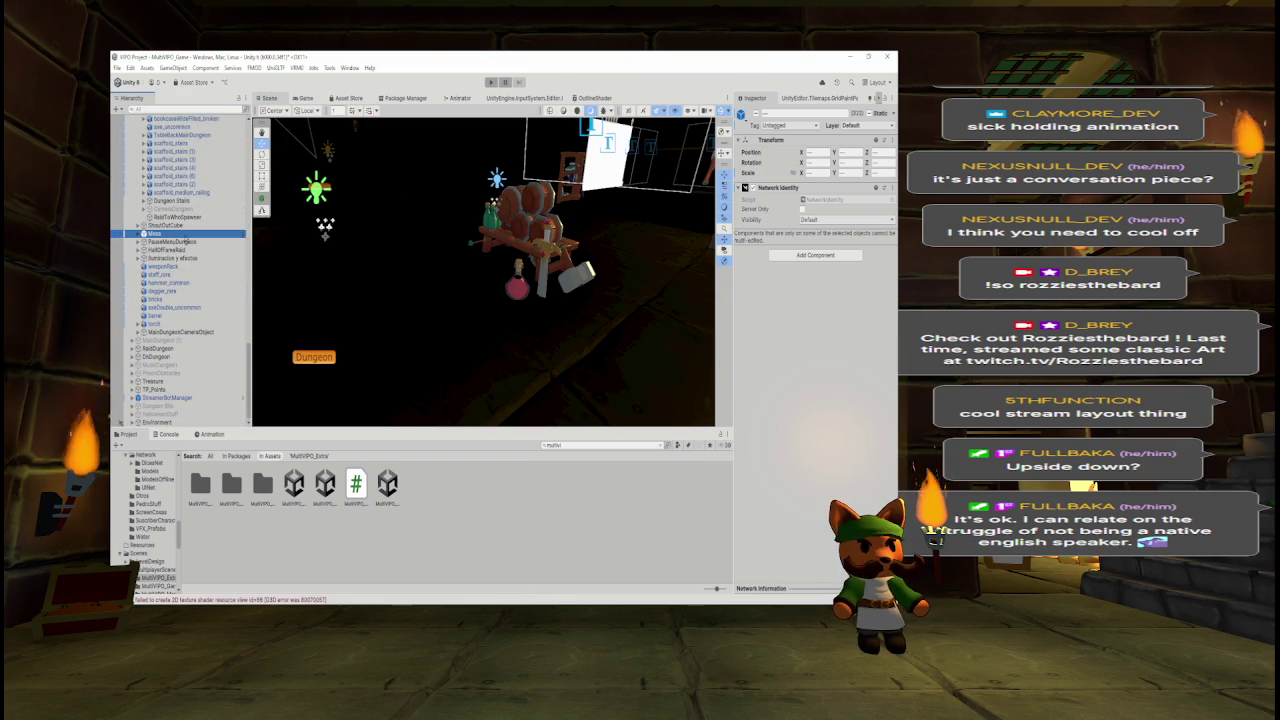
ctrl+click(181, 398)
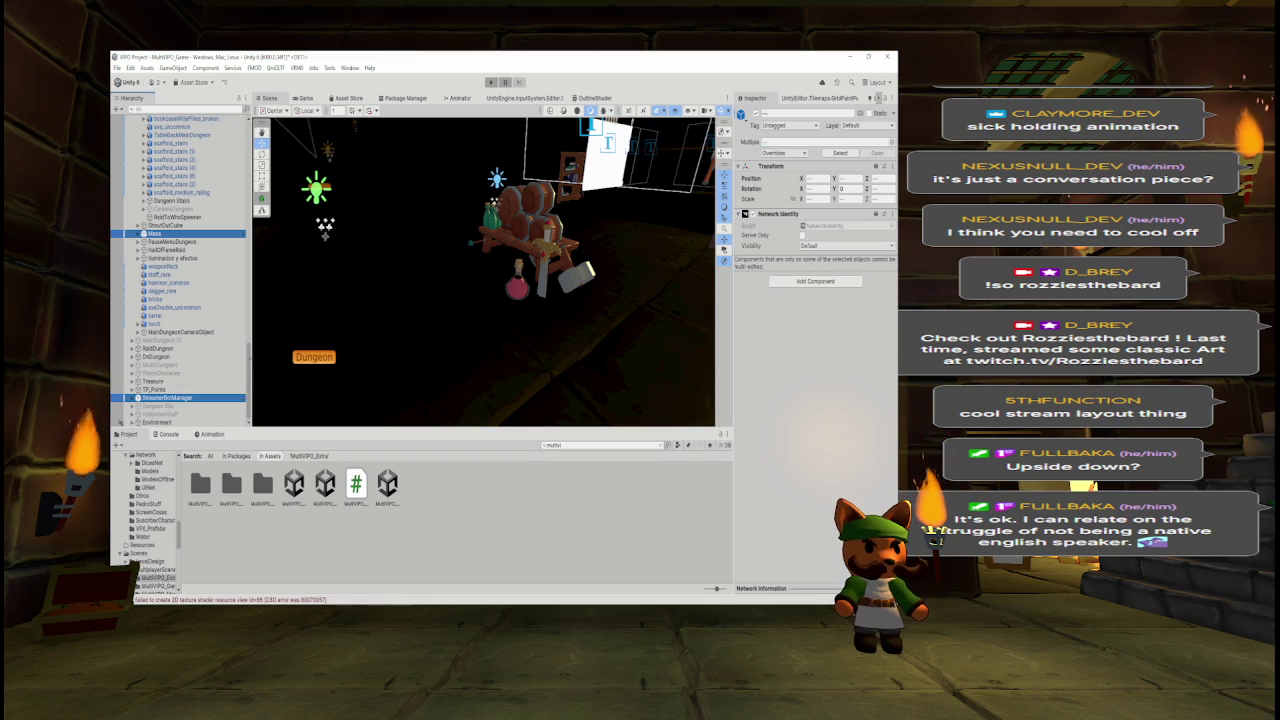
scroll(205, 360, up, 5)
scroll(183, 190, up, 6)
drag(183, 190, 185, 254)
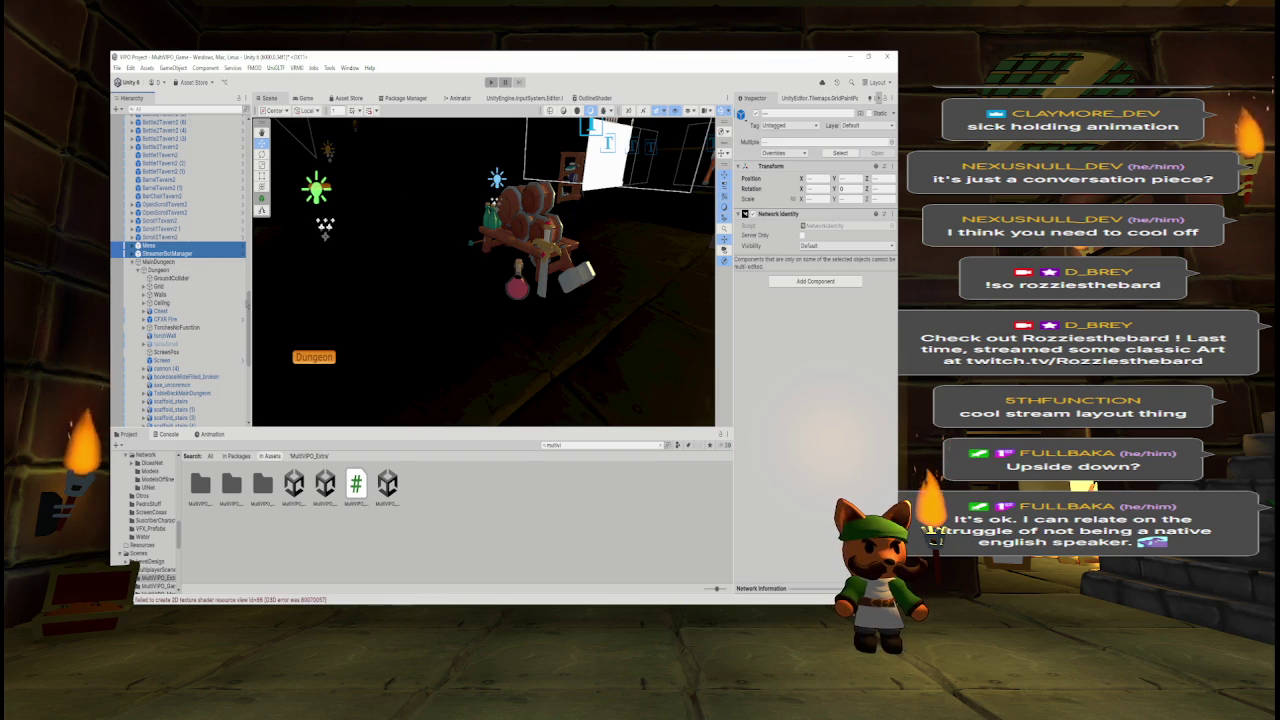
- Collapse Dungeon and MainDungeon, then select MainDungeon, RaidDungeon, DnDungeon and Treasure
scroll(180, 270, down, 5)
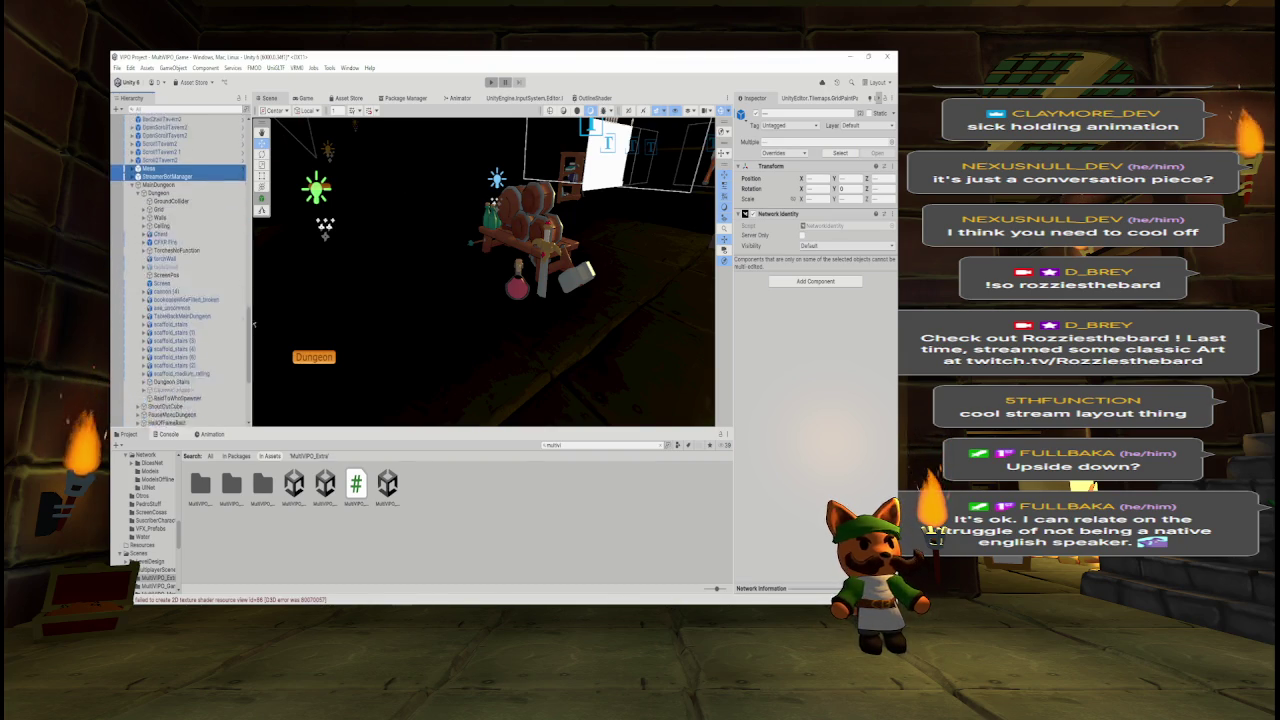
scroll(180, 270, up, 1)
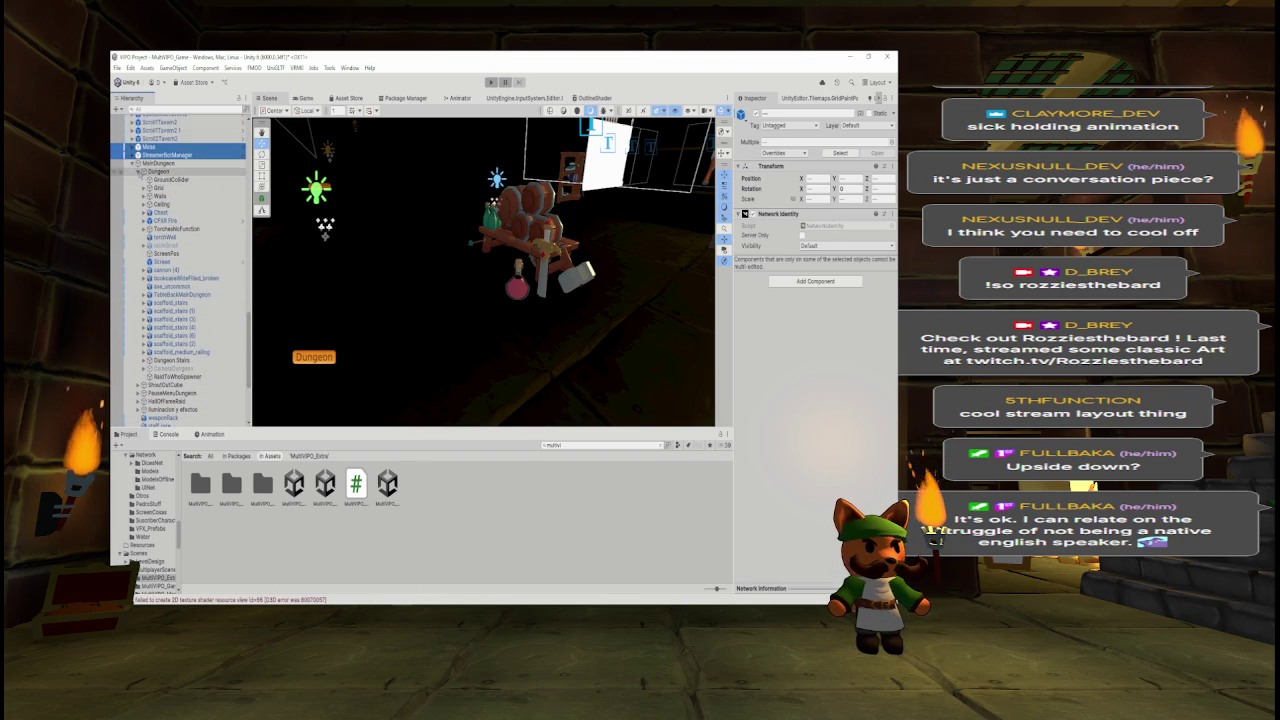
click(138, 171)
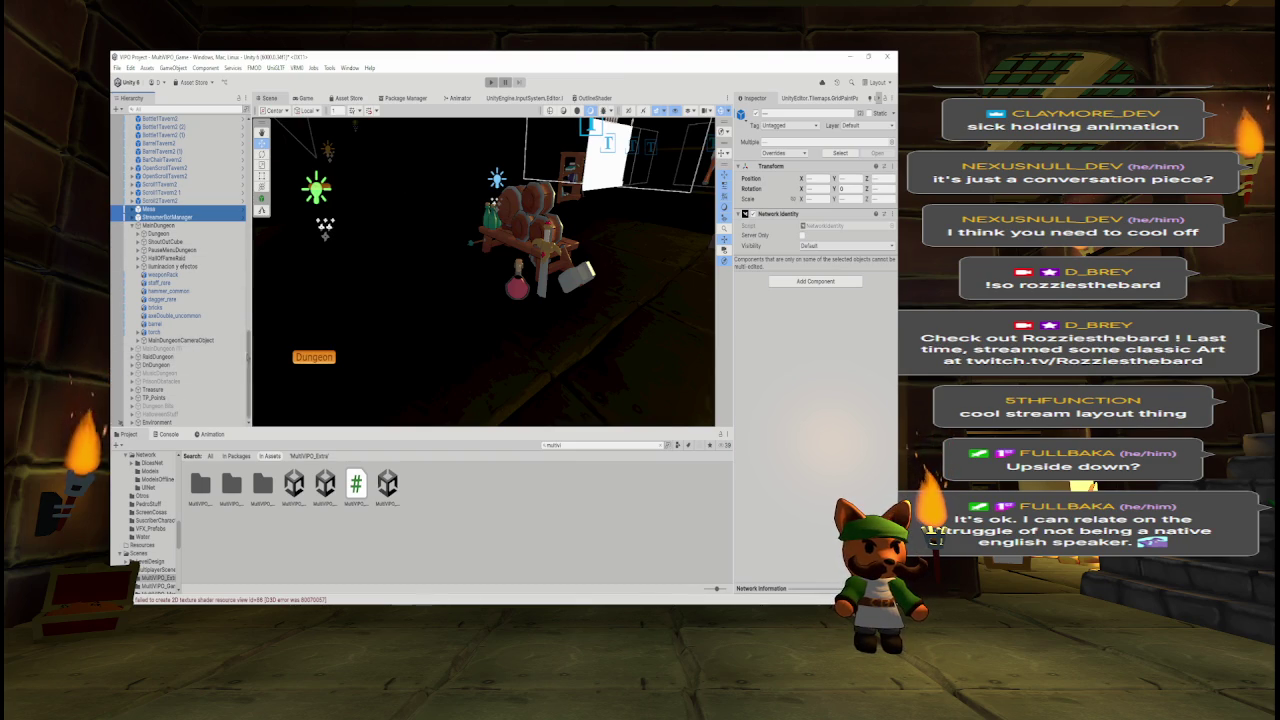
click(131, 225)
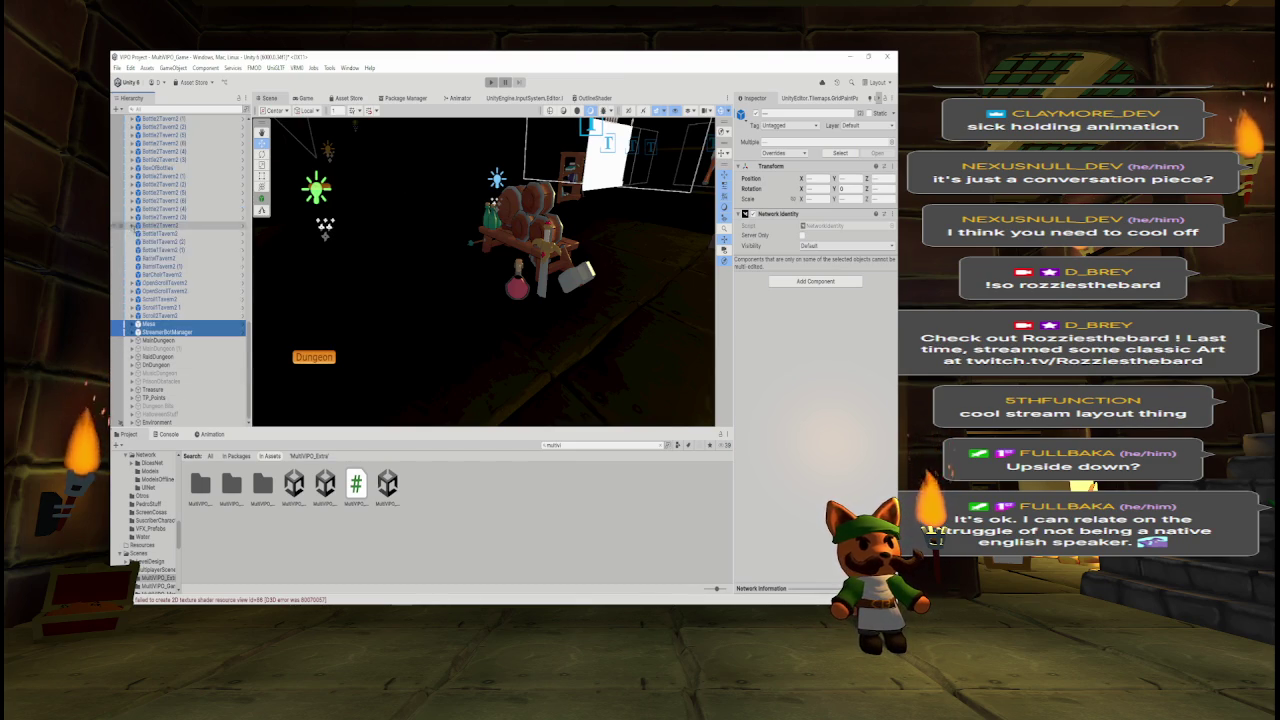
click(158, 340)
shift+click(167, 364)
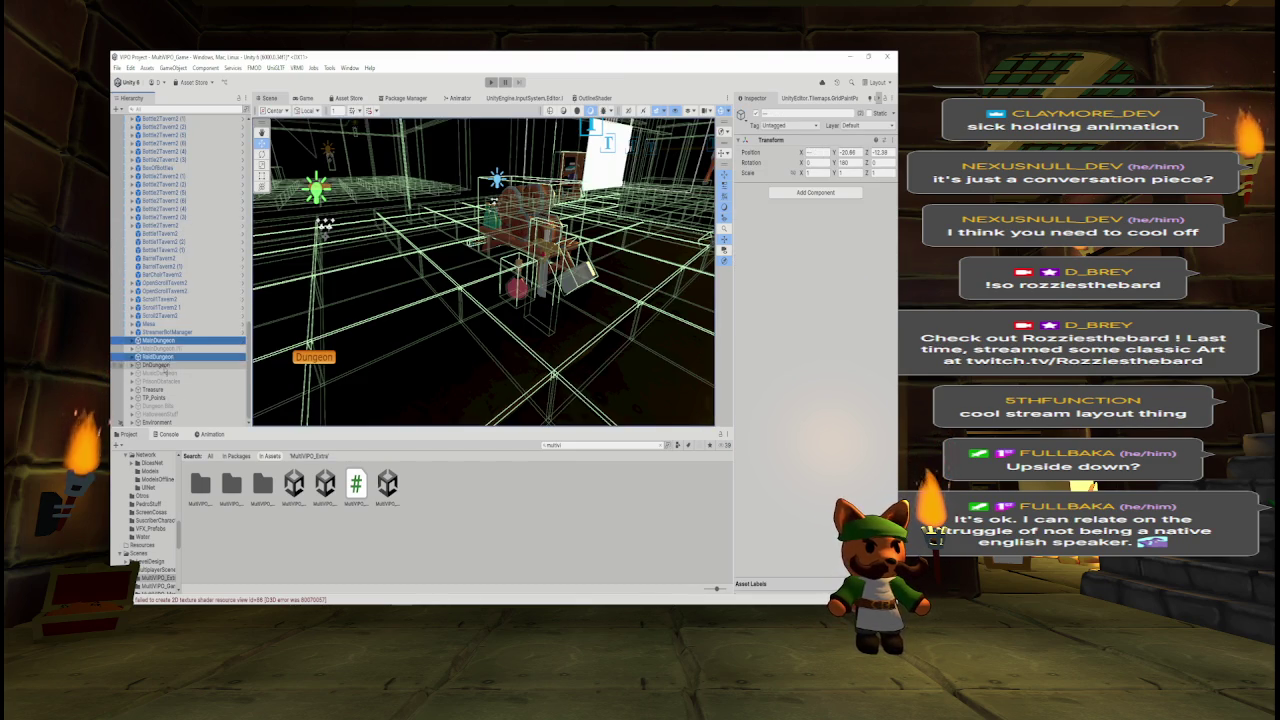
ctrl+click(165, 389)
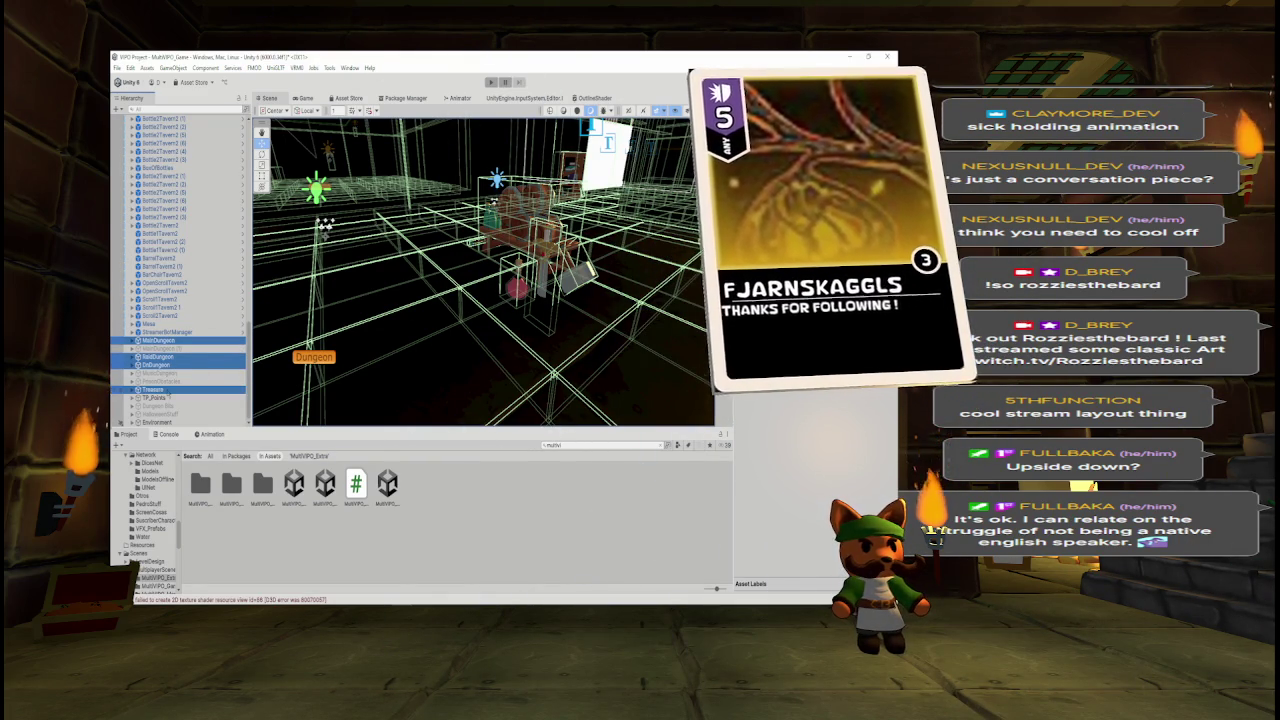
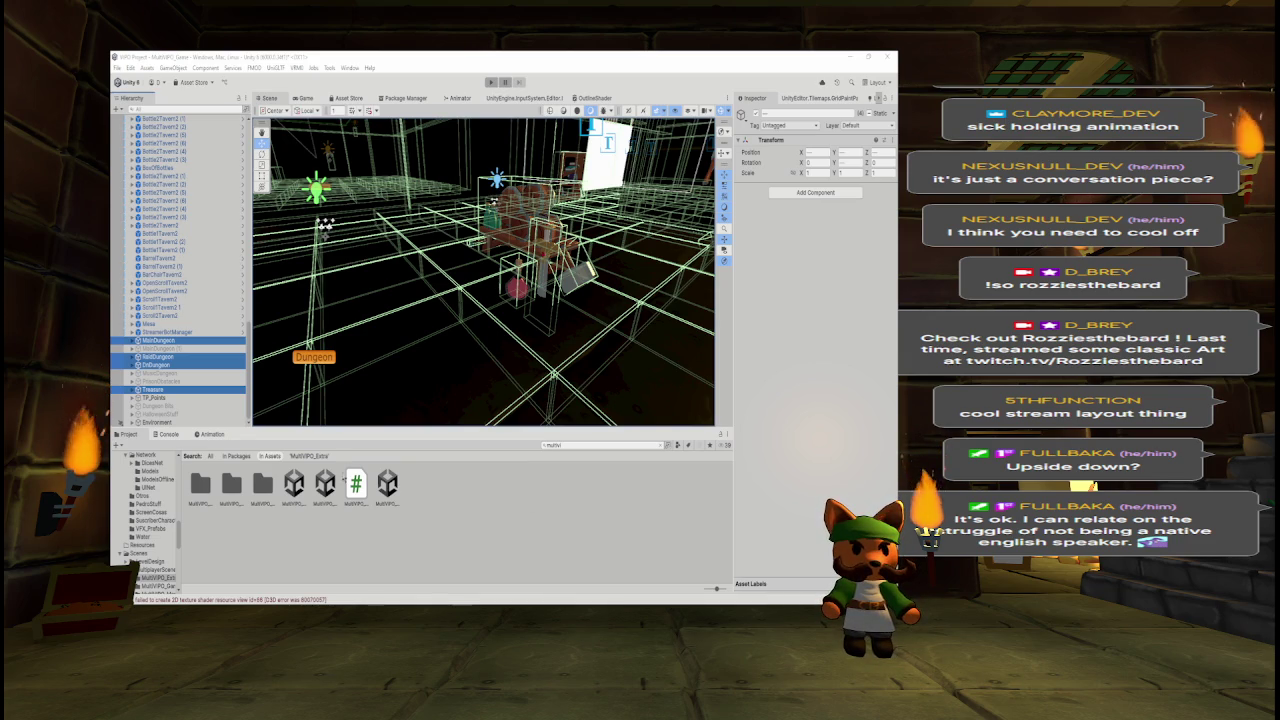
- Move MainDungeon, RaidDungeon, DnDungeon, Treasure and TP_Points into Environment, then collapse RozzieTavernNotNet
ctrl+click(163, 398)
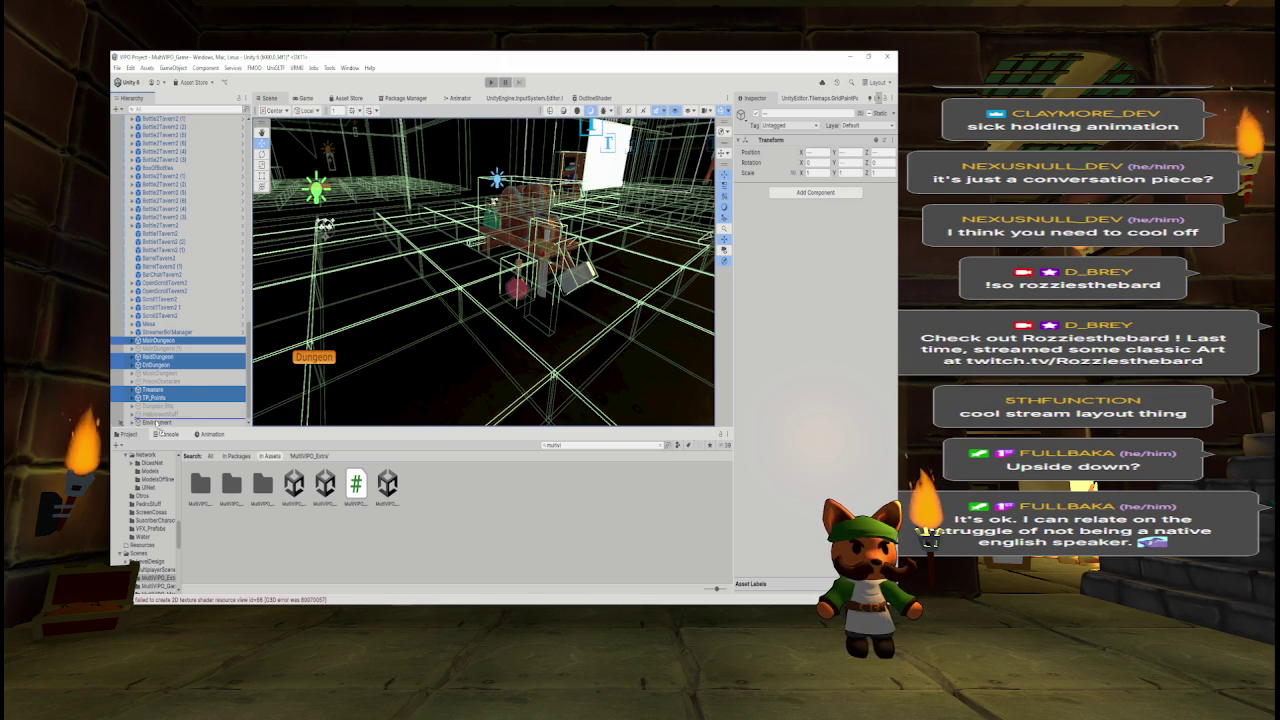
drag(157, 427, 165, 379)
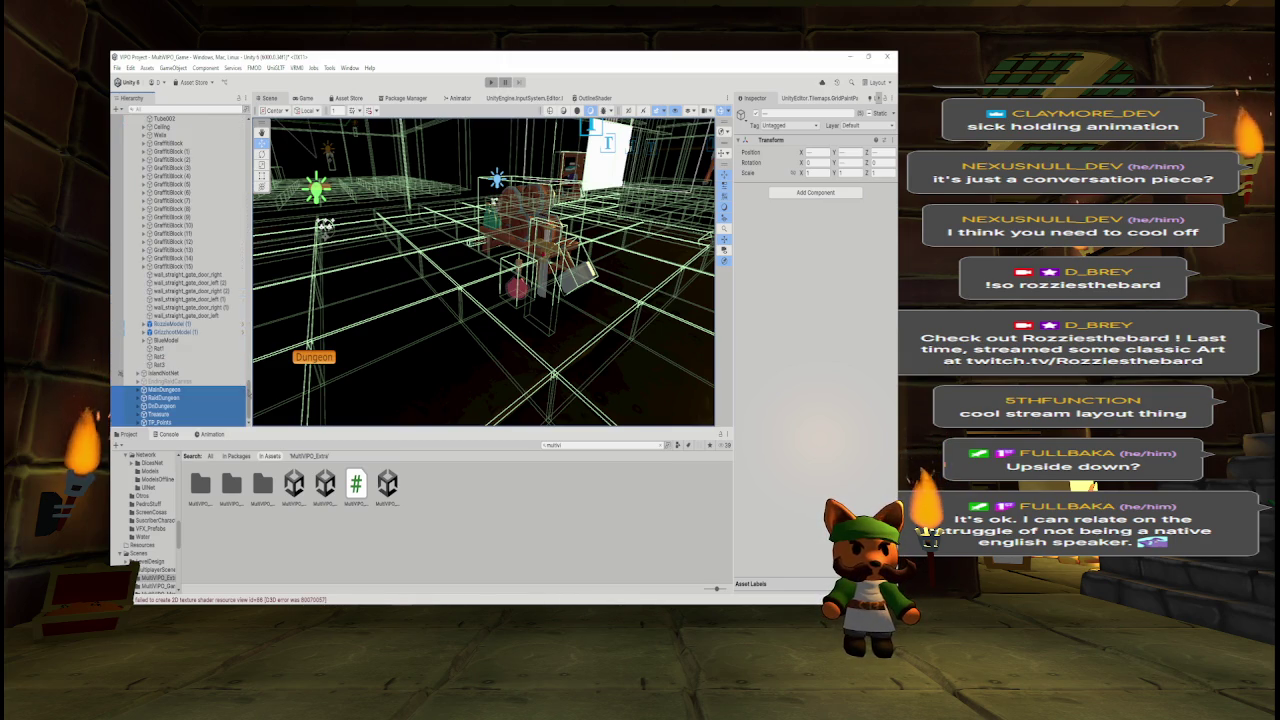
scroll(253, 338, down, 15)
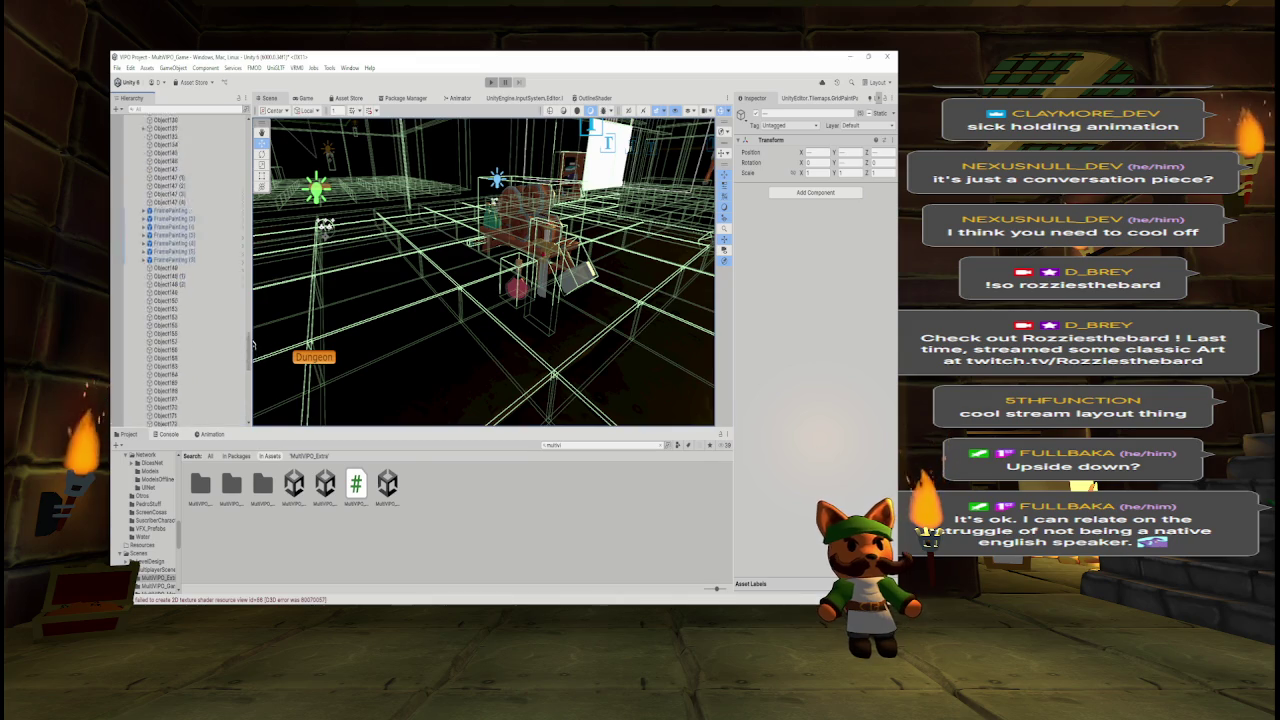
scroll(253, 338, up, 10)
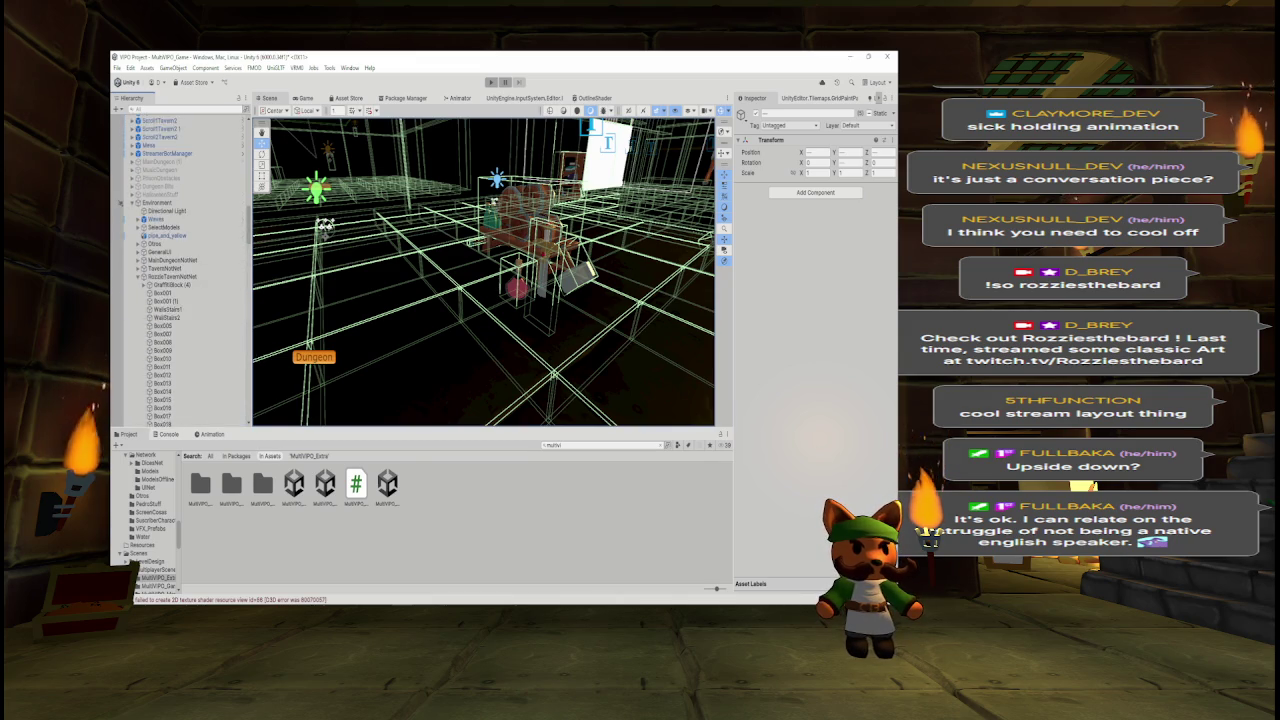
click(139, 288)
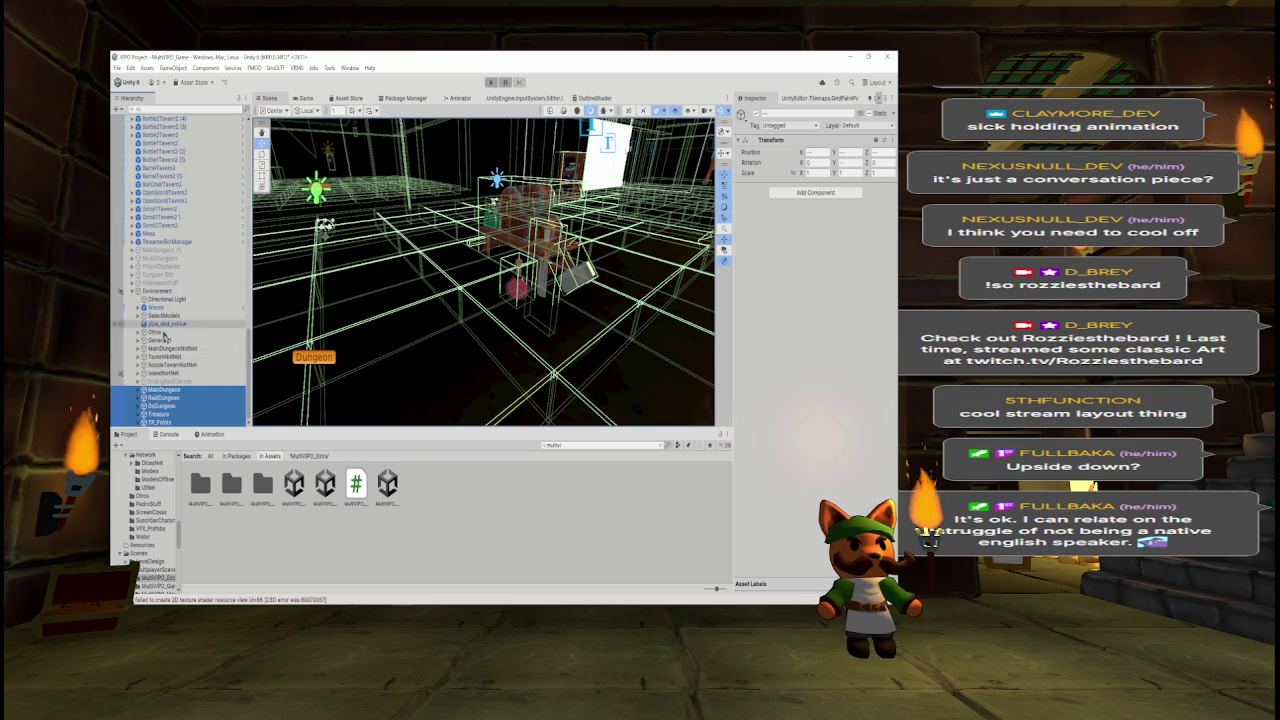
click(172, 348)
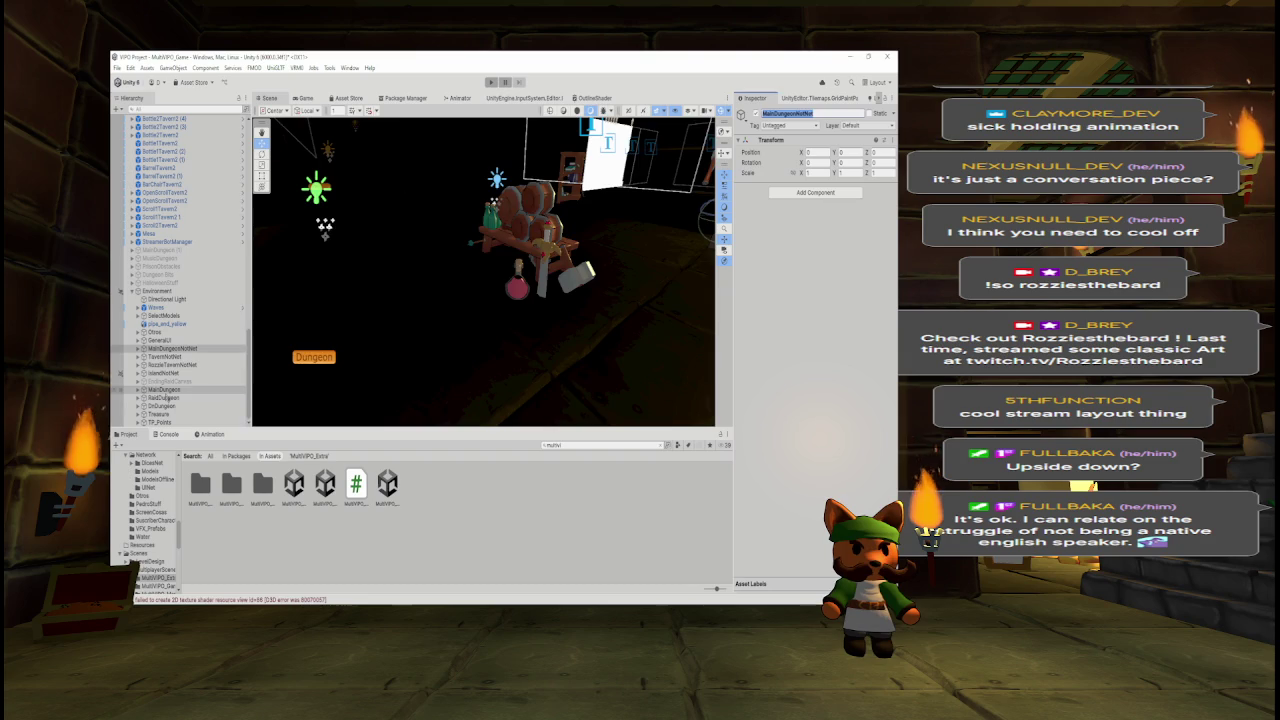
- Rename MainDungeon to MainDungeonNotNet in the Inspector name field
click(168, 389)
click(790, 114)
text(NotNet)
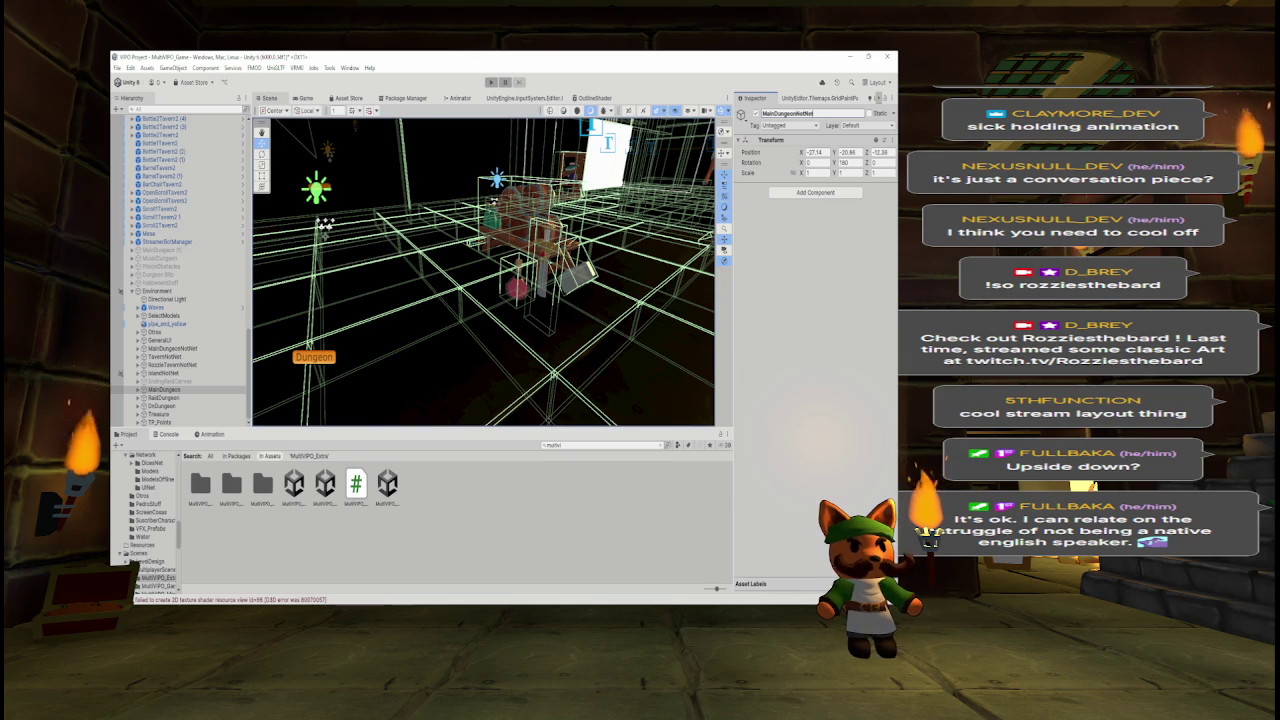
key(Return)
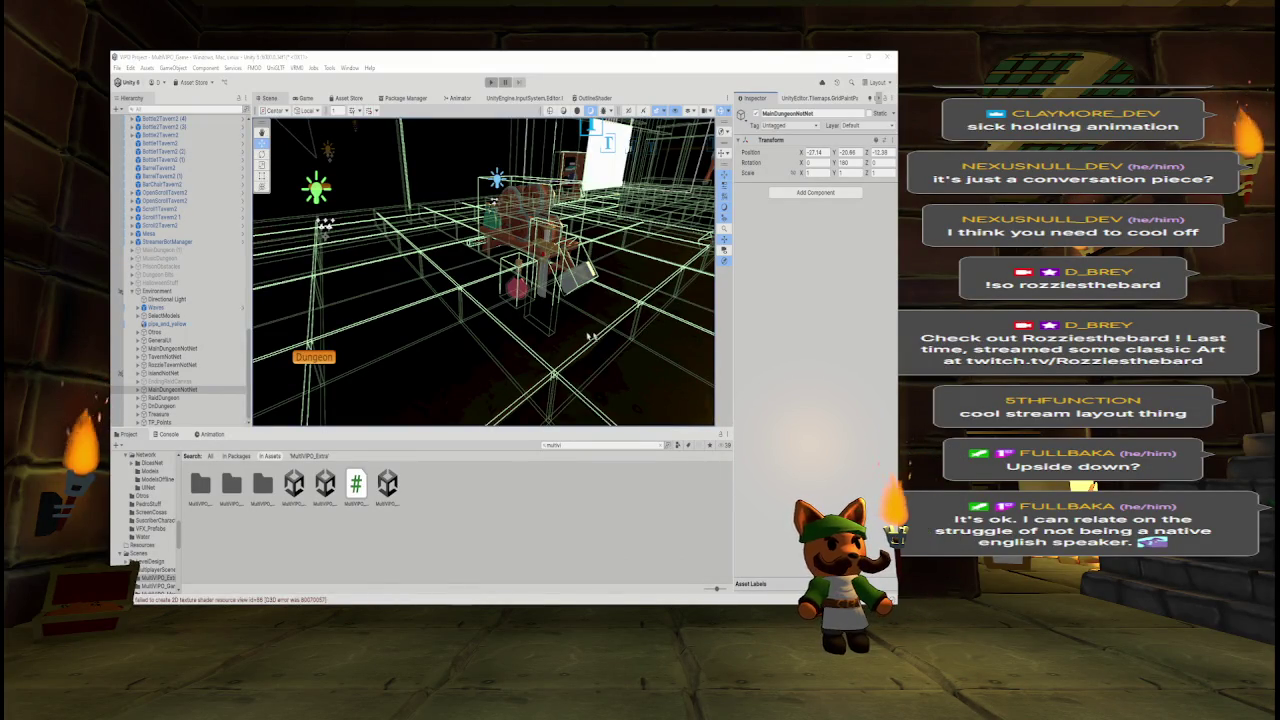
- Append NotNet to RaidDungeon and DnDungeon, making RaidDungeonNotNet and DnDungeonNotNet
click(163, 397)
click(831, 114)
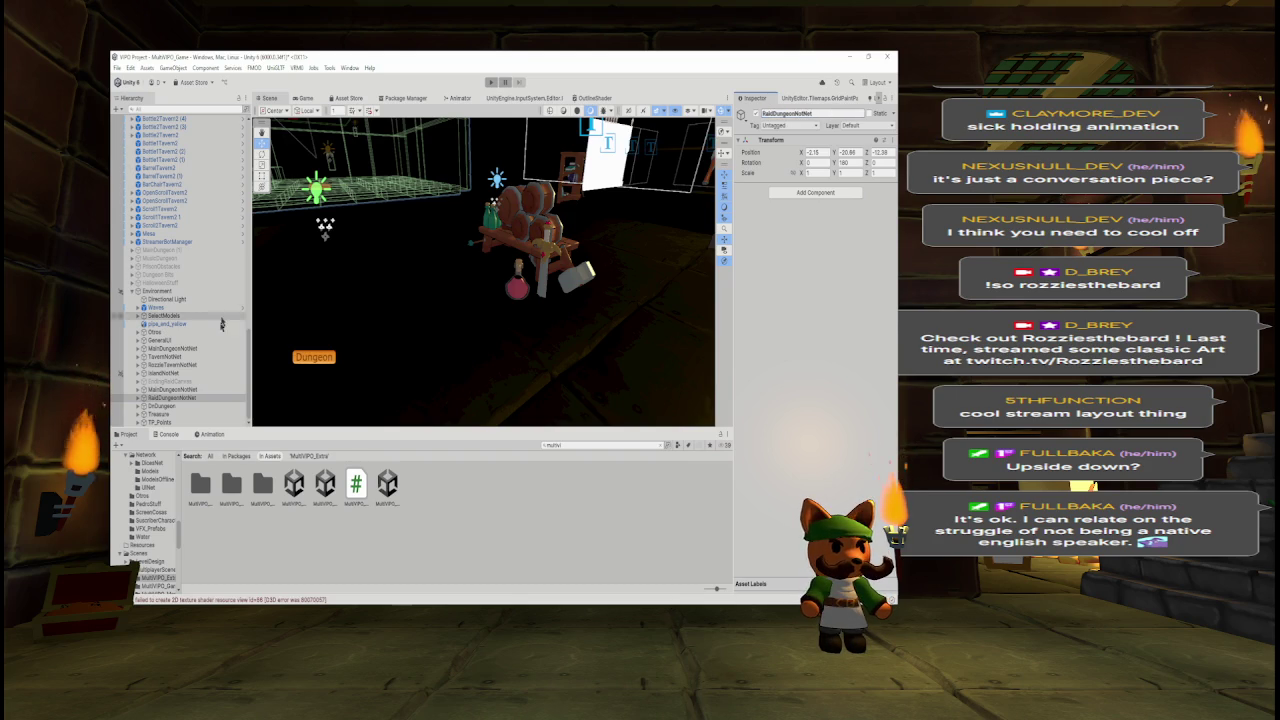
click(204, 408)
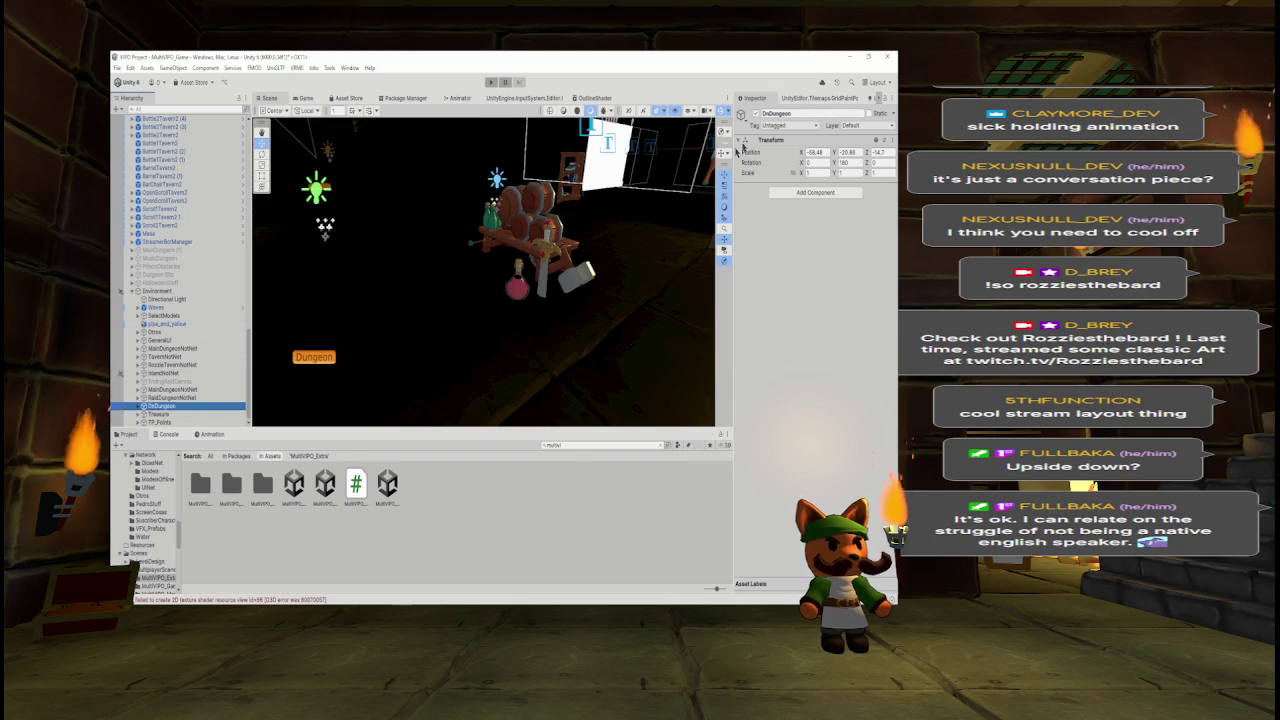
click(813, 113)
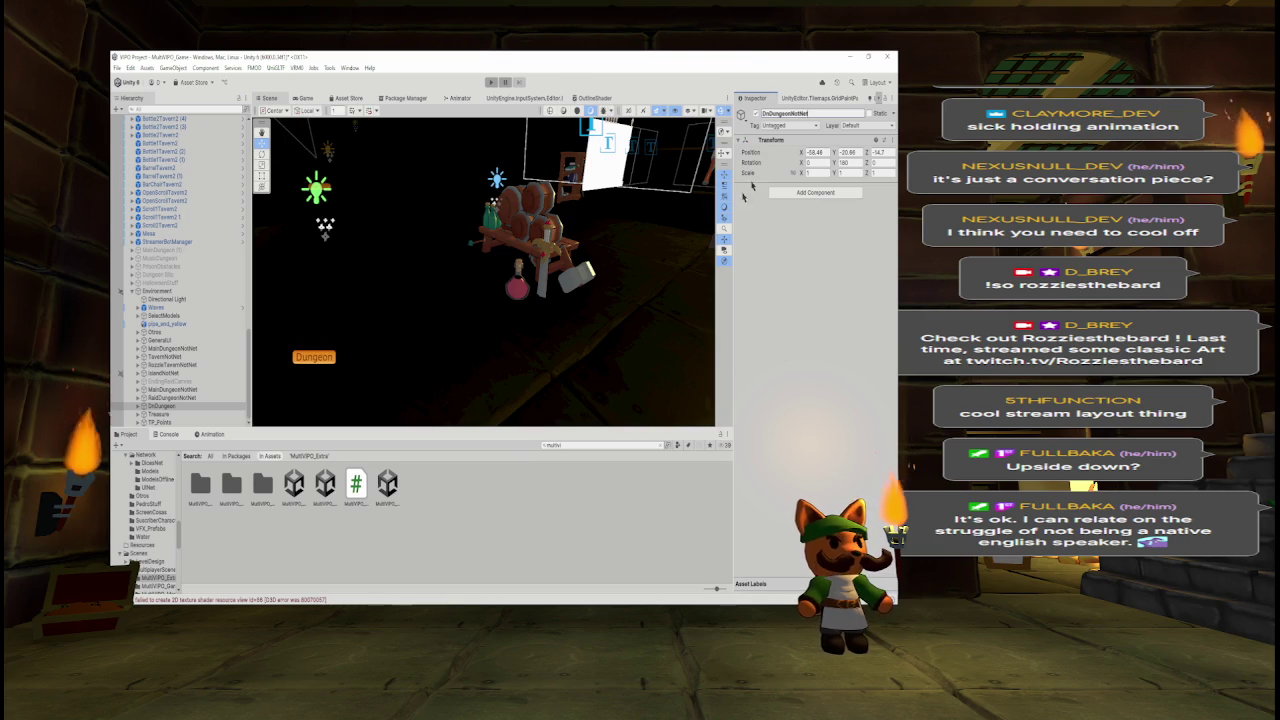
click(193, 408)
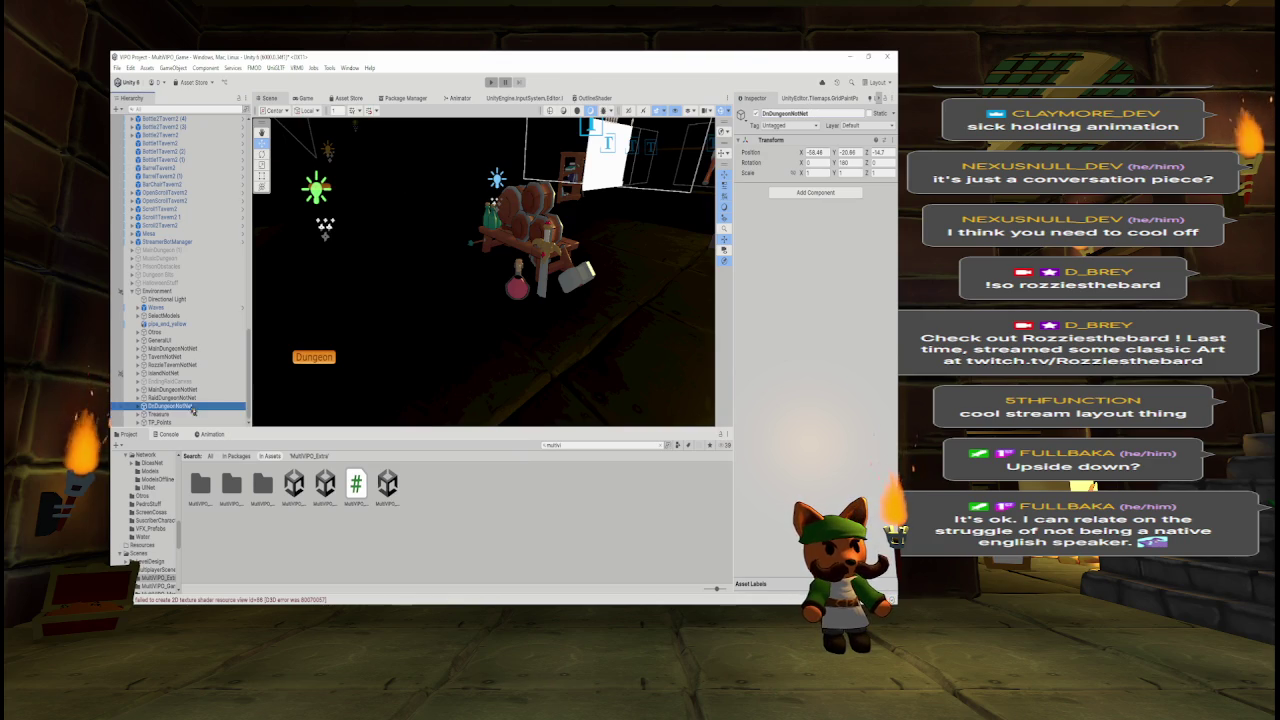
click(757, 118)
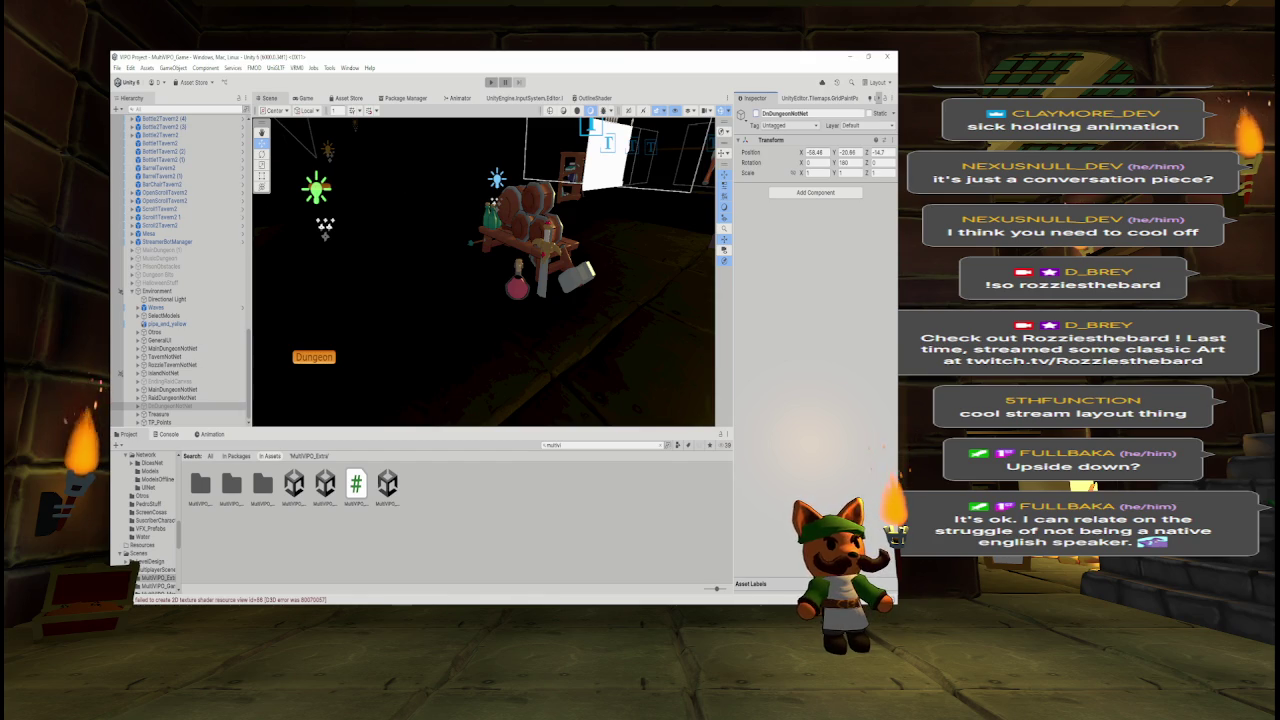
- Enlarge the Scene view and fly the camera toward the stairs and dim brick room
drag(340, 428, 342, 468)
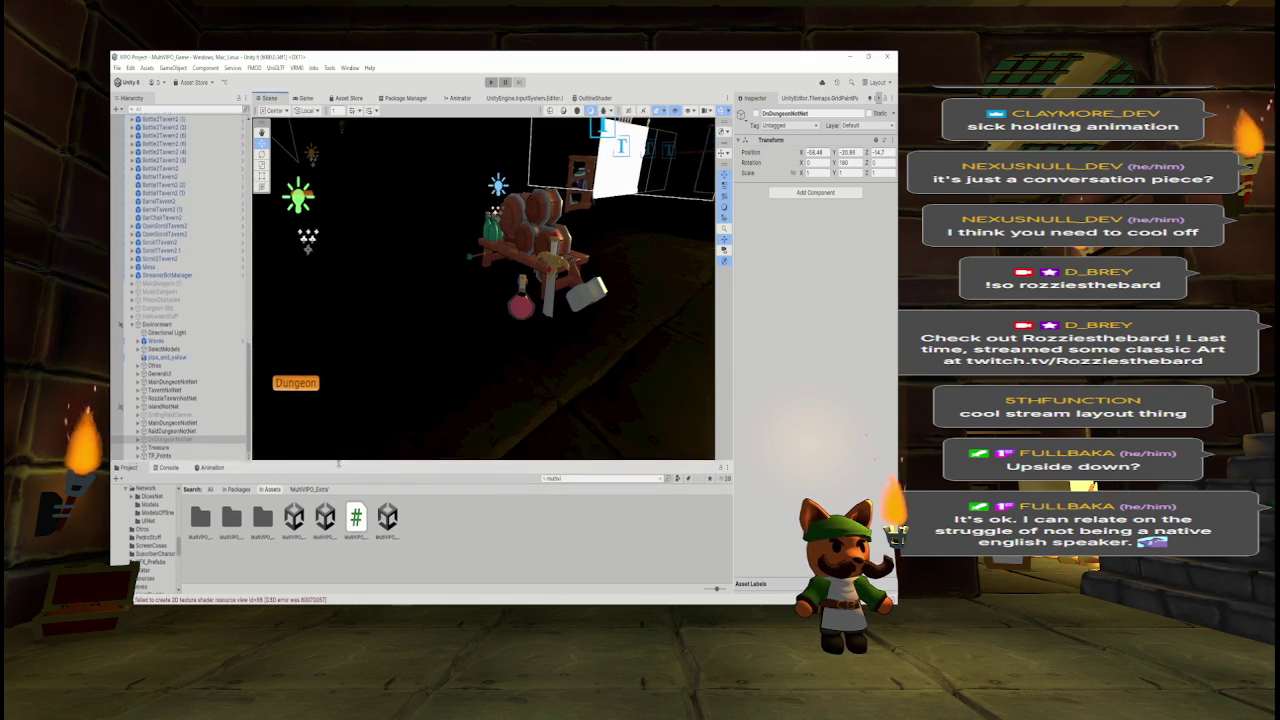
drag(481, 313, 518, 302)
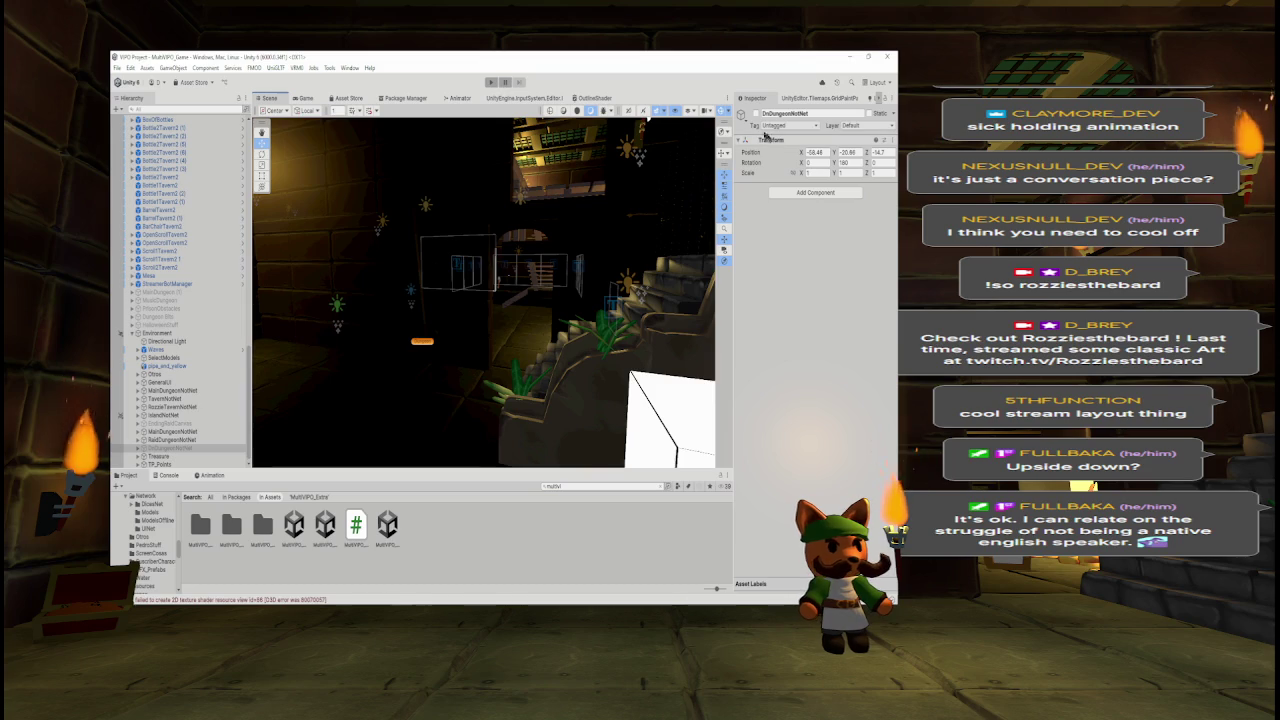
drag(338, 292, 350, 287)
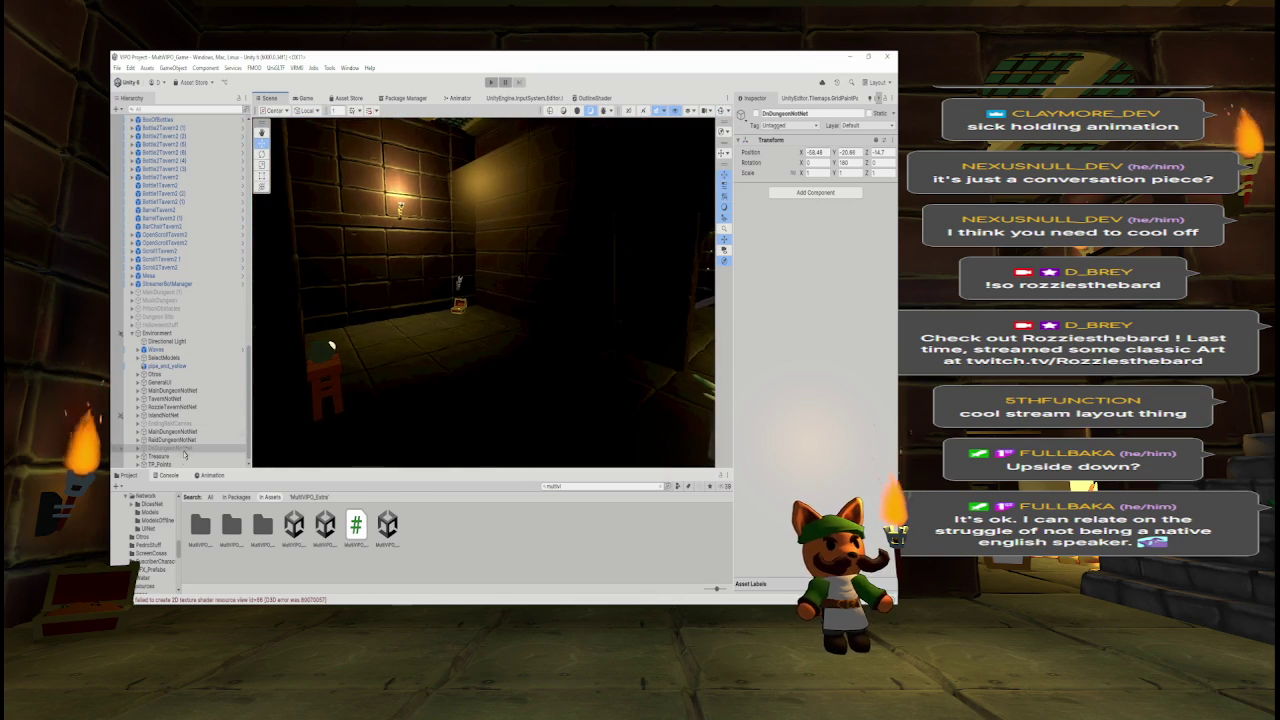
- Frame TP_Points in the Scene view and expand it to list its Teleport children
click(178, 457)
click(172, 465)
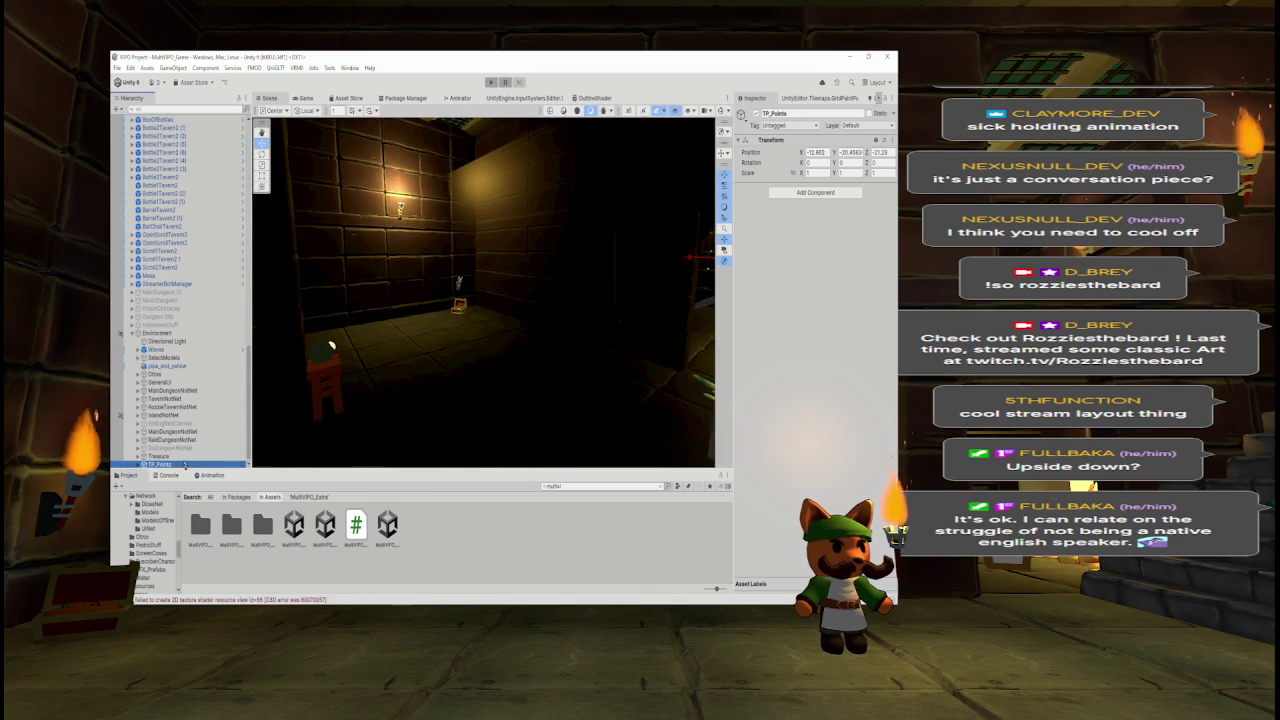
key(f)
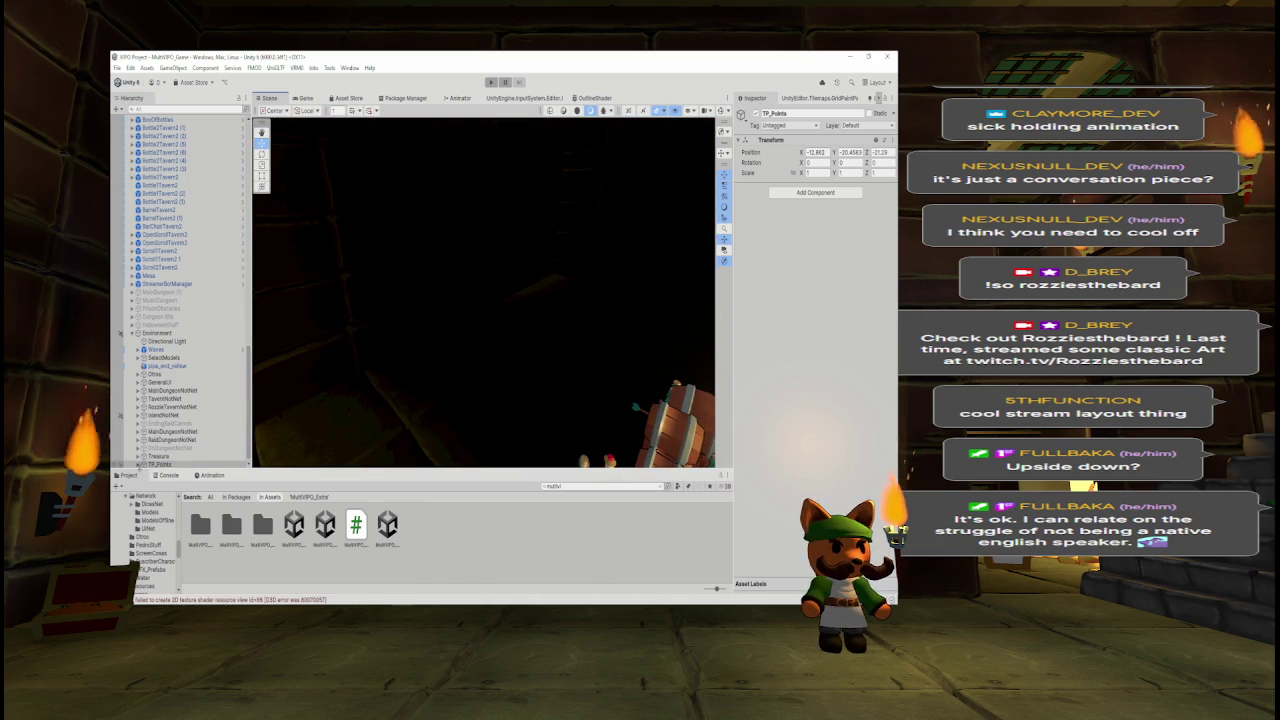
double_click(150, 464)
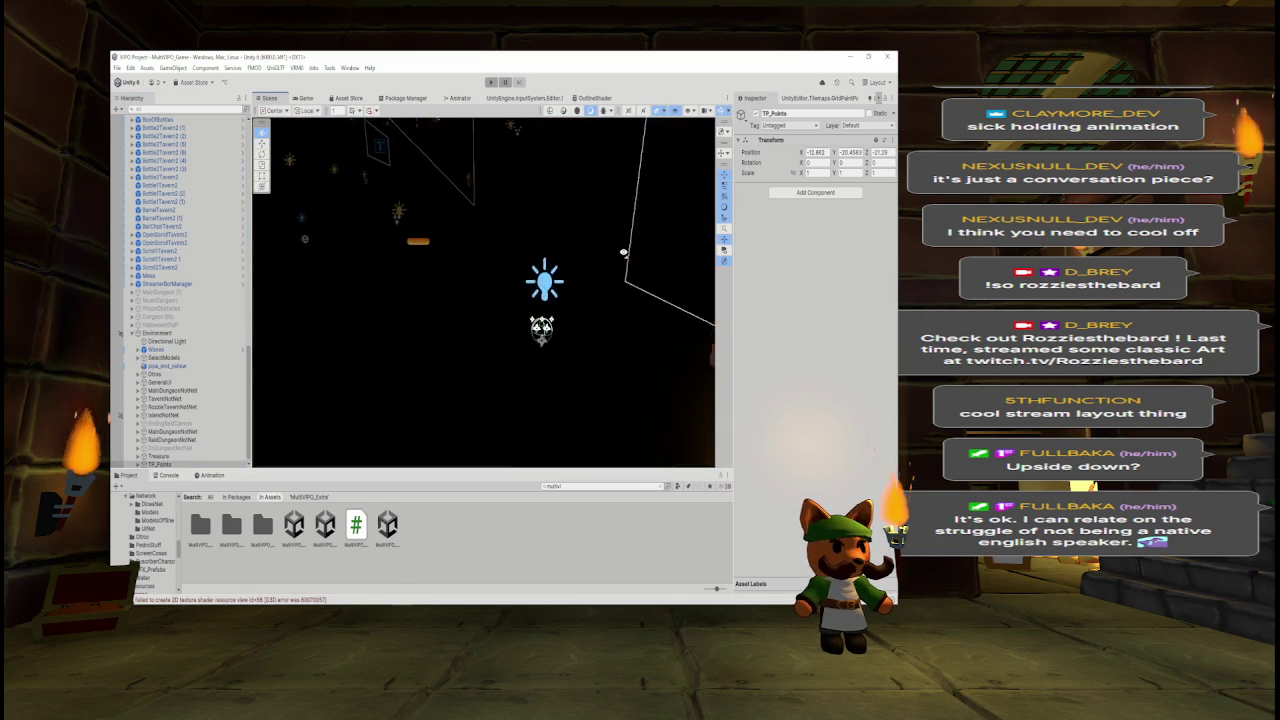
mouse_move(548, 261)
mouse_down()
mouse_move(660, 249)
mouse_move(660, 270)
mouse_move(585, 268)
mouse_move(632, 238)
mouse_up()
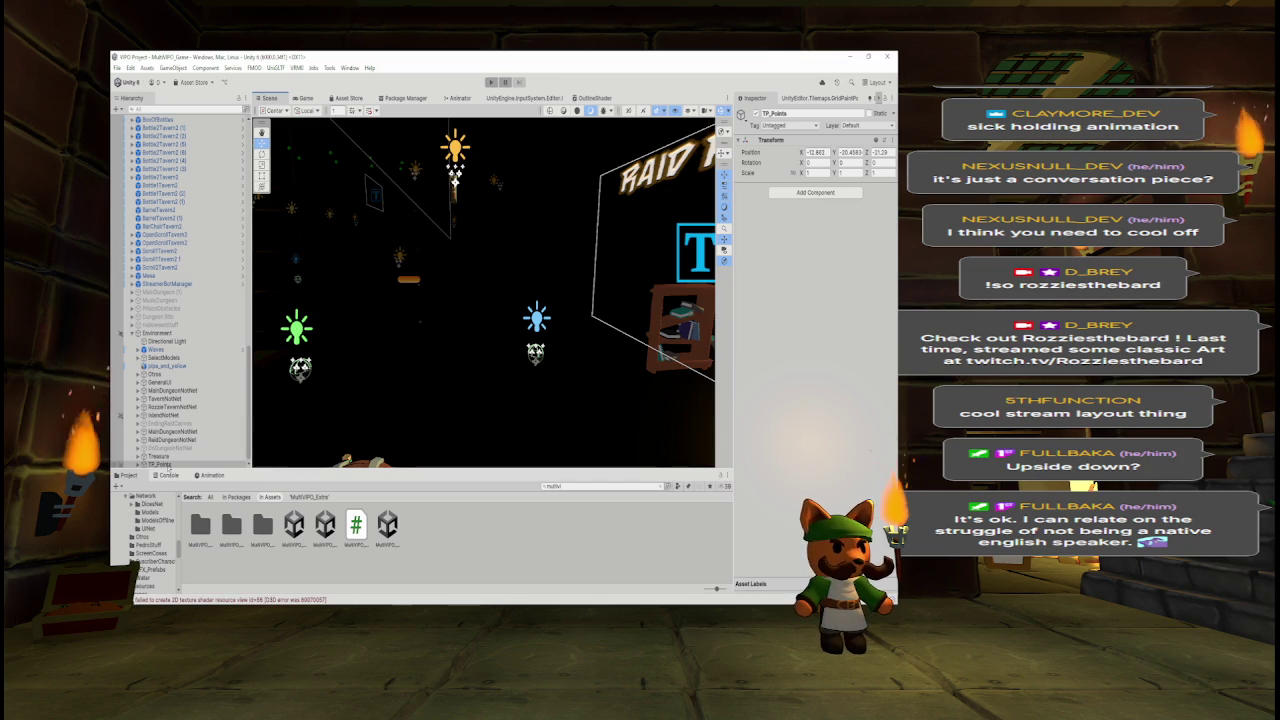
mouse_move(391, 363)
mouse_down()
mouse_move(400, 357)
mouse_move(335, 355)
mouse_up()
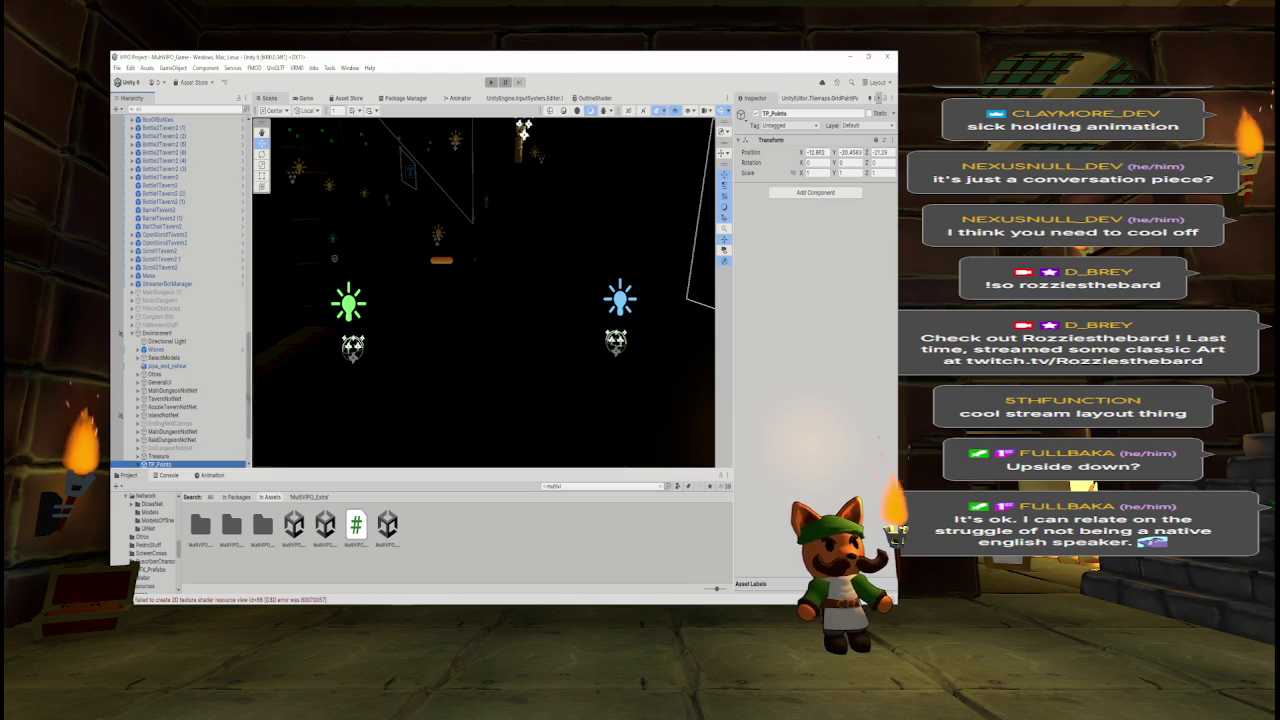
scroll(217, 406, down, 3)
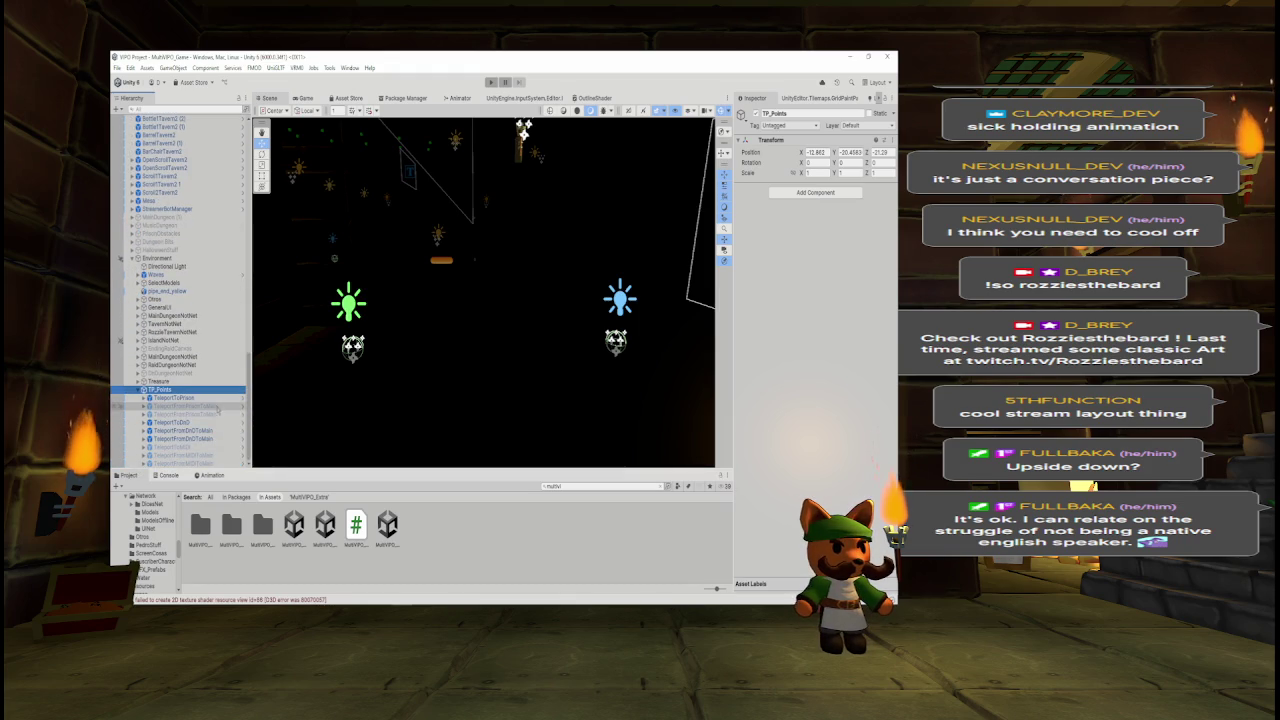
- Inspect the particle effects of TeleportToPrison, TeleportToDnD and TeleportFromDnDToMain
click(215, 398)
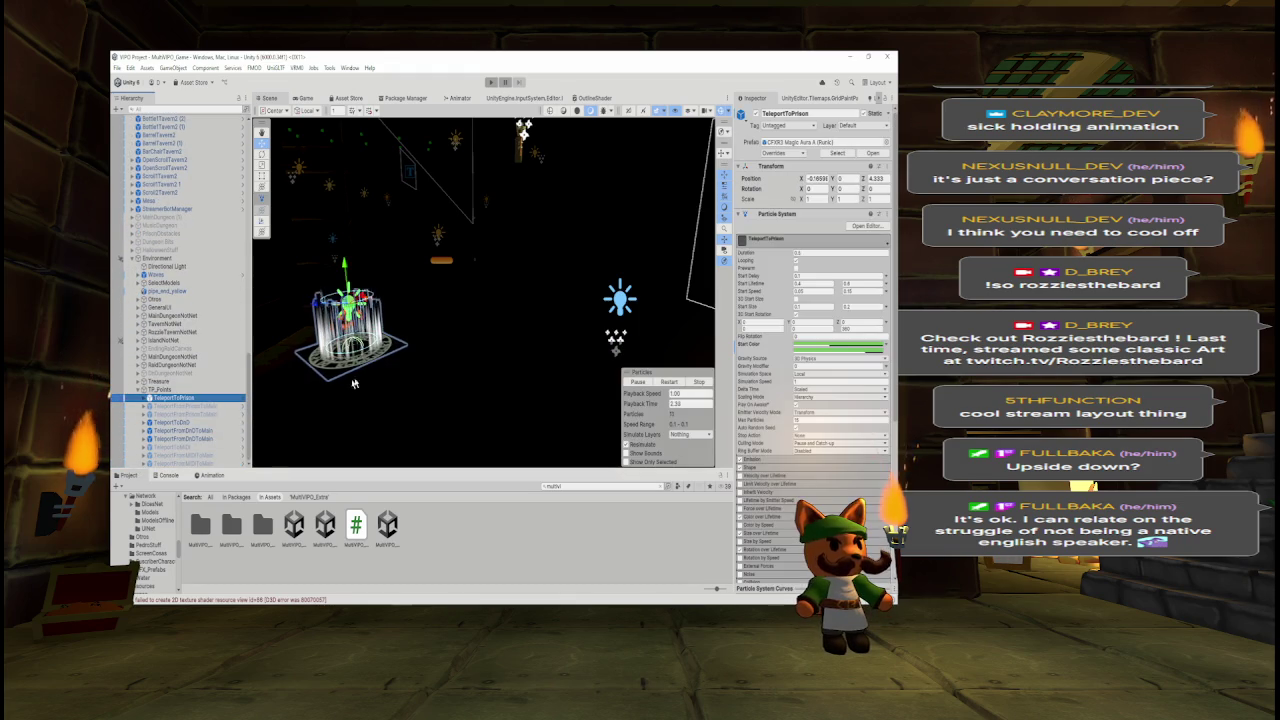
drag(300, 385, 240, 393)
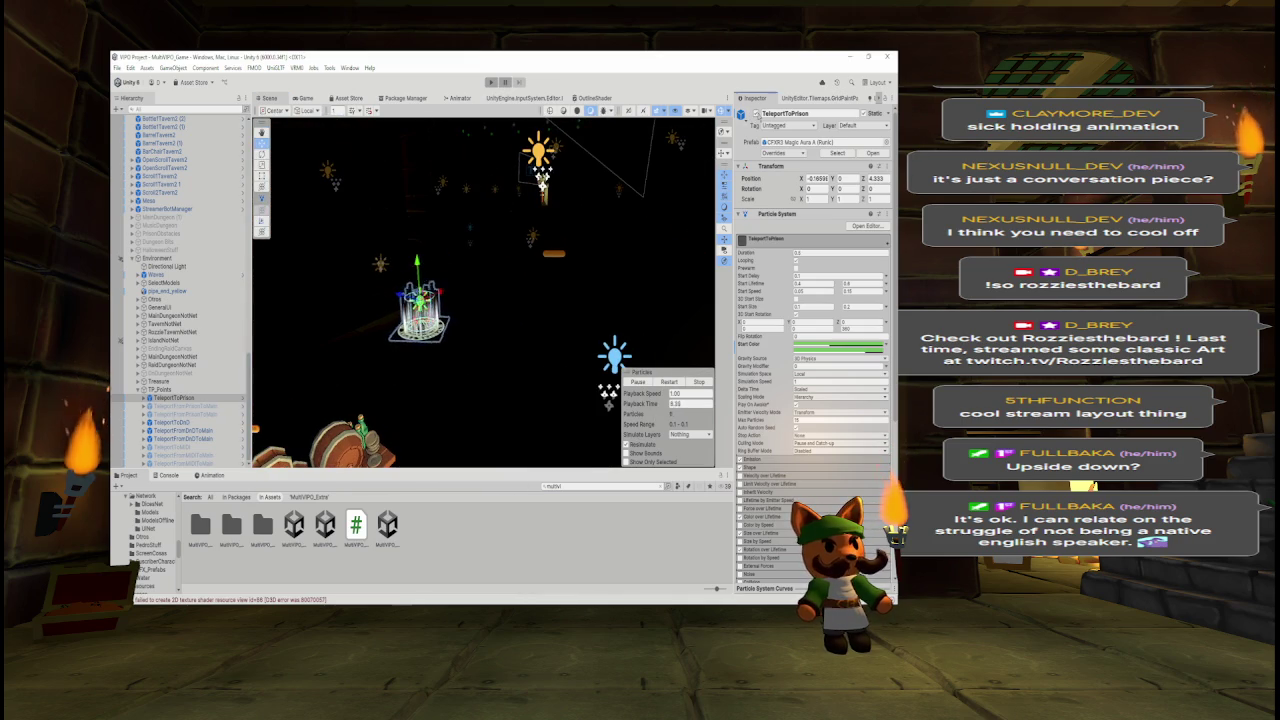
click(198, 421)
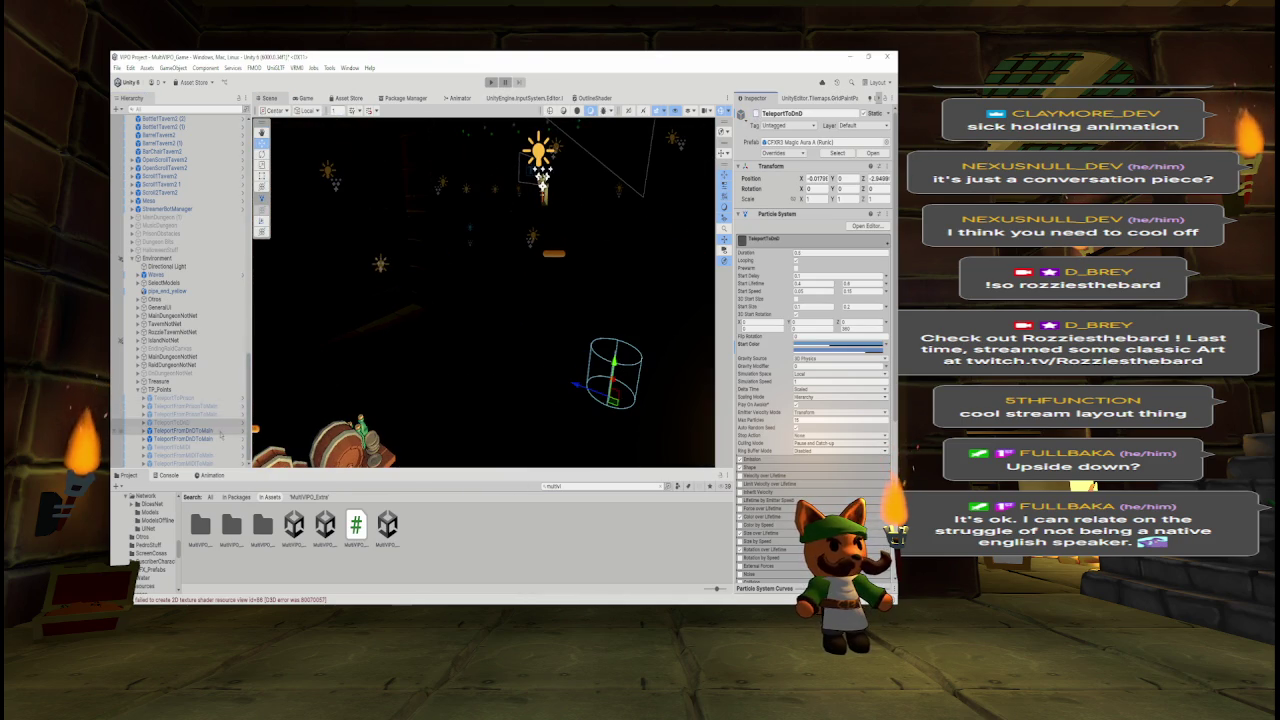
click(220, 431)
mouse_move(578, 289)
mouse_down()
mouse_move(523, 337)
mouse_move(480, 300)
mouse_move(260, 268)
mouse_move(286, 266)
mouse_up()
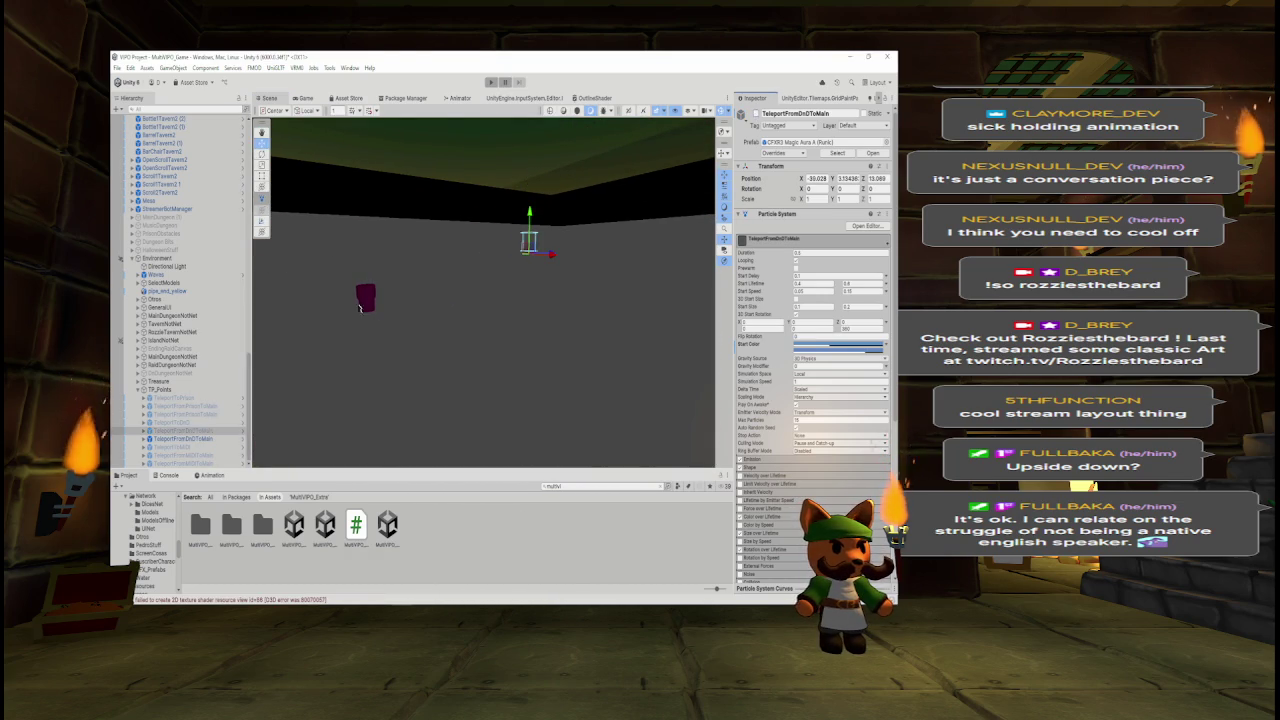
- Deactivate pipe_end_yellow, then select and frame TeleportFromDnDToMain
click(366, 297)
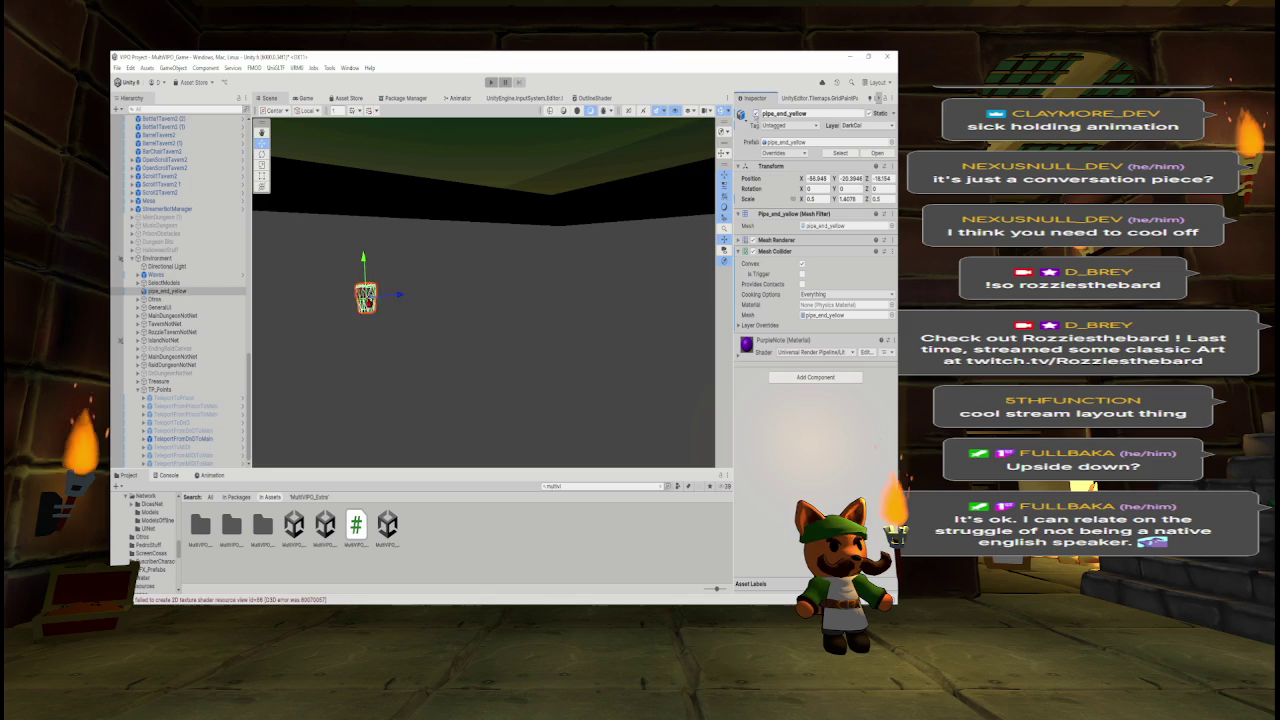
click(755, 114)
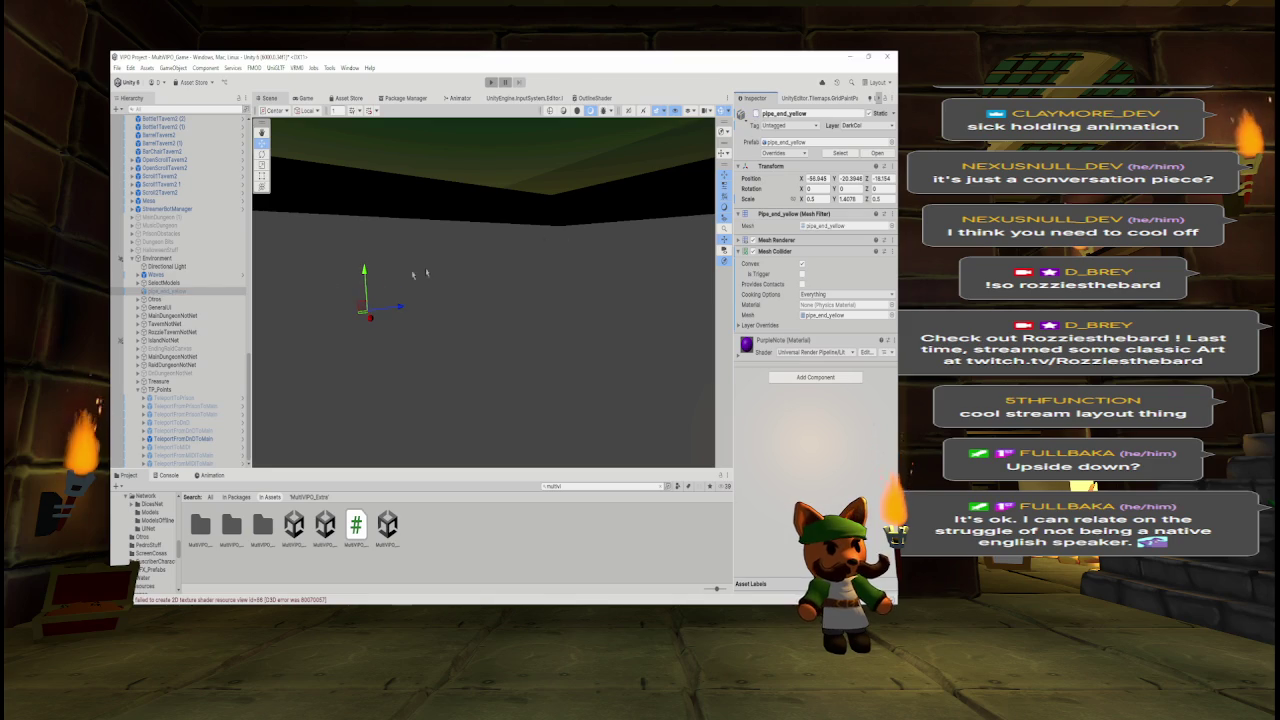
double_click(201, 440)
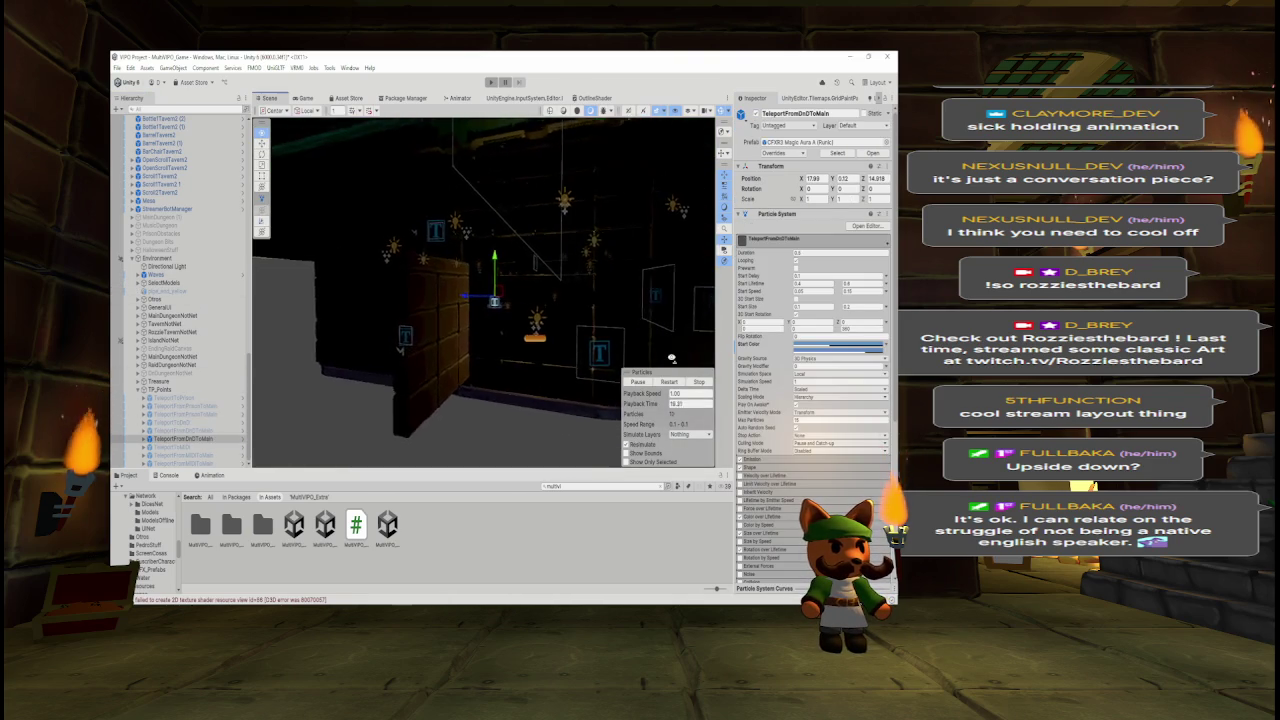